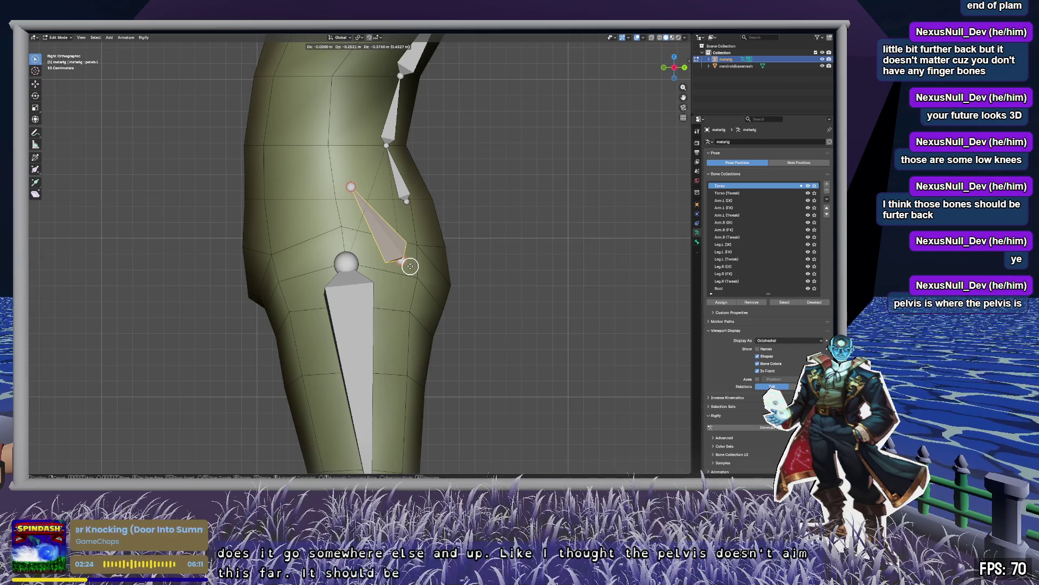
Place the pelvis bone end inside the chibi's hip in the side view.
left_click(350, 199)
key("g")
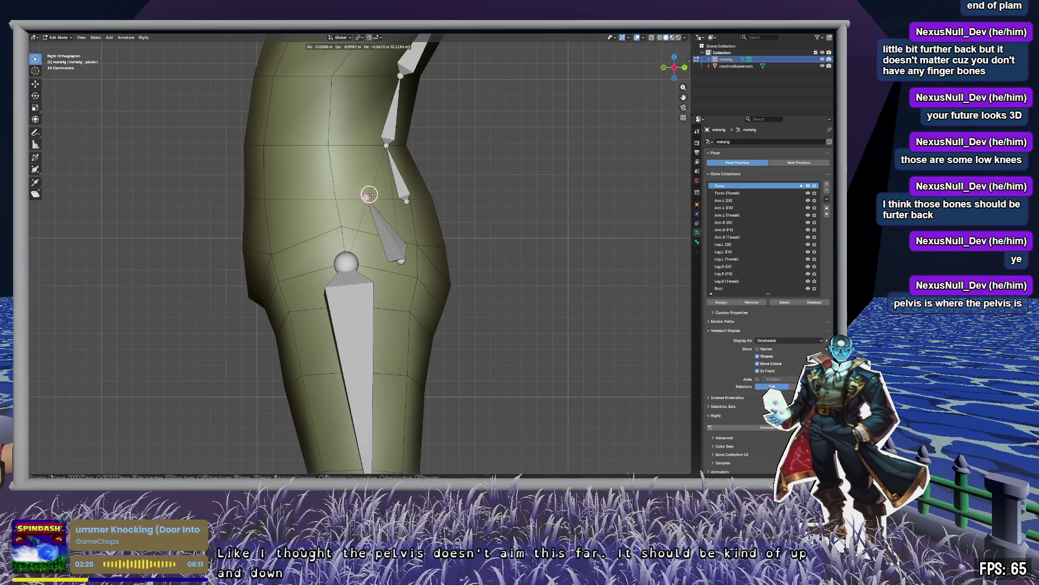
left_click(389, 196)
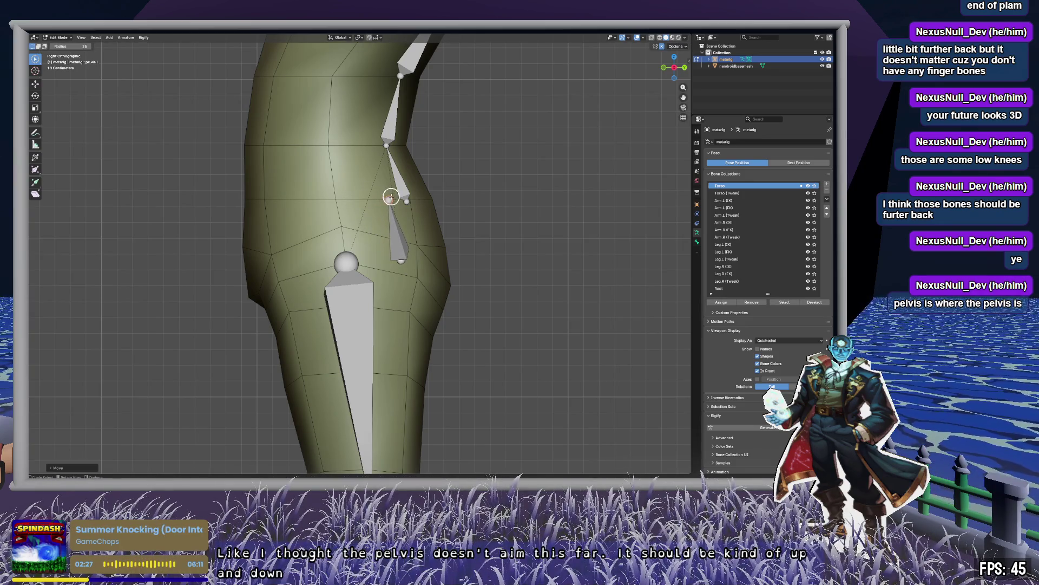
Switch to Front view and inspect the spine, pelvis and upper legs.
left_click(664, 67)
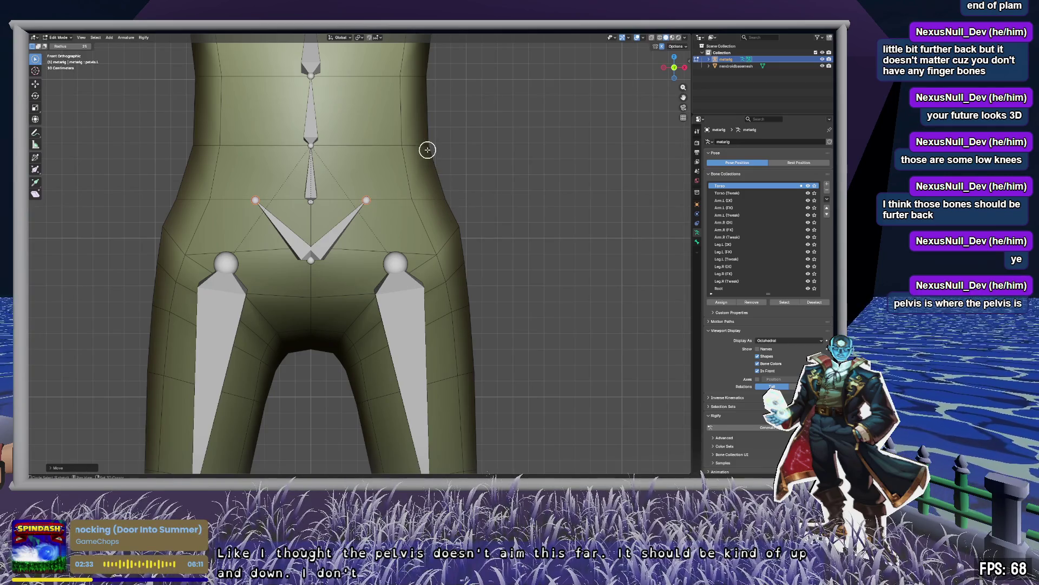
mouse_move(427, 148)
middle_mouse_down("shift")
mouse_move(462, 297)
mouse_move(465, 372)
middle_mouse_up("shift")
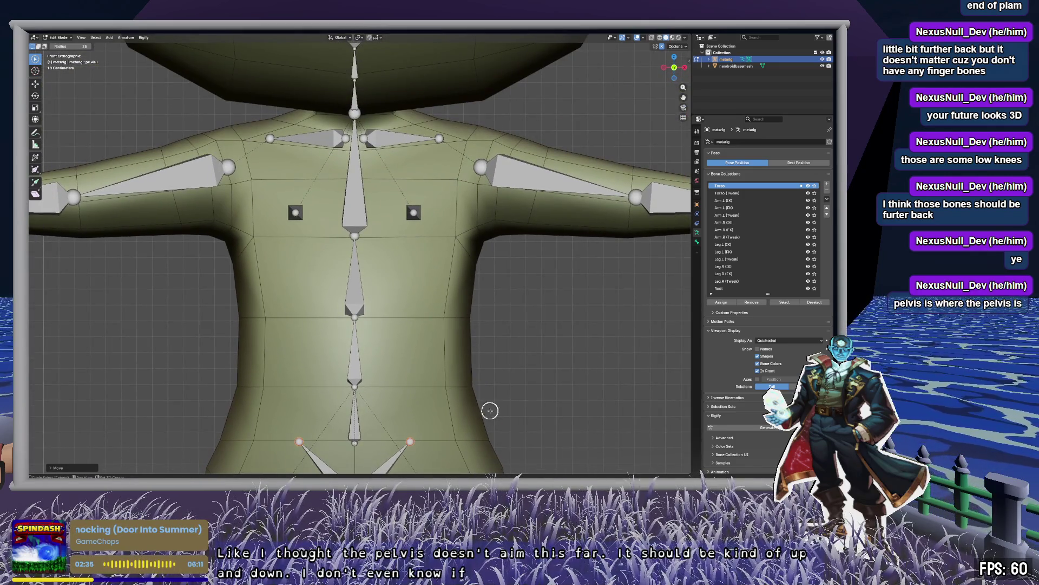
mouse_move(490, 411)
middle_mouse_down("shift")
mouse_move(501, 303)
mouse_move(494, 213)
middle_mouse_up("shift")
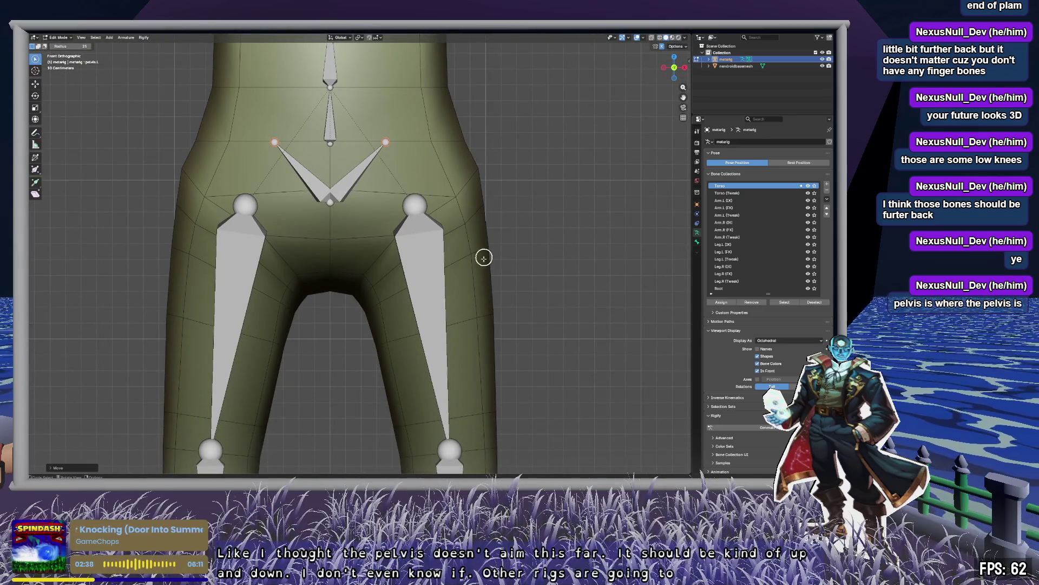
scroll(461, 323, "down", 7)
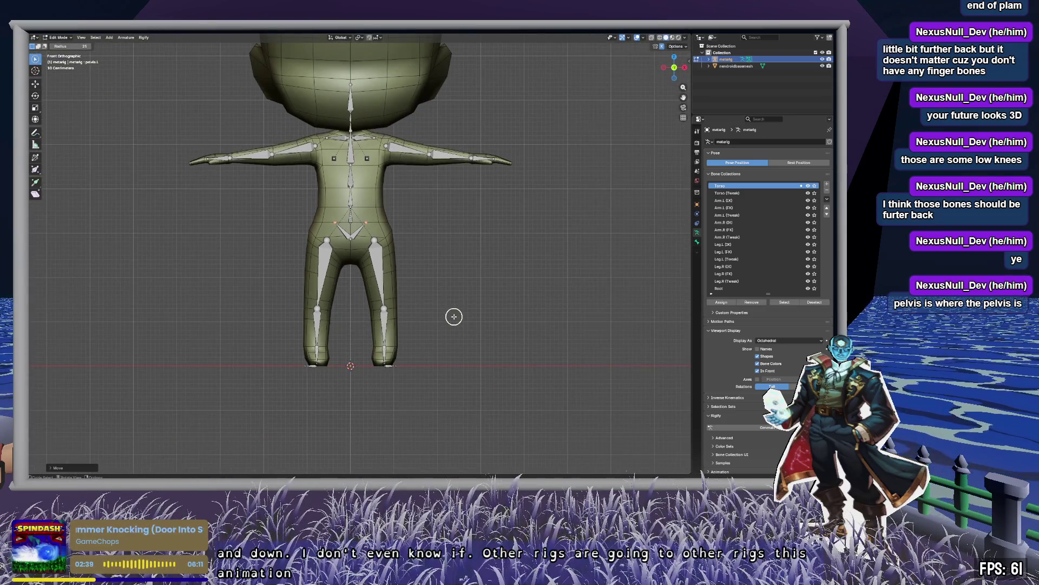
scroll(454, 316, "up", 6)
mouse_move(453, 262)
middle_mouse_down()
mouse_move(445, 251)
mouse_move(406, 260)
mouse_move(324, 244)
mouse_move(383, 286)
mouse_move(397, 262)
middle_mouse_up()
In side view, pull both ends of the pelvis bone forward into the hip.
left_click(673, 71)
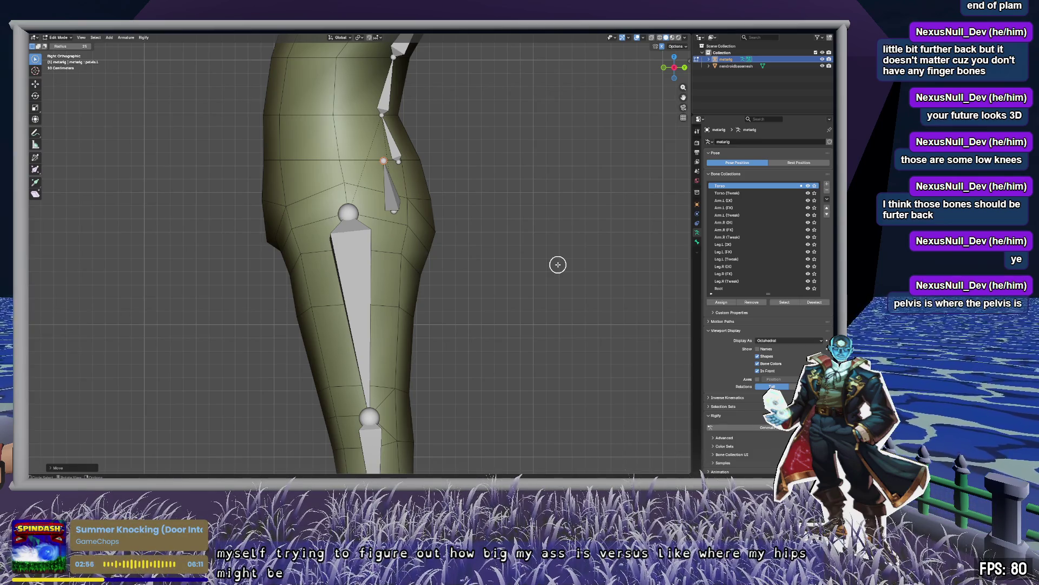
left_click_drag(394, 212, 377, 209)
mouse_move(384, 161)
left_mouse_down()
mouse_move(349, 162)
mouse_move(357, 160)
left_mouse_up()
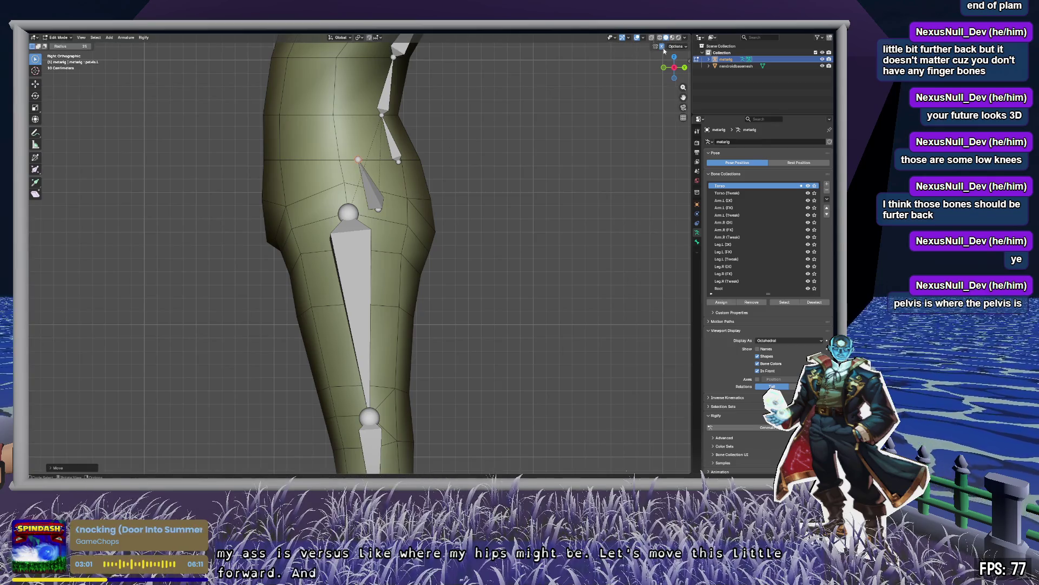
In Front view, widen both pelvis bone ends outward with X-Mirror, then deselect.
left_click(664, 68)
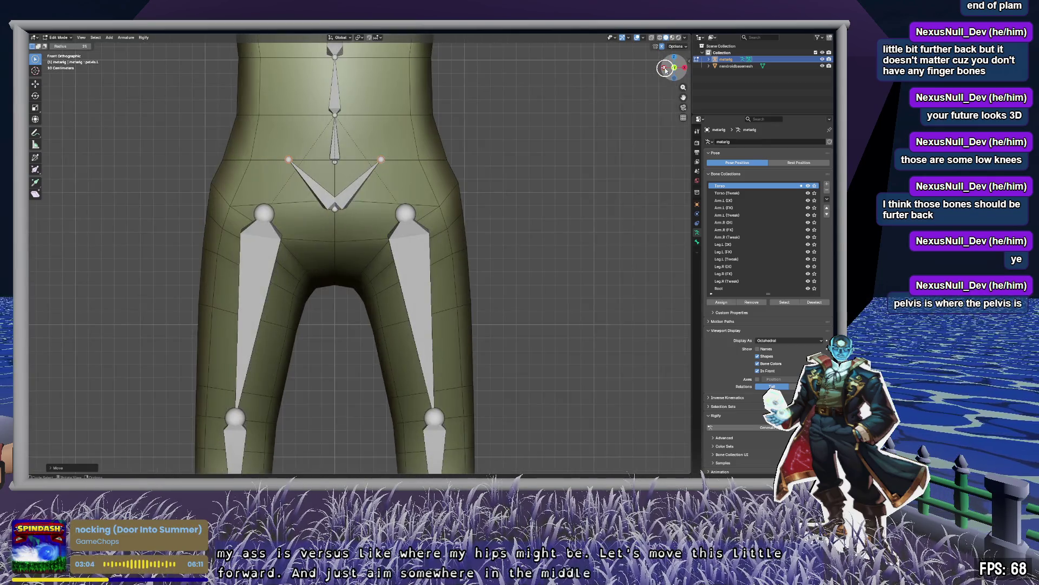
key("g")
left_click(409, 165)
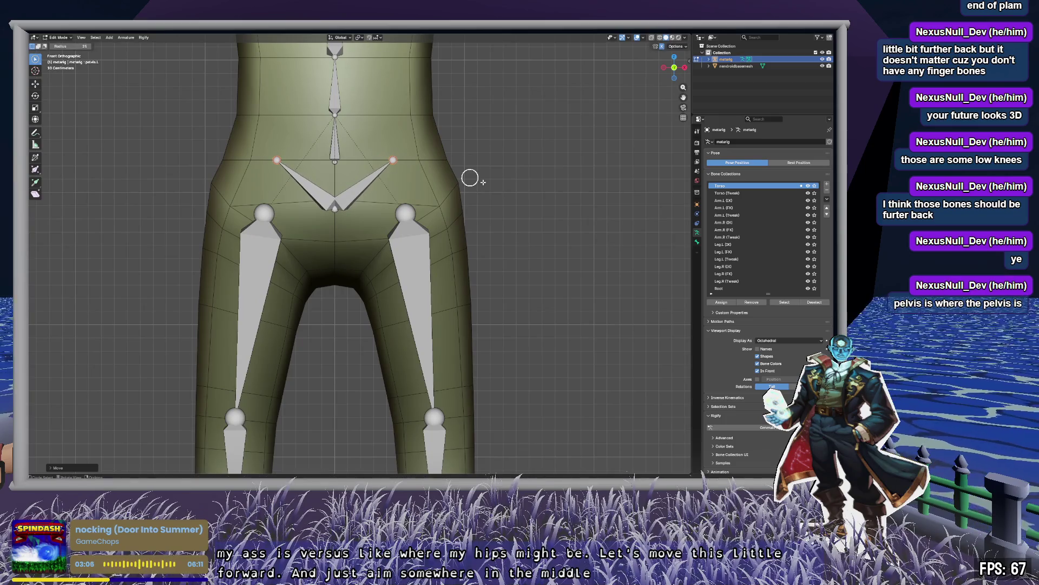
left_click(515, 203)
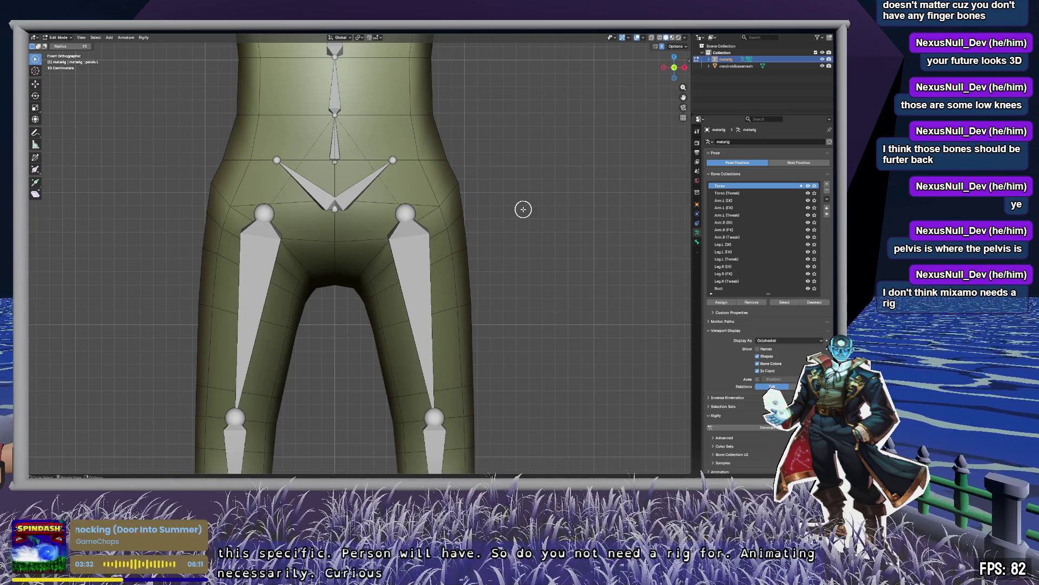
scroll(442, 136, "down", 4)
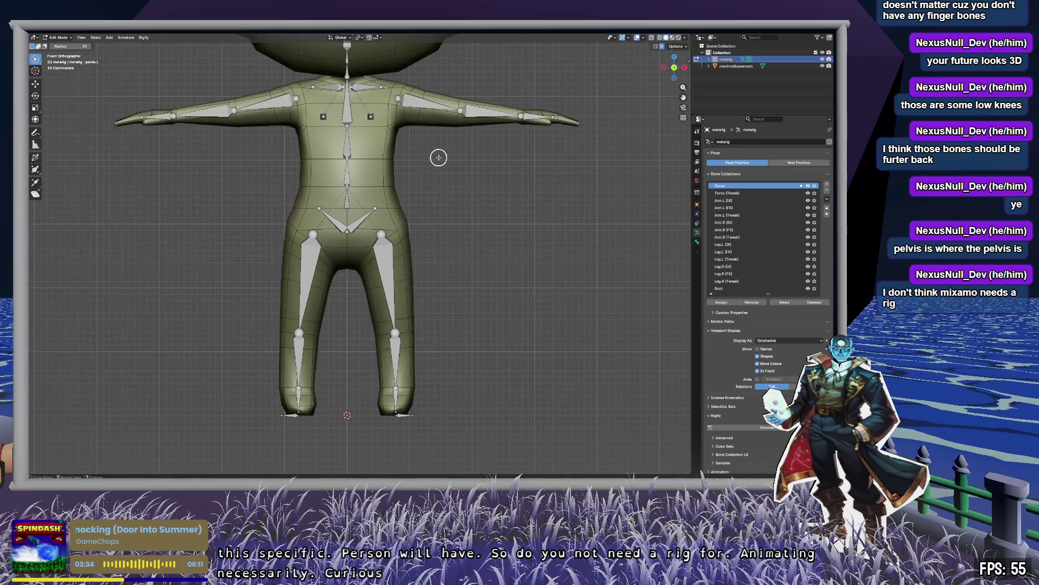
scroll(411, 154, "up", 4)
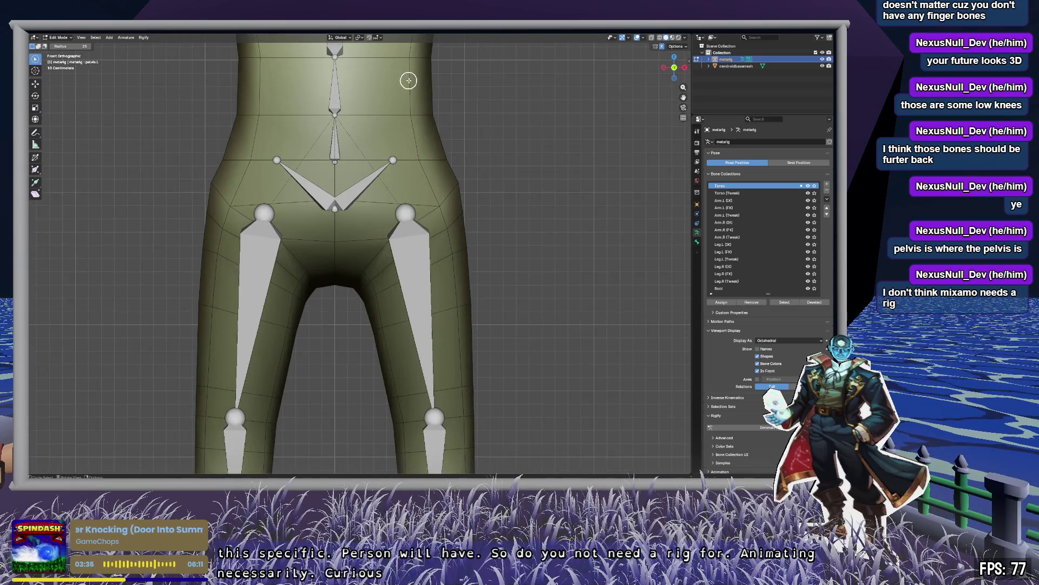
scroll(416, 276, "up", 5, "shift")
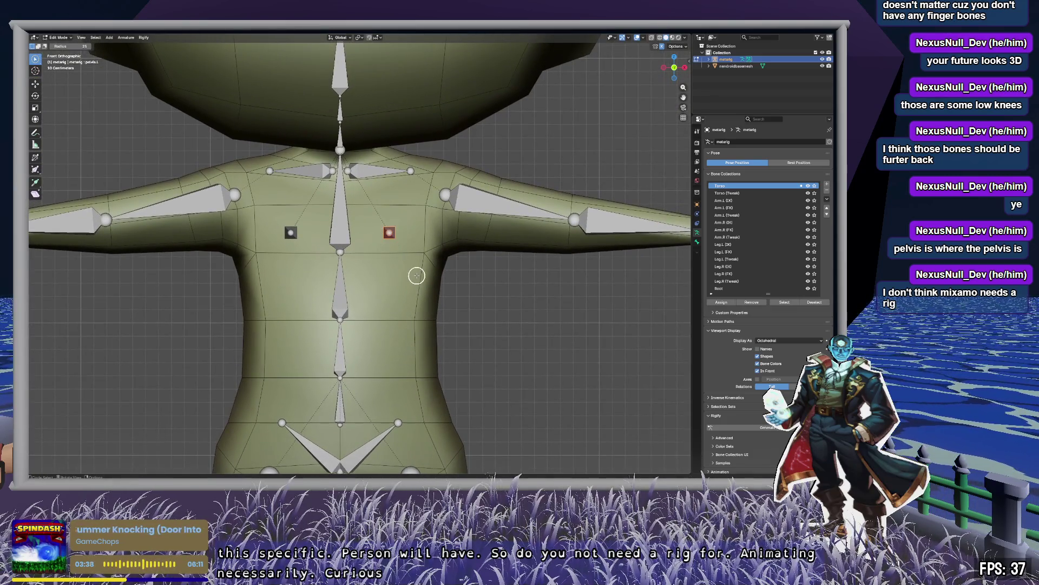
left_click(408, 257)
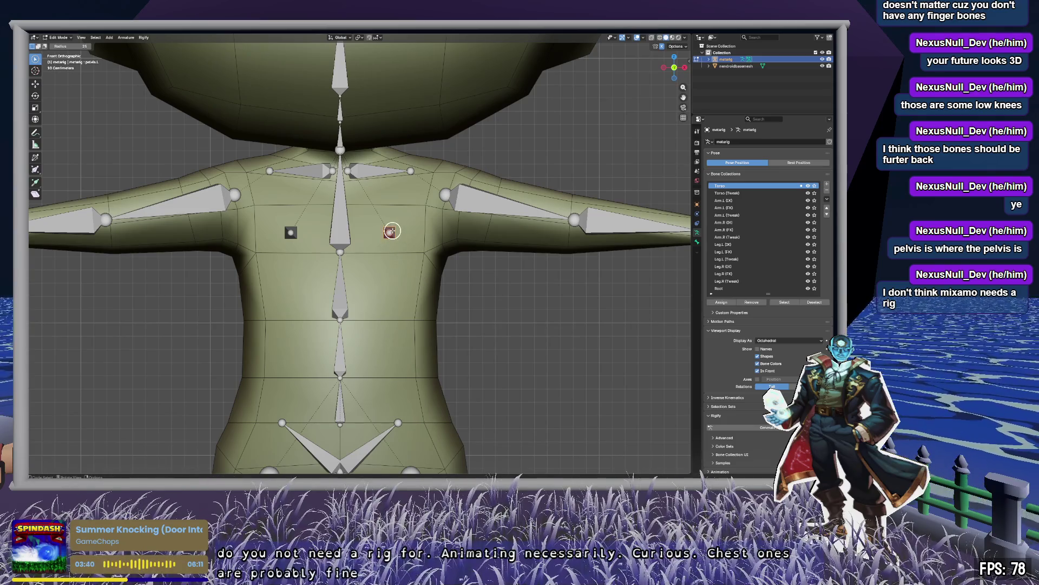
mouse_move(475, 292)
middle_mouse_down()
mouse_move(452, 287)
mouse_move(429, 314)
mouse_move(397, 395)
middle_mouse_up()
left_click_drag(385, 411, 366, 422)
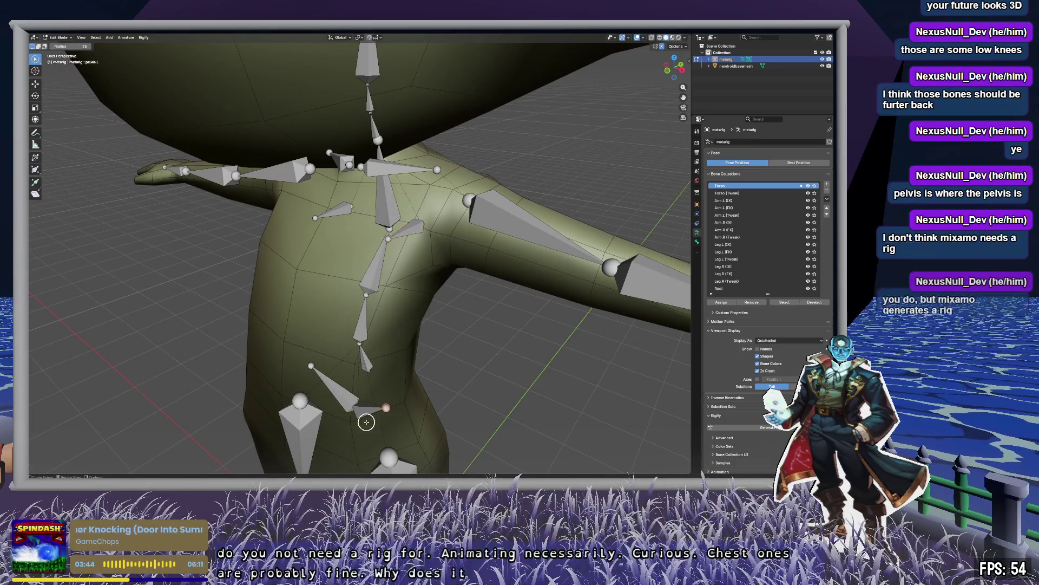
left_click_drag(412, 230, 409, 229)
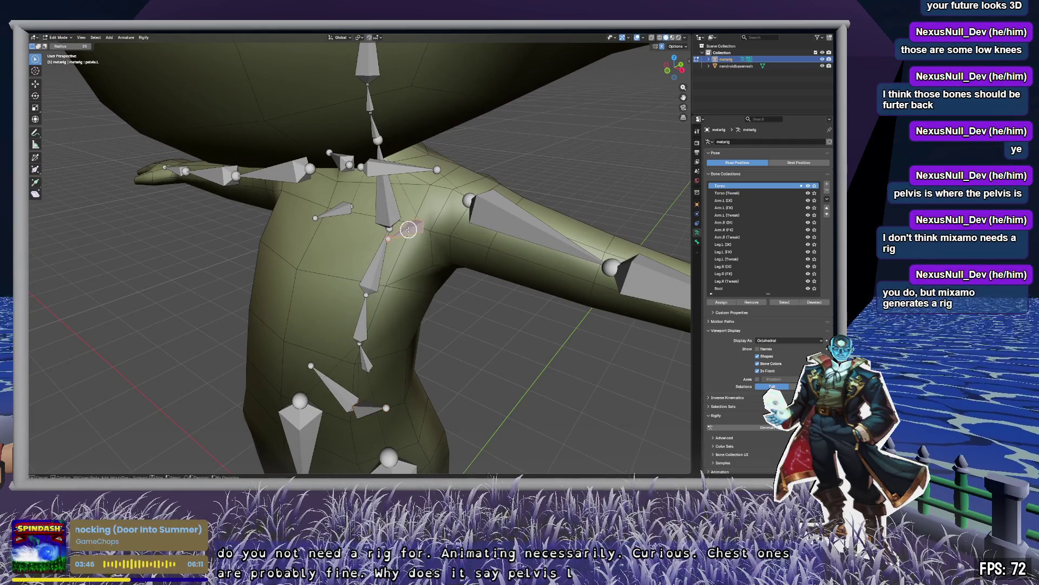
left_click(410, 171)
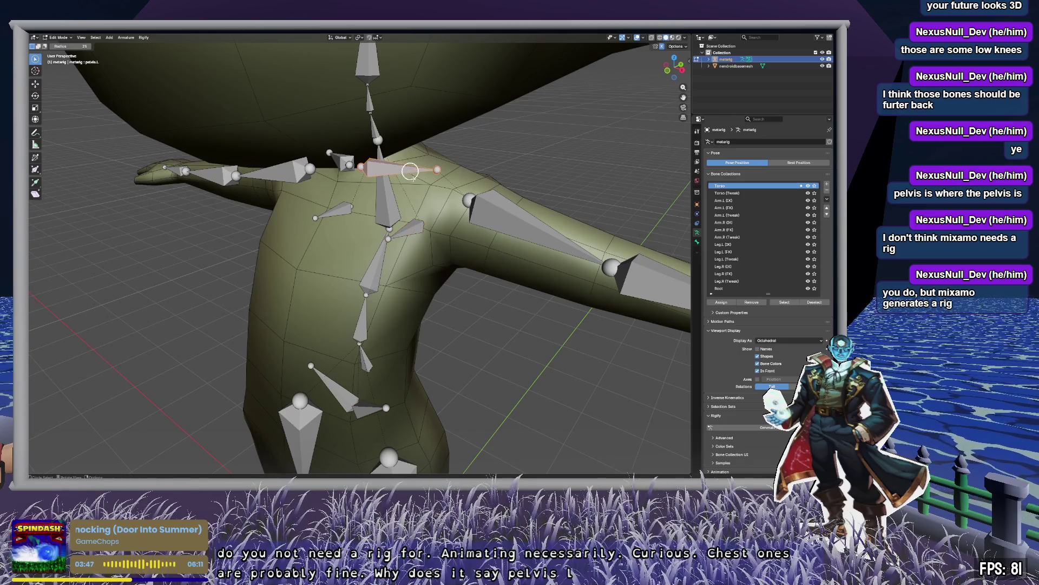
left_click(501, 215)
left_click(511, 335)
middle_click_drag(511, 336, 520, 306)
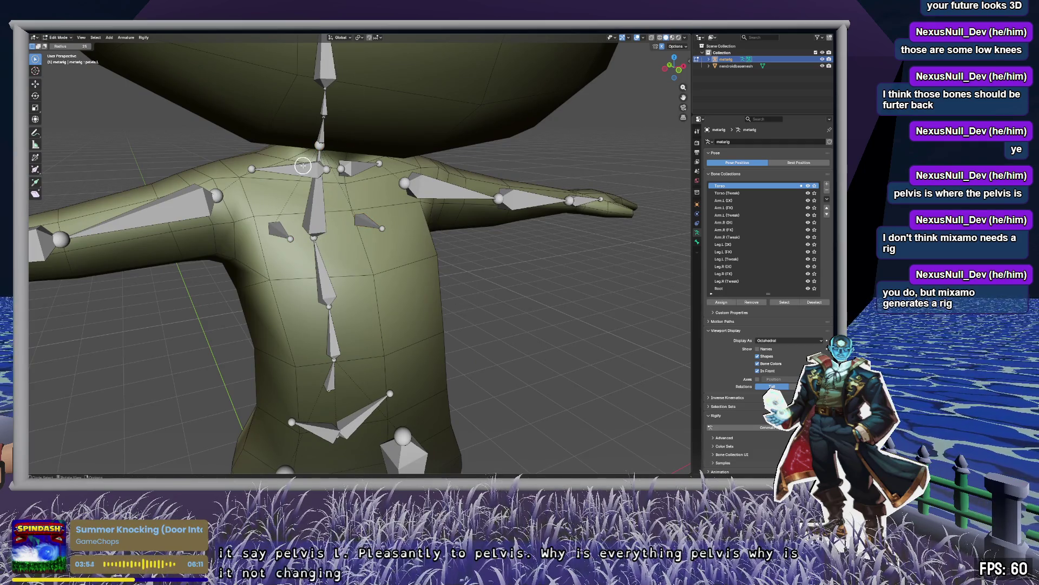
key("Tab")
left_click(396, 263)
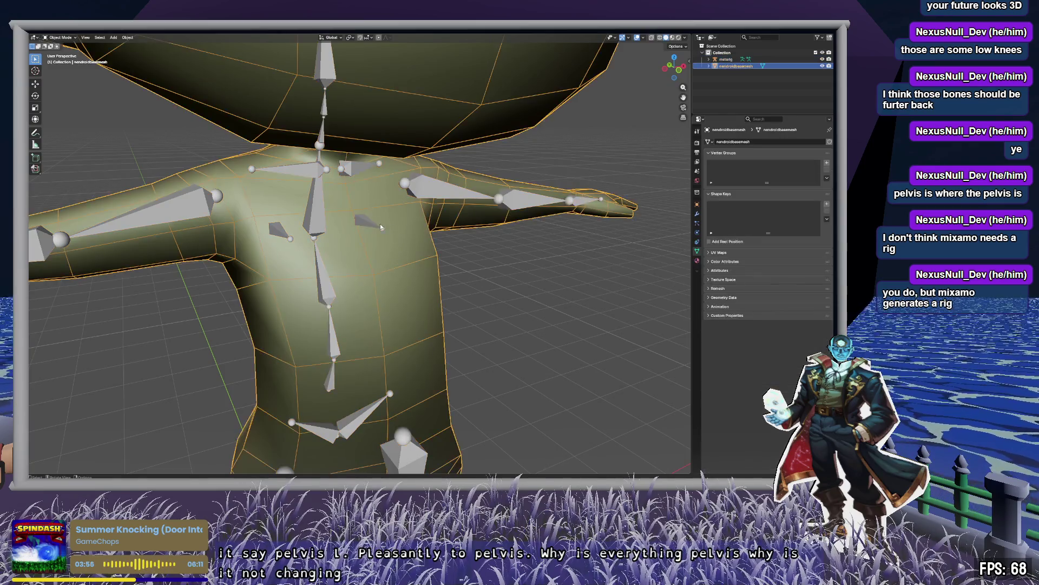
left_click(380, 223)
mouse_move(473, 272)
middle_mouse_down()
mouse_move(419, 285)
mouse_move(446, 262)
mouse_move(484, 108)
middle_mouse_up()
scroll(479, 174, "down", 3)
mouse_move(480, 174)
middle_mouse_down()
mouse_move(441, 235)
mouse_move(424, 204)
mouse_move(429, 162)
mouse_move(538, 208)
mouse_move(440, 207)
mouse_move(424, 243)
mouse_move(467, 174)
mouse_move(464, 153)
mouse_move(462, 279)
mouse_move(466, 259)
mouse_move(433, 260)
middle_mouse_up()
scroll(431, 210, "up", 3)
left_click(465, 260)
key("Tab")
left_click(402, 189)
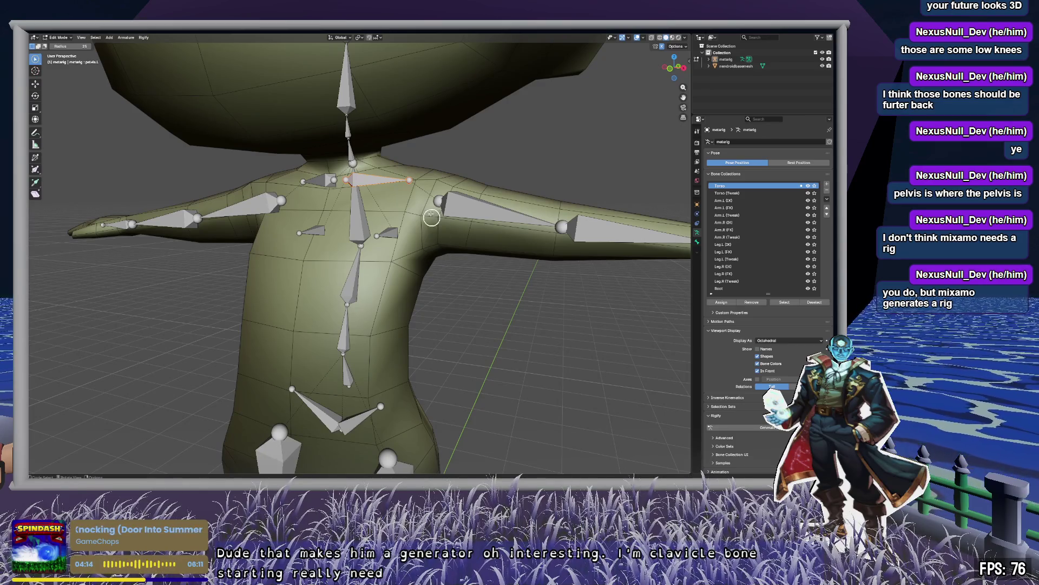
left_click(410, 177)
left_click(391, 182)
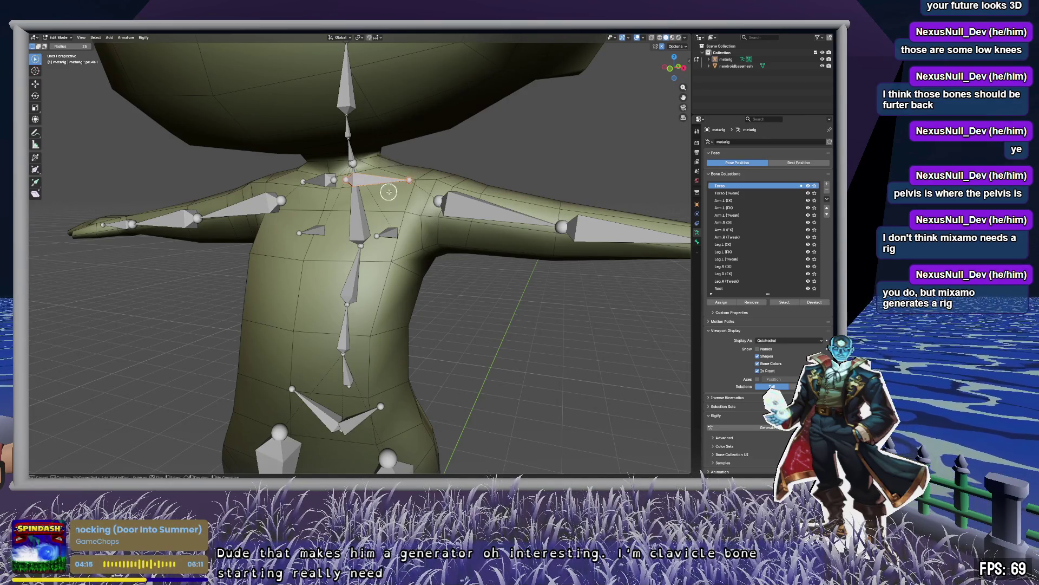
right_click(389, 181)
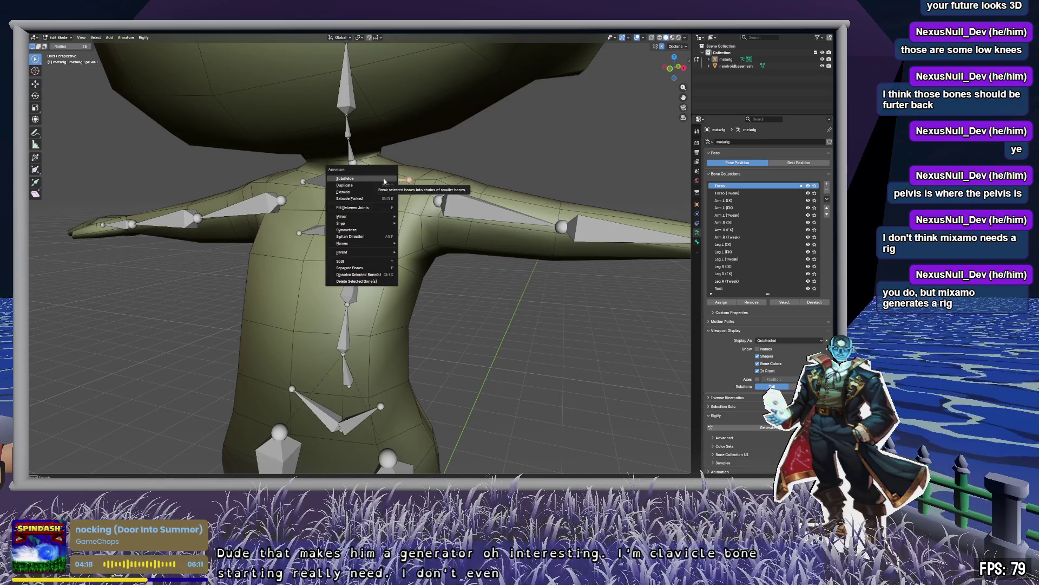
key("Escape")
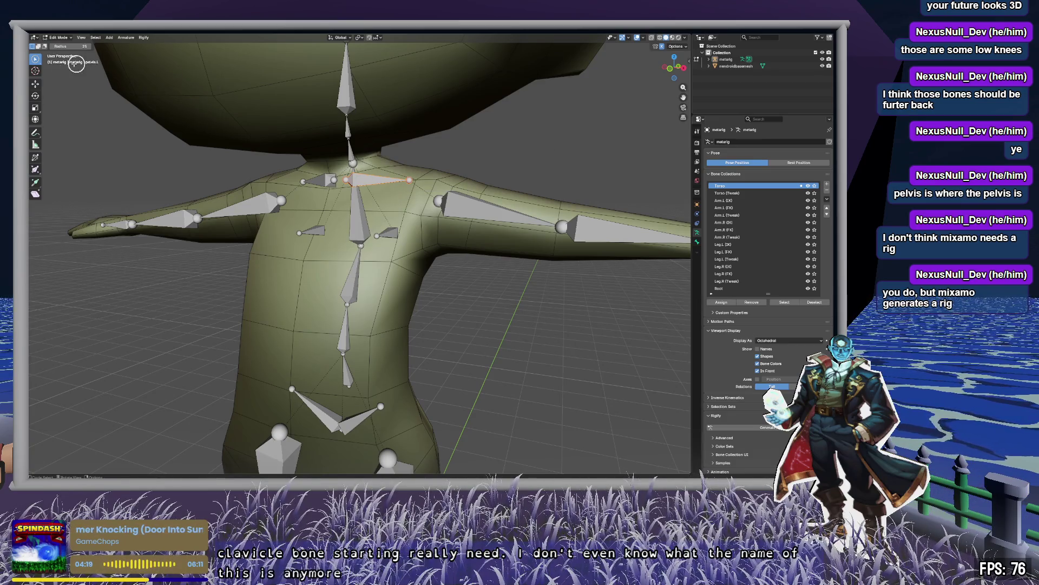
left_click(672, 46)
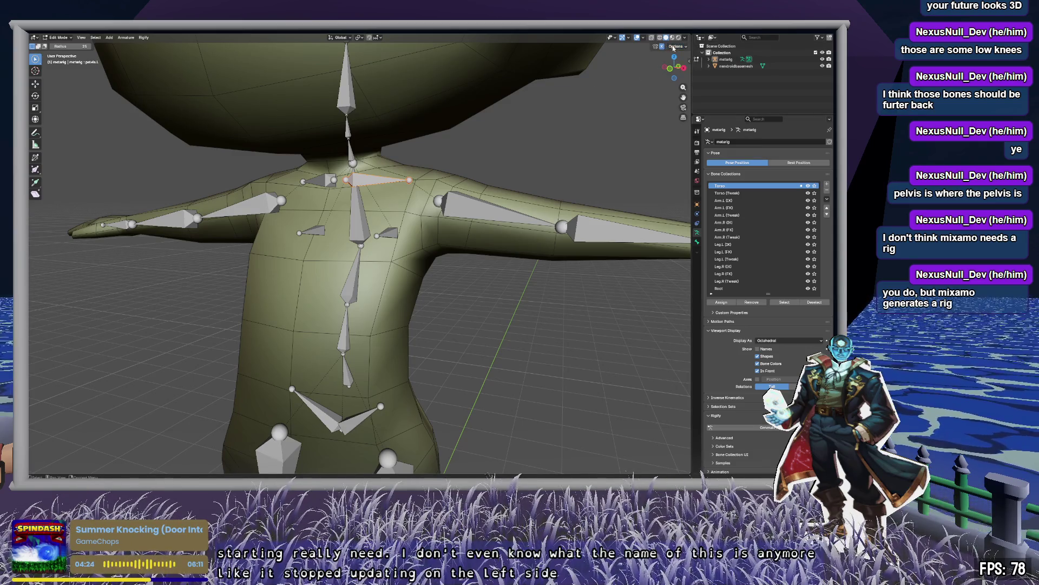
key("c")
left_click_drag(476, 180, 489, 268)
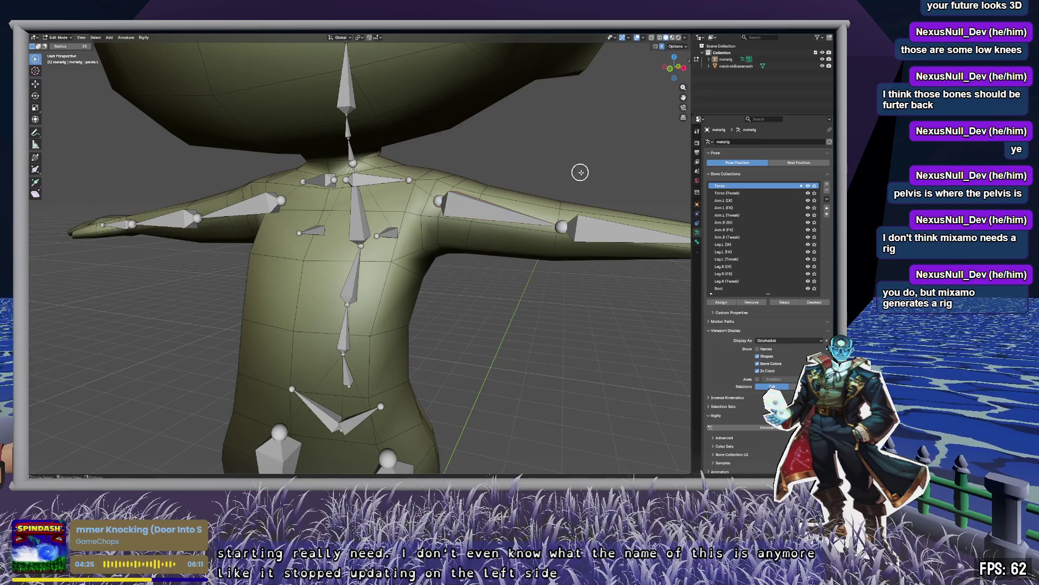
middle_click_drag(622, 184, 487, 162)
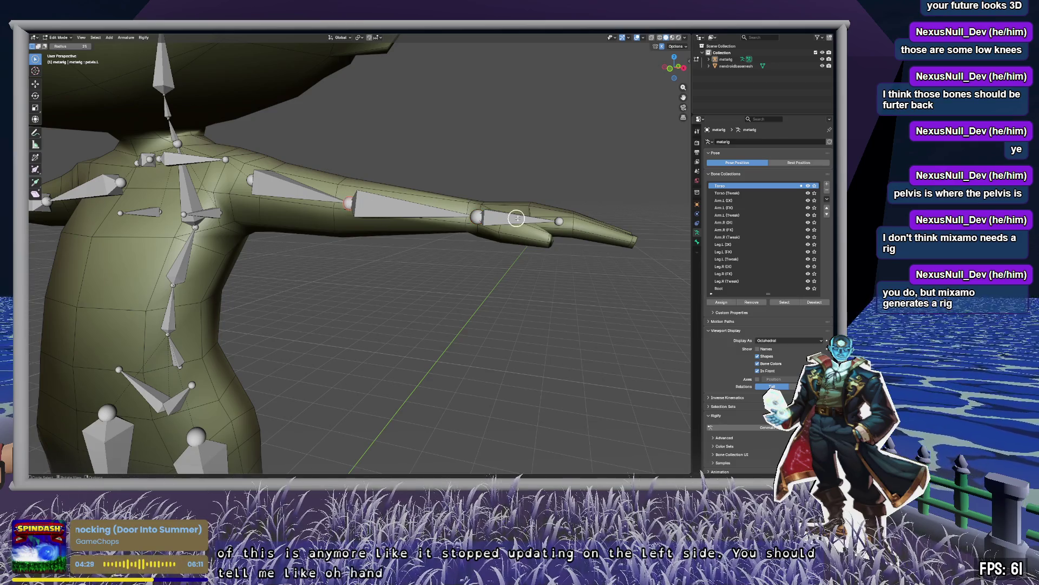
left_click(560, 221)
middle_click_drag(514, 219, 546, 241)
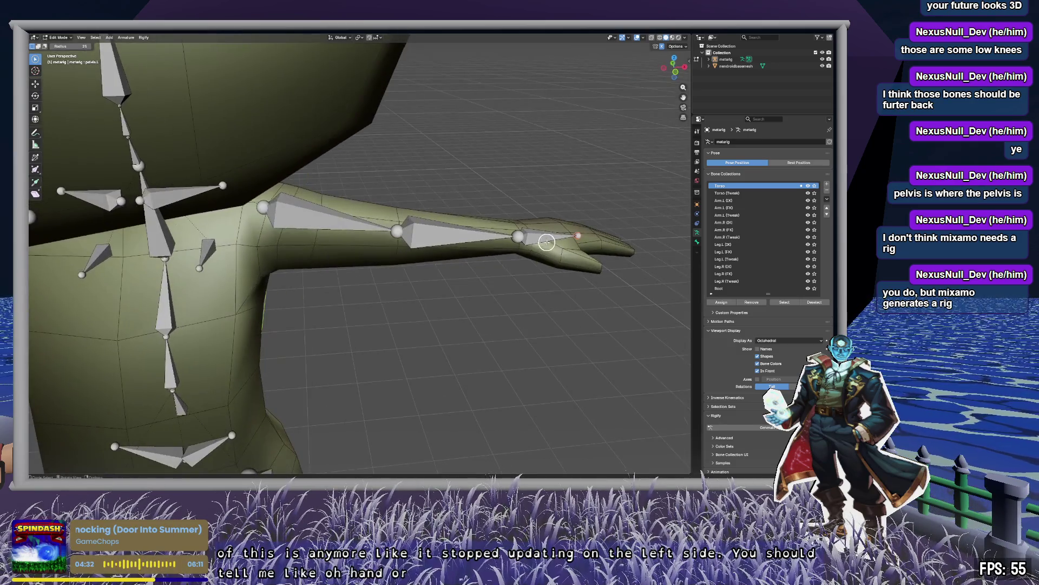
left_click(520, 238)
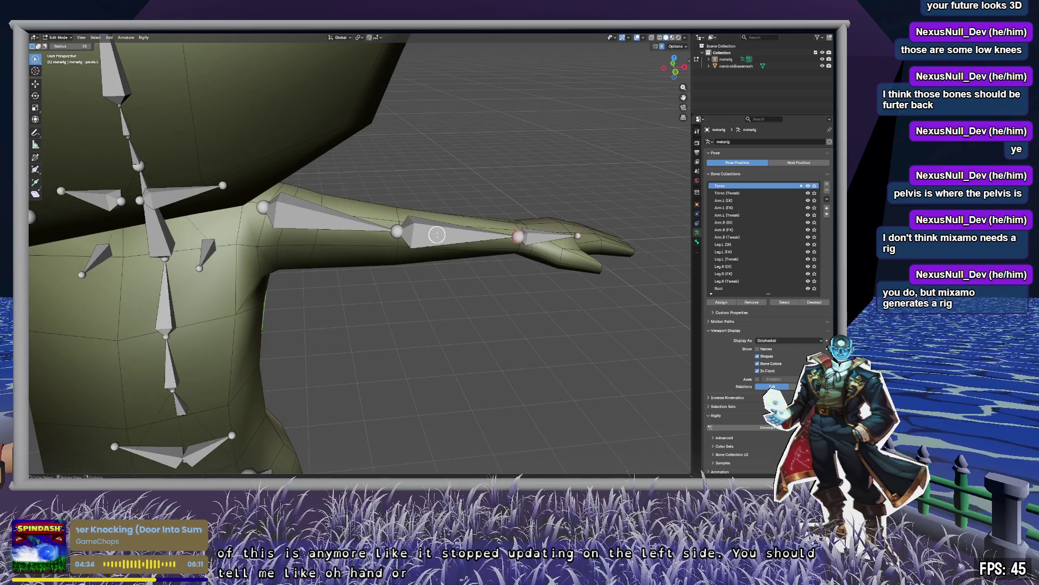
middle_click_drag(525, 143, 515, 139)
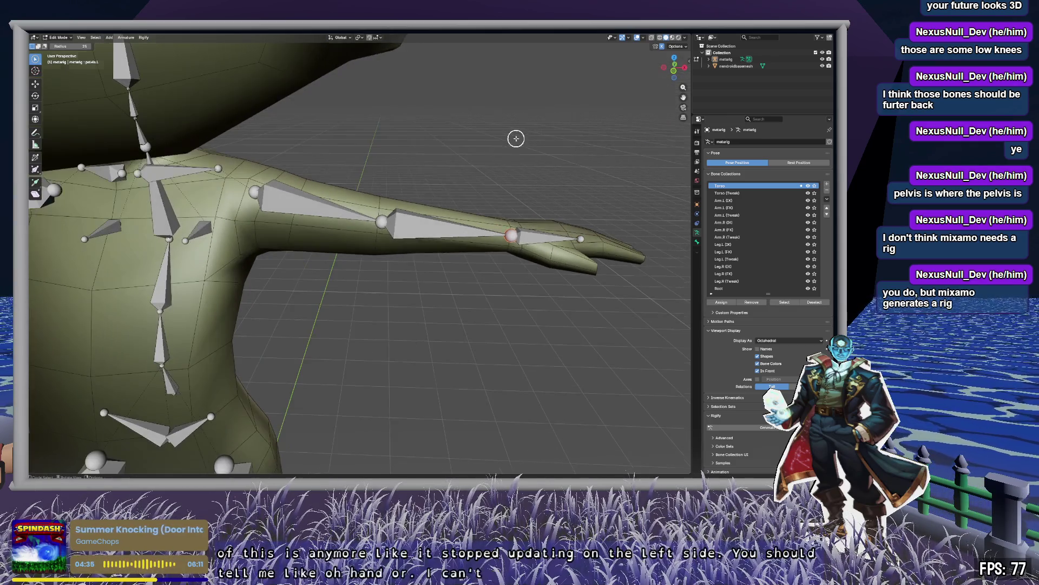
left_click(297, 206)
left_click(425, 224)
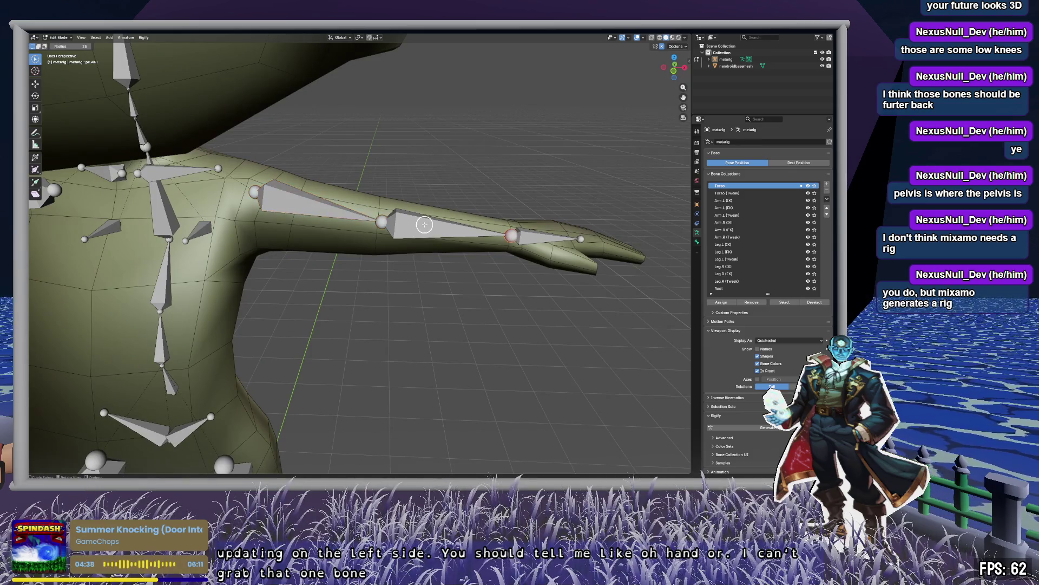
left_click(360, 223)
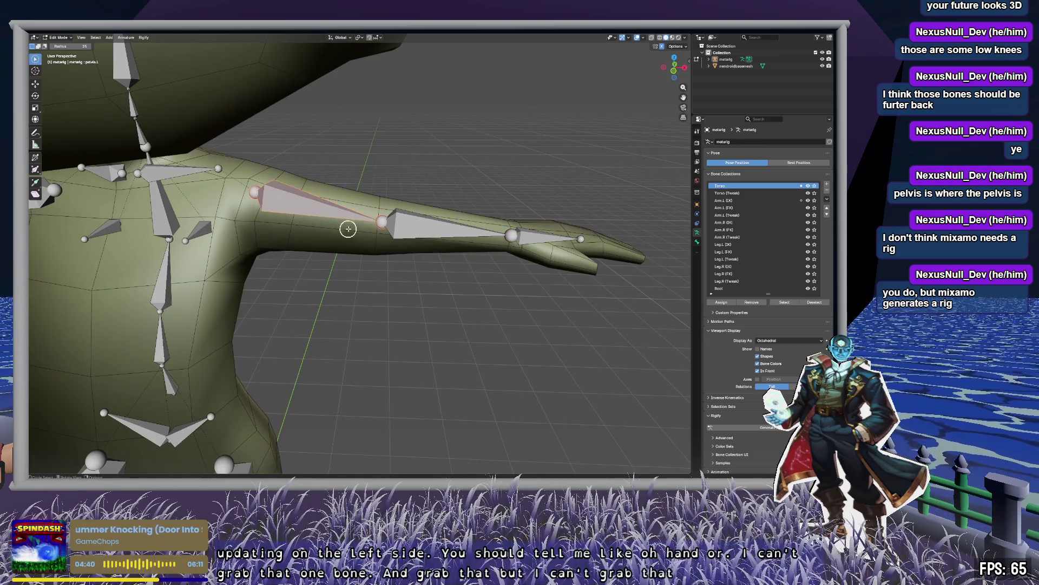
mouse_move(345, 264)
middle_mouse_down()
mouse_move(411, 285)
mouse_move(464, 271)
mouse_move(390, 132)
mouse_move(423, 279)
middle_mouse_up()
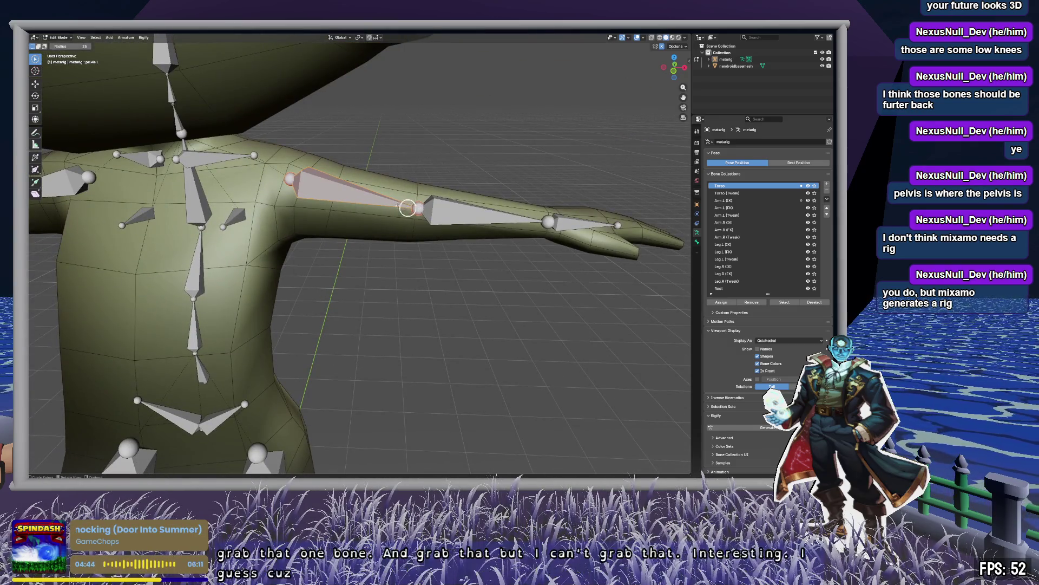
left_click(468, 224)
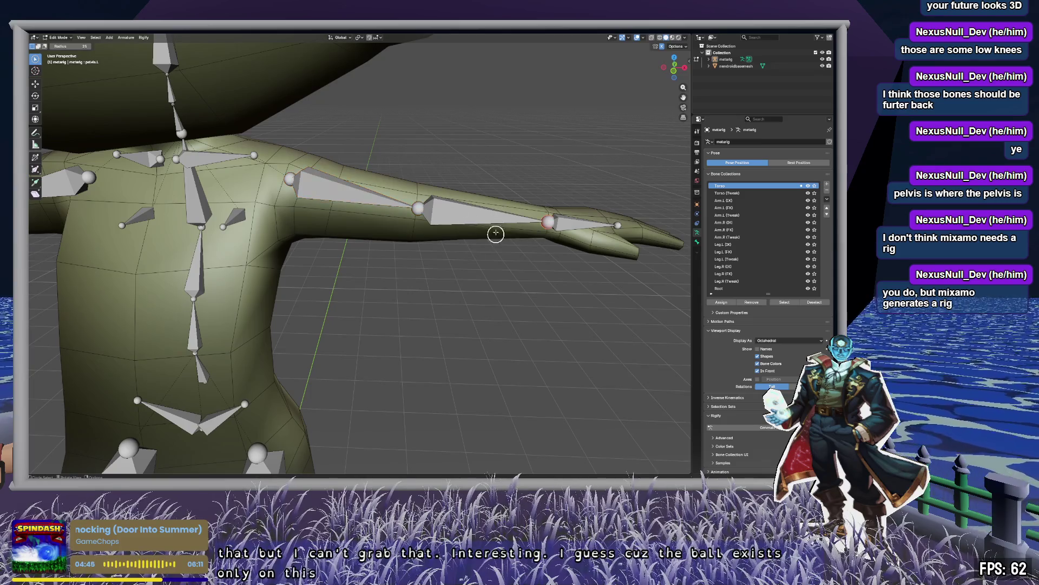
middle_click_drag(319, 211, 554, 214)
In Left Ortho view, move the head bone's tip up to the top of the head.
scroll(554, 214, "down", 6)
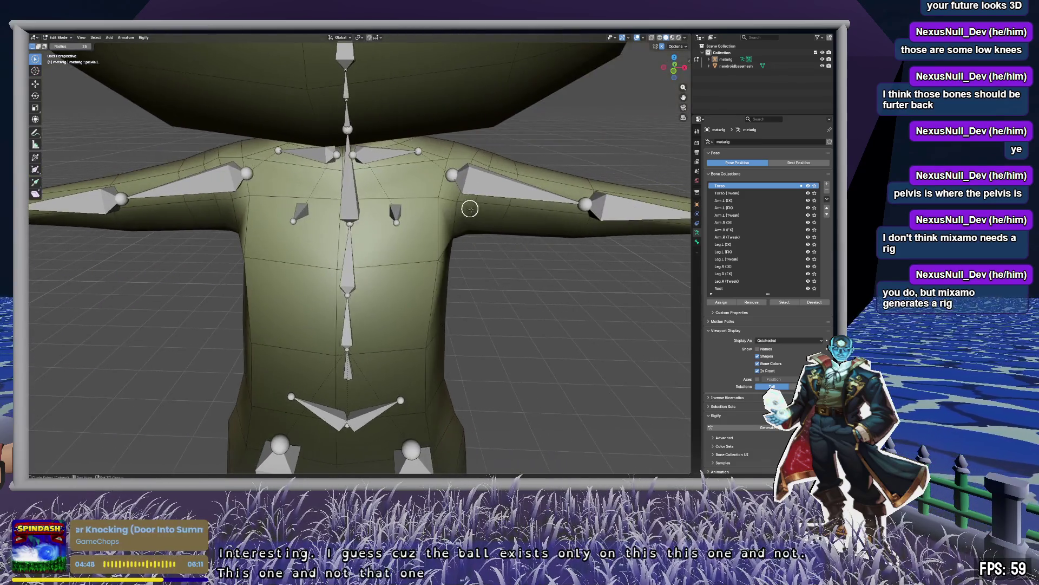
scroll(482, 230, "up", 2)
mouse_move(459, 264)
middle_mouse_down()
mouse_move(534, 204)
mouse_move(568, 281)
mouse_move(550, 276)
middle_mouse_up()
scroll(459, 203, "up", 6)
mouse_move(459, 203)
middle_mouse_down()
mouse_move(502, 249)
mouse_move(488, 281)
mouse_move(393, 127)
middle_mouse_up()
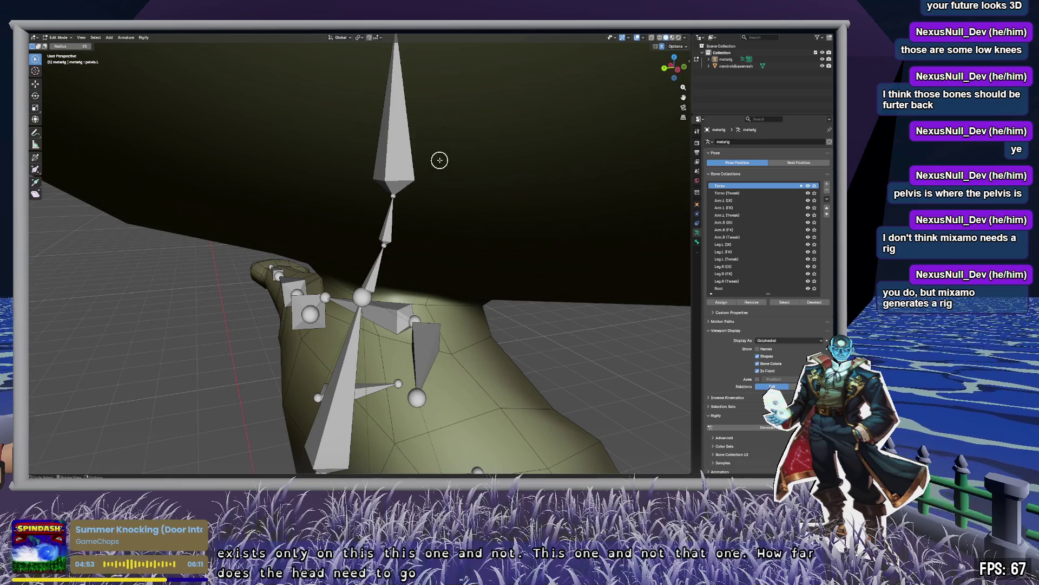
middle_click_drag(439, 159, 427, 126)
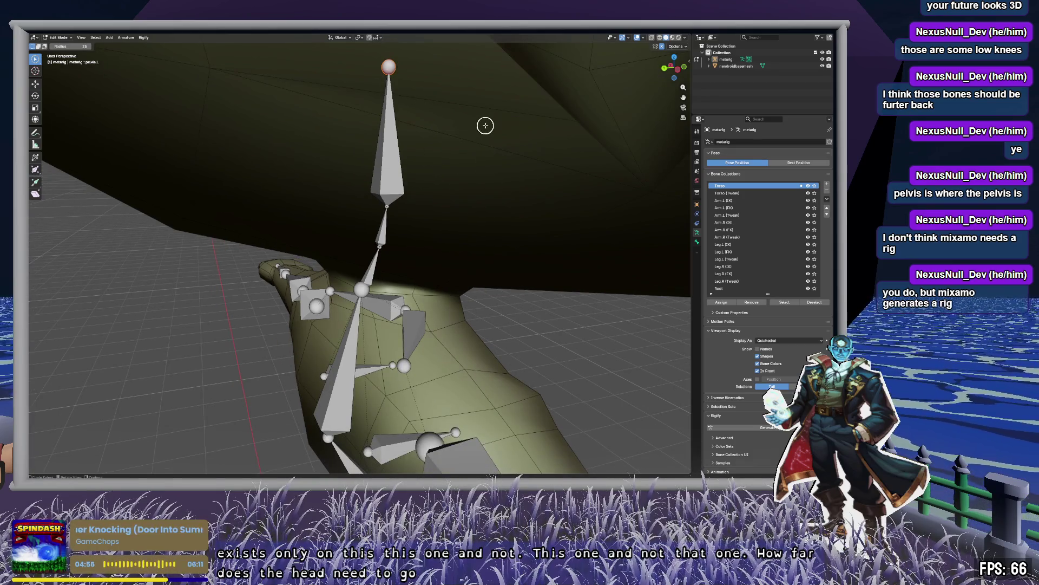
middle_click_drag(496, 86, 521, 100)
left_click(671, 73)
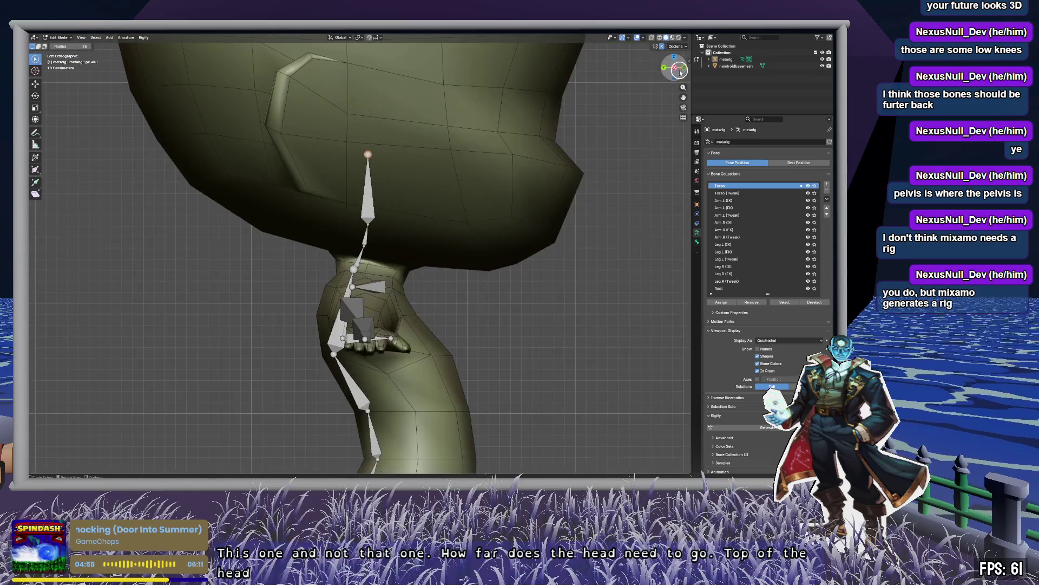
scroll(441, 112, "up", 5)
scroll(418, 256, "down", 3)
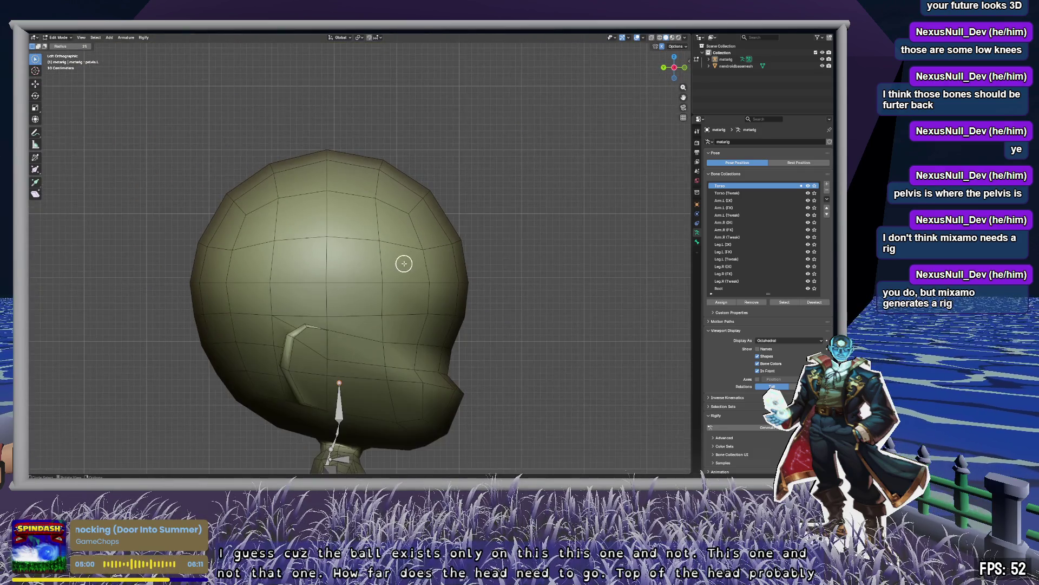
key("g")
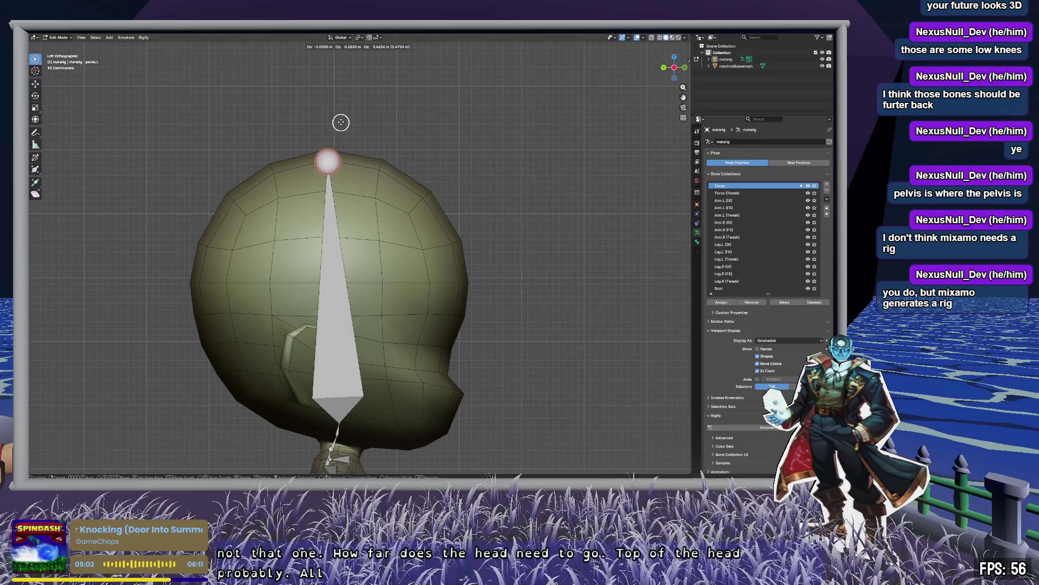
left_click(341, 119)
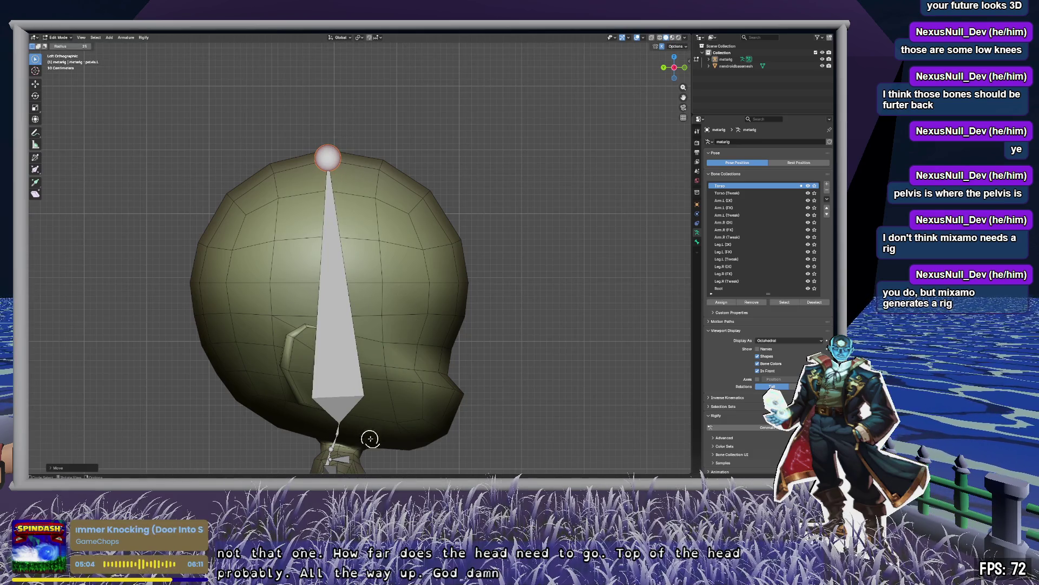
In Front Ortho view, raise the head bone's base along Z to mouth level.
mouse_move(396, 431)
middle_mouse_down("shift")
mouse_move(401, 176)
mouse_move(490, 150)
mouse_move(471, 169)
middle_mouse_up("shift")
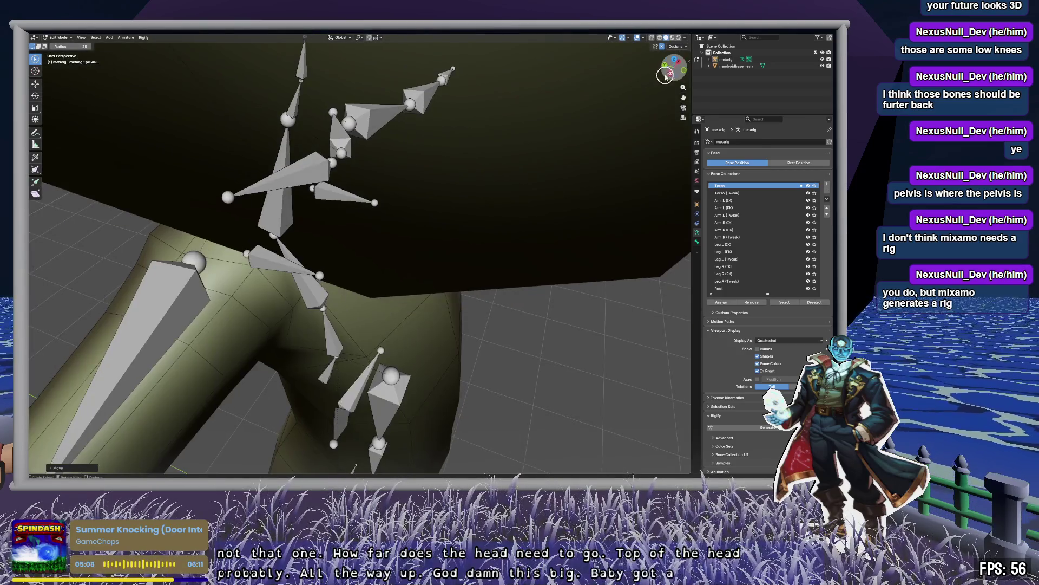
left_click(685, 70)
scroll(421, 116, "down", 5)
middle_click_drag(420, 116, 422, 303, "shift")
scroll(422, 303, "up", 3)
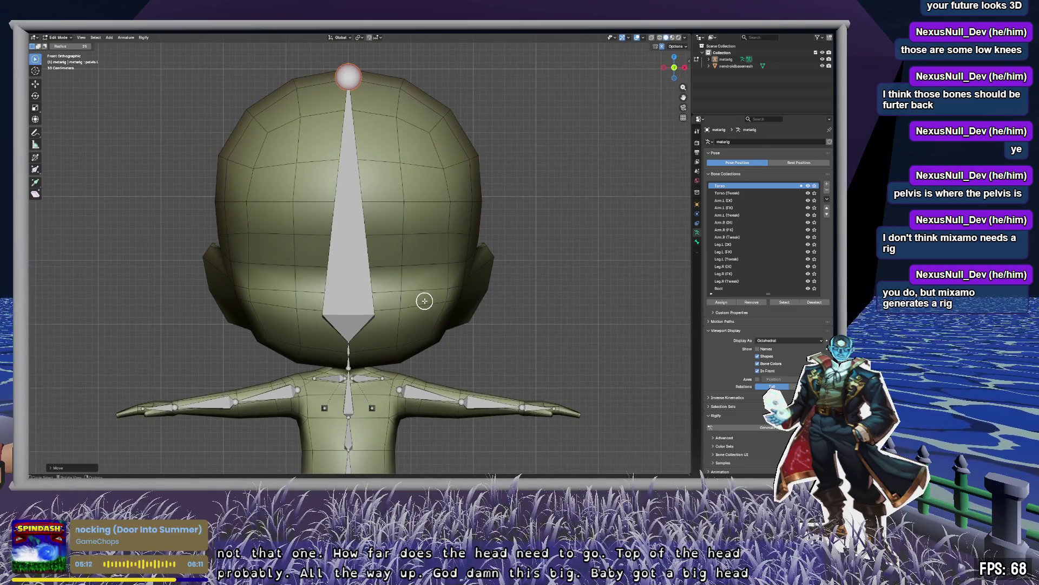
left_click(348, 340)
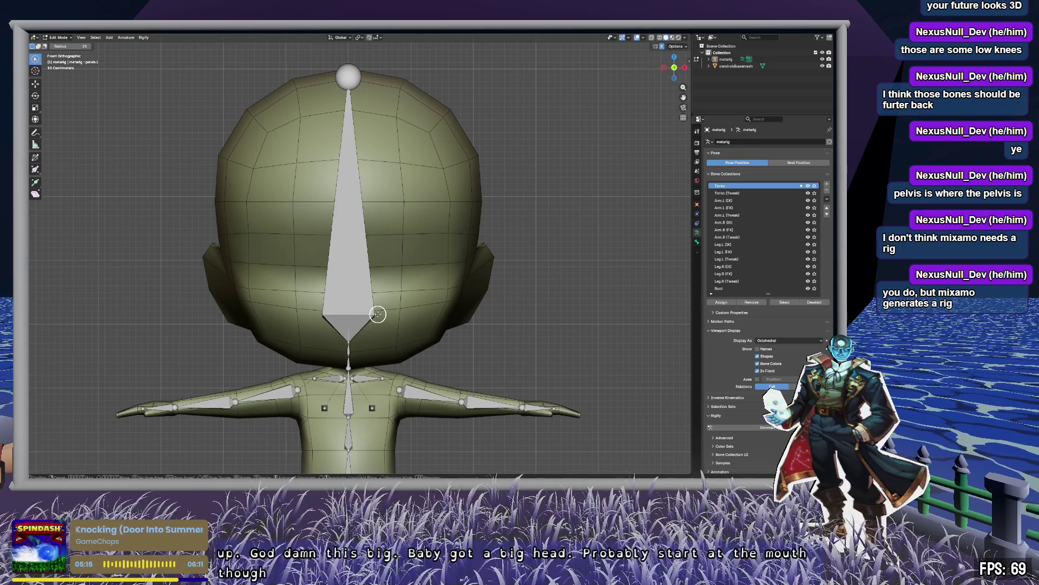
key("g")
key("z")
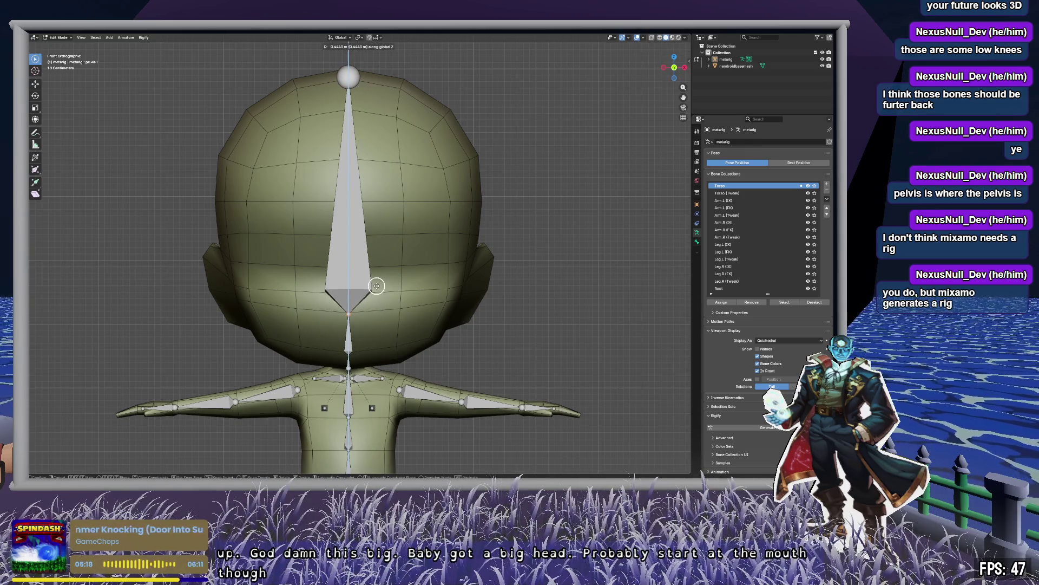
left_click(376, 286)
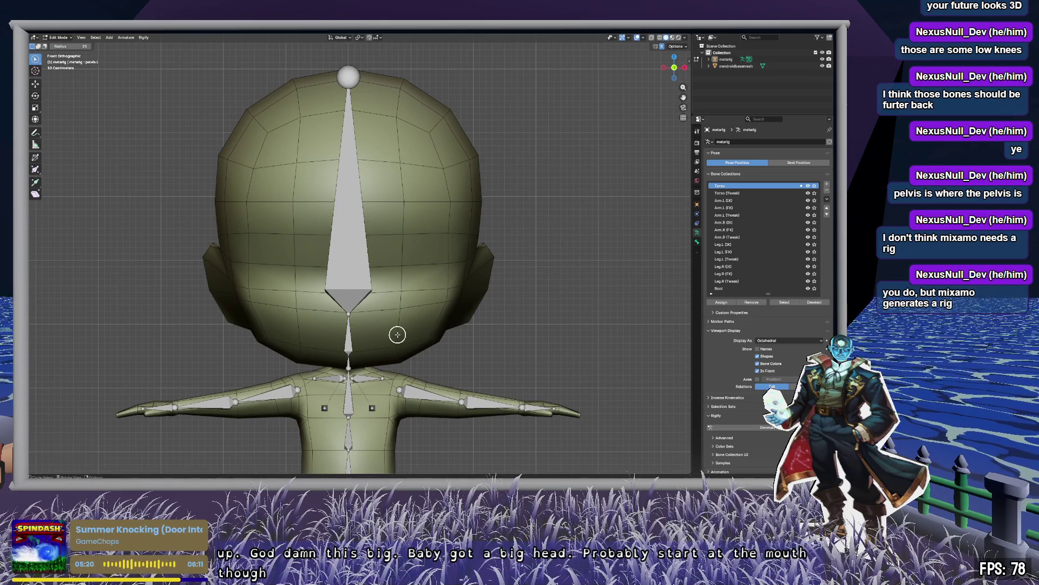
Check the head bone in perspective and toggle between Rest Position and Pose Position.
middle_click_drag(397, 334, 441, 328)
left_click(341, 339)
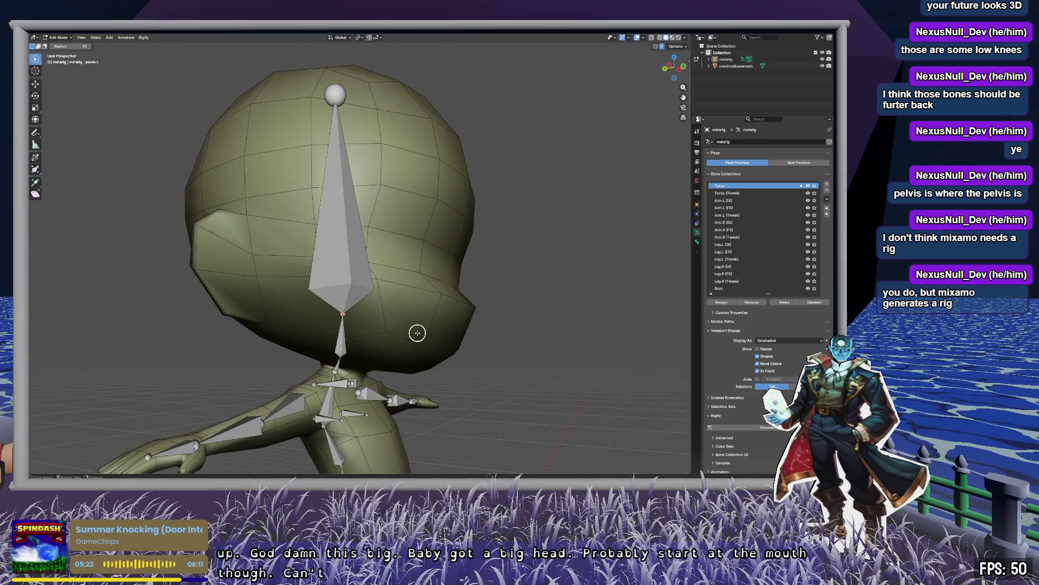
scroll(777, 217, "down", 1)
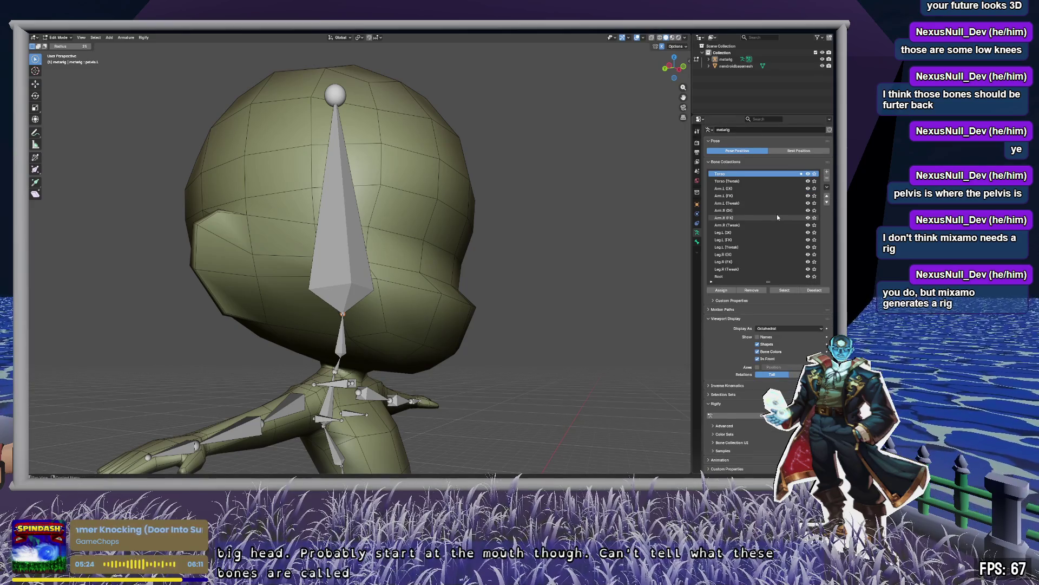
scroll(778, 213, "up", 1)
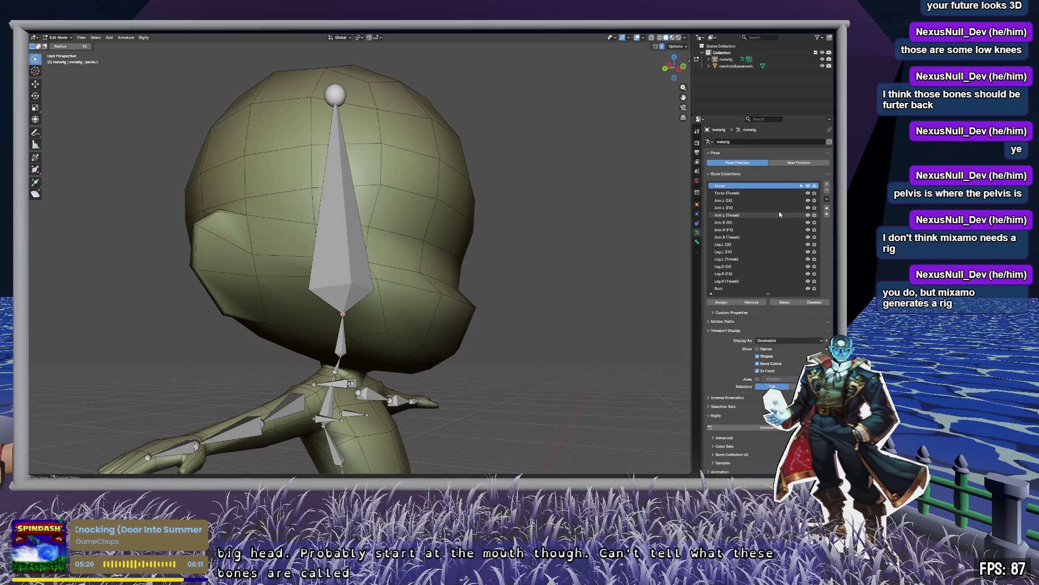
left_click(780, 163)
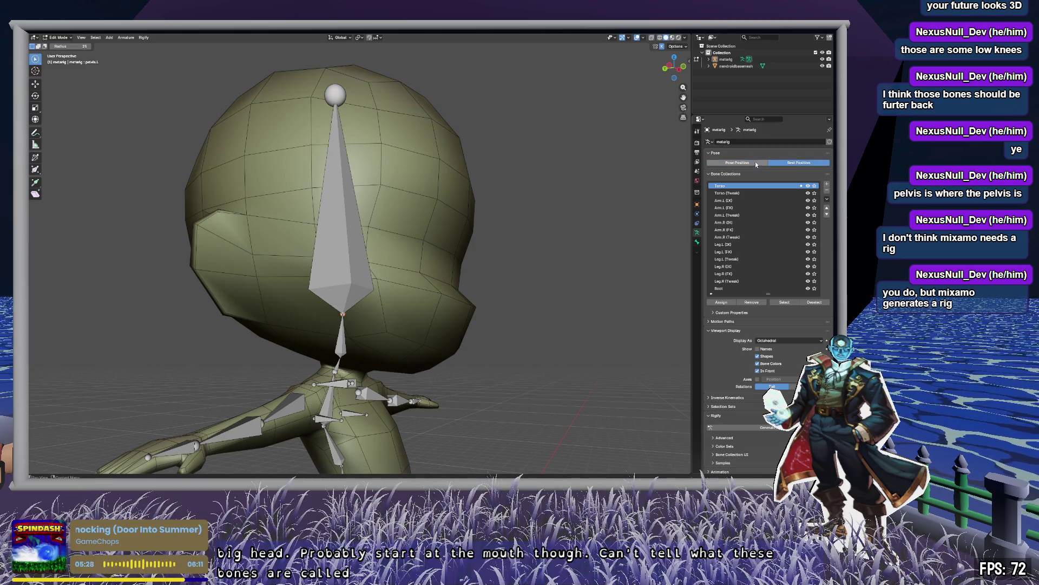
left_click(755, 162)
scroll(561, 300, "down", 6)
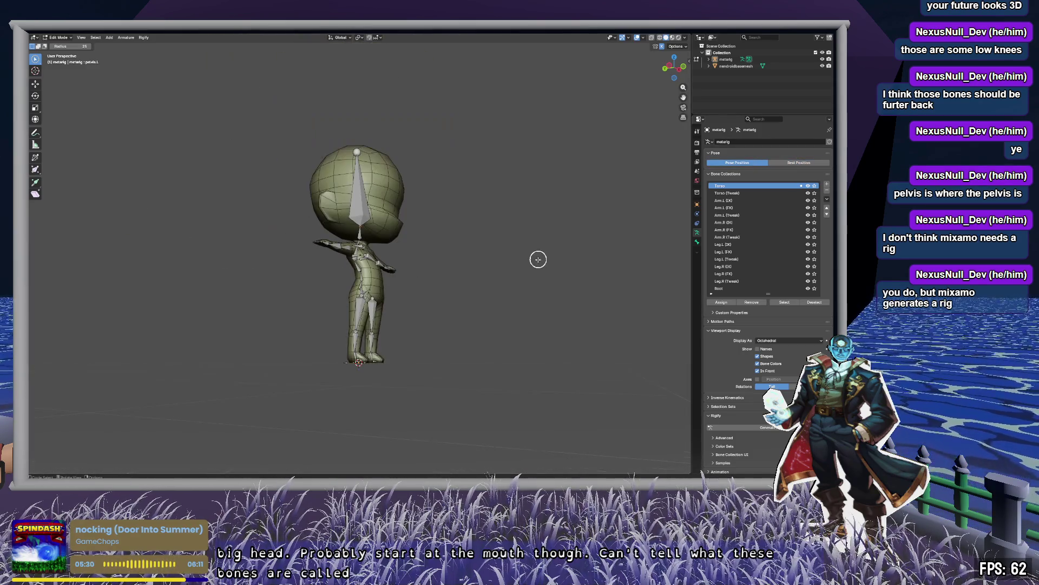
Frame the character from the front and show pelvis.L's Bone Properties.
mouse_move(542, 262)
middle_mouse_down()
mouse_move(492, 267)
mouse_move(475, 285)
mouse_move(438, 294)
mouse_move(448, 301)
mouse_move(399, 290)
mouse_move(443, 296)
middle_mouse_up()
scroll(476, 284, "up", 3)
scroll(439, 299, "up", 2)
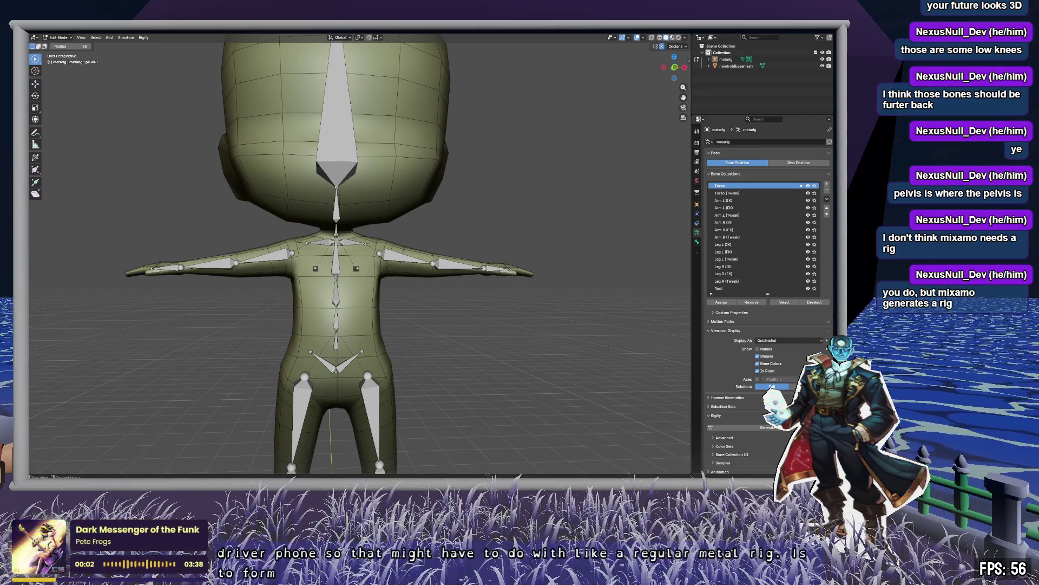
left_click(697, 243)
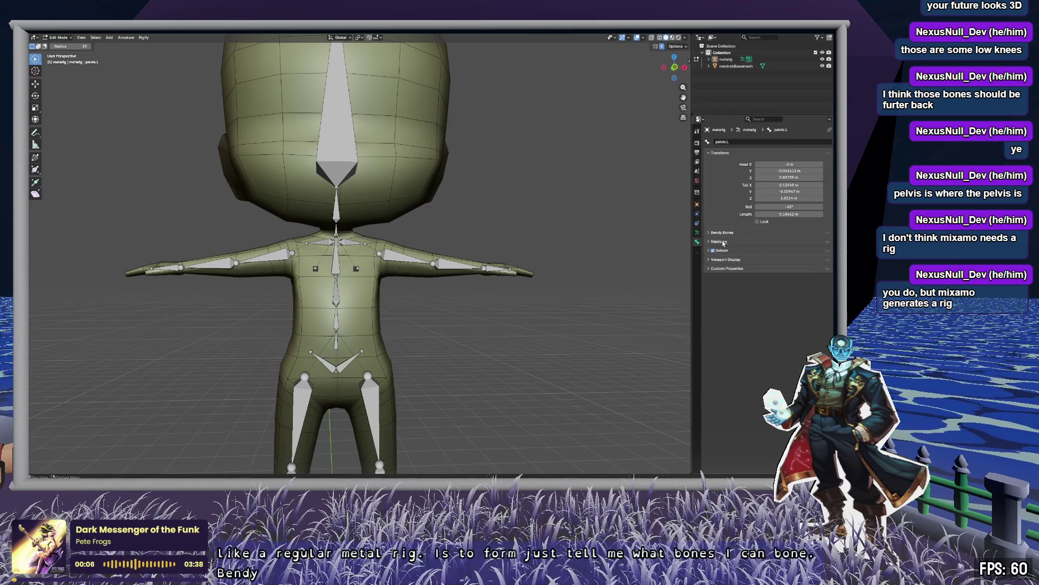
Circle-select the bones along the left arm, then orbit around the character.
key("c")
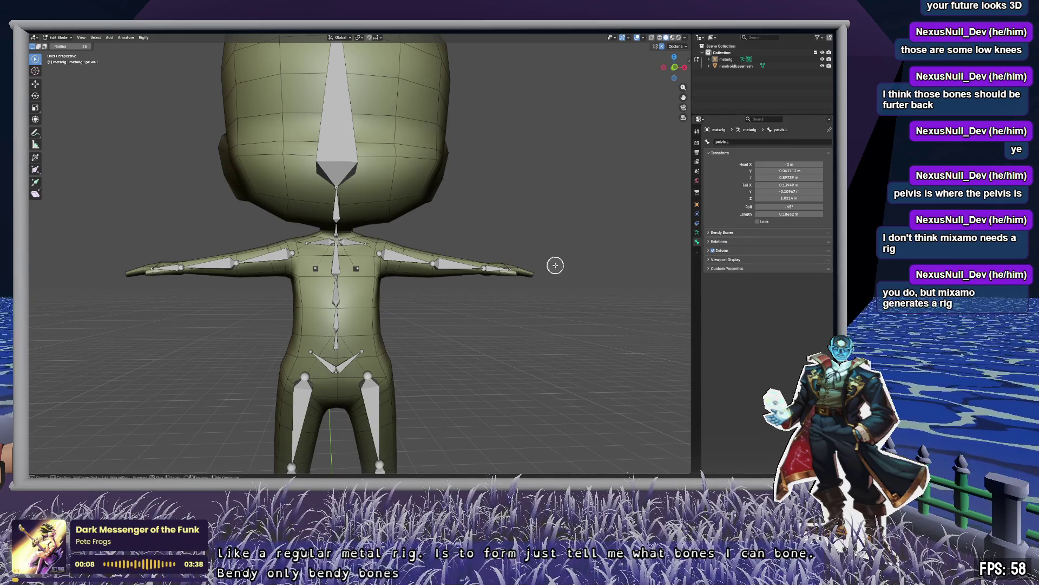
mouse_move(555, 265)
left_mouse_down()
mouse_move(433, 264)
mouse_move(520, 256)
mouse_move(490, 271)
left_mouse_up()
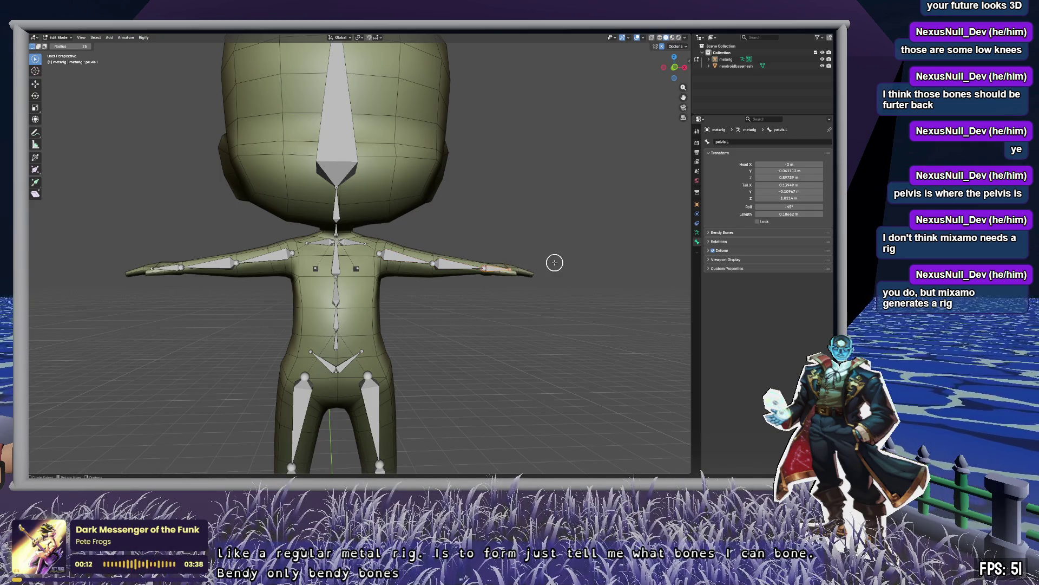
key("Escape")
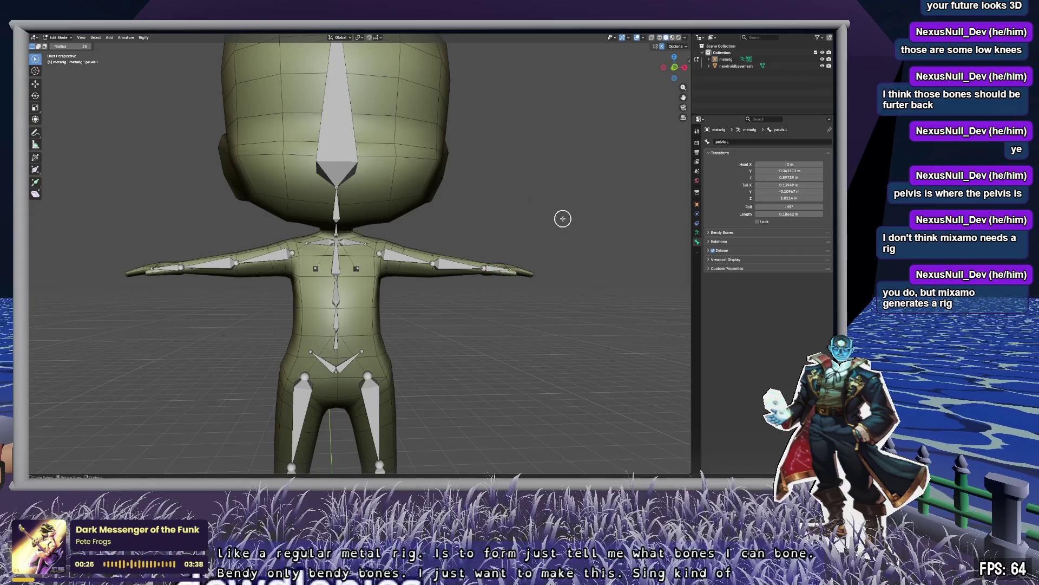
mouse_move(561, 216)
middle_mouse_down()
mouse_move(494, 220)
mouse_move(487, 278)
mouse_move(489, 255)
mouse_move(500, 252)
middle_mouse_up()
In Top Ortho view, select the shoulder bone lying along the arm.
scroll(494, 295, "up", 10)
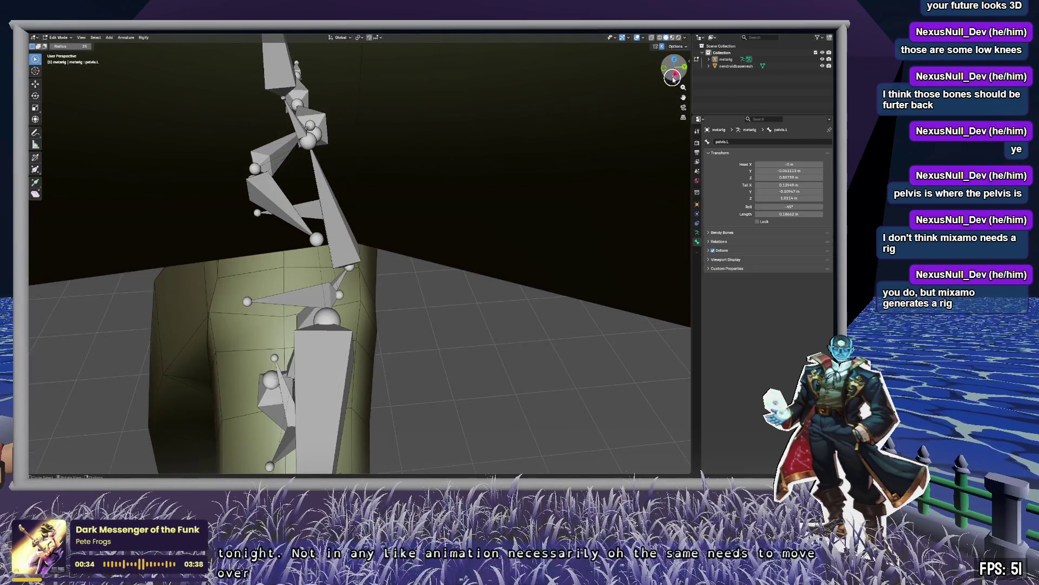
left_click(675, 74)
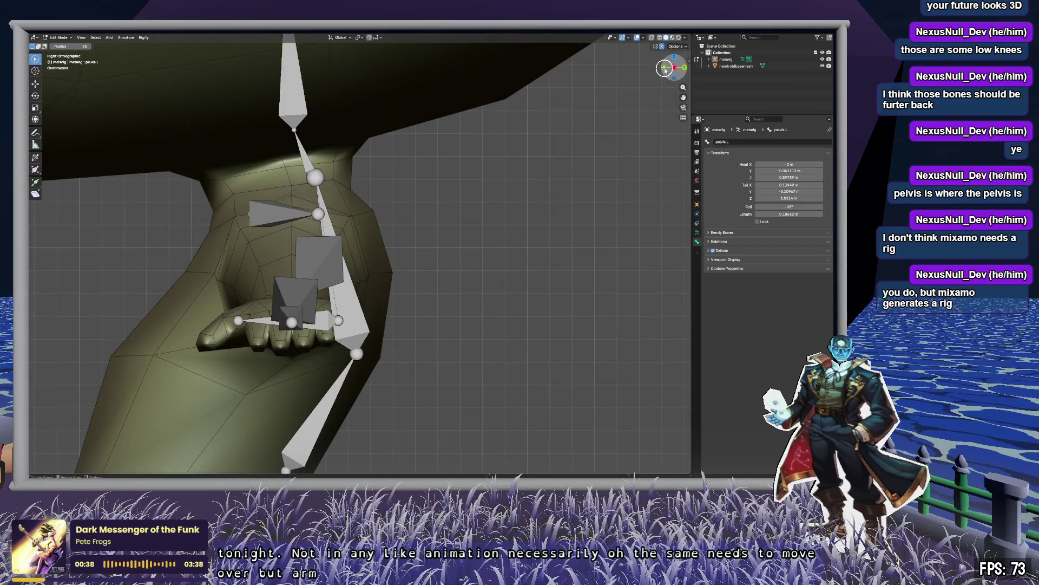
left_click(674, 58)
scroll(512, 239, "down", 2)
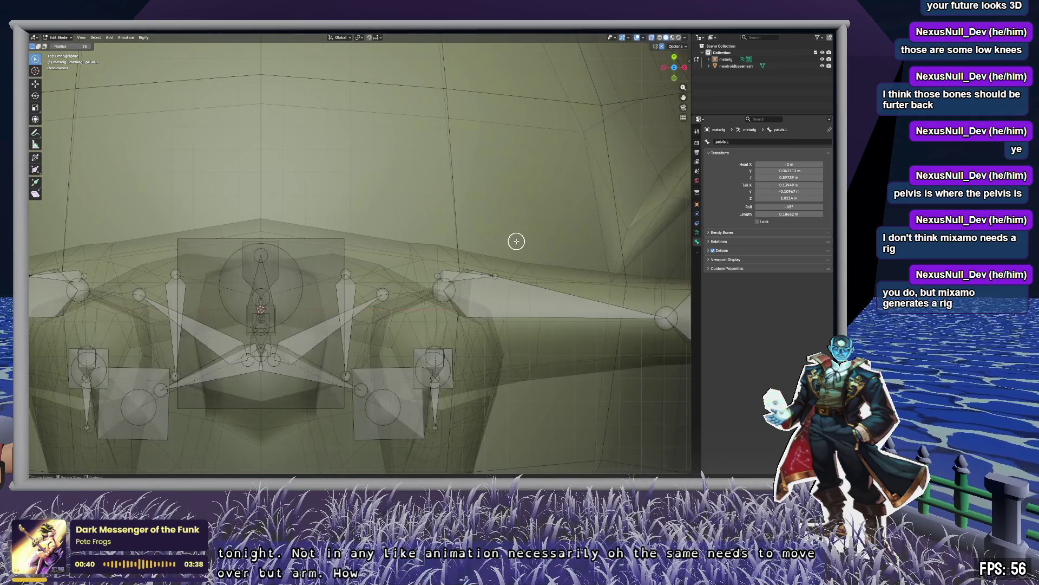
scroll(322, 174, "up", 4)
scroll(121, 135, "up", 2)
middle_click_drag(121, 135, 497, 187, "shift")
scroll(497, 188, "down", 3)
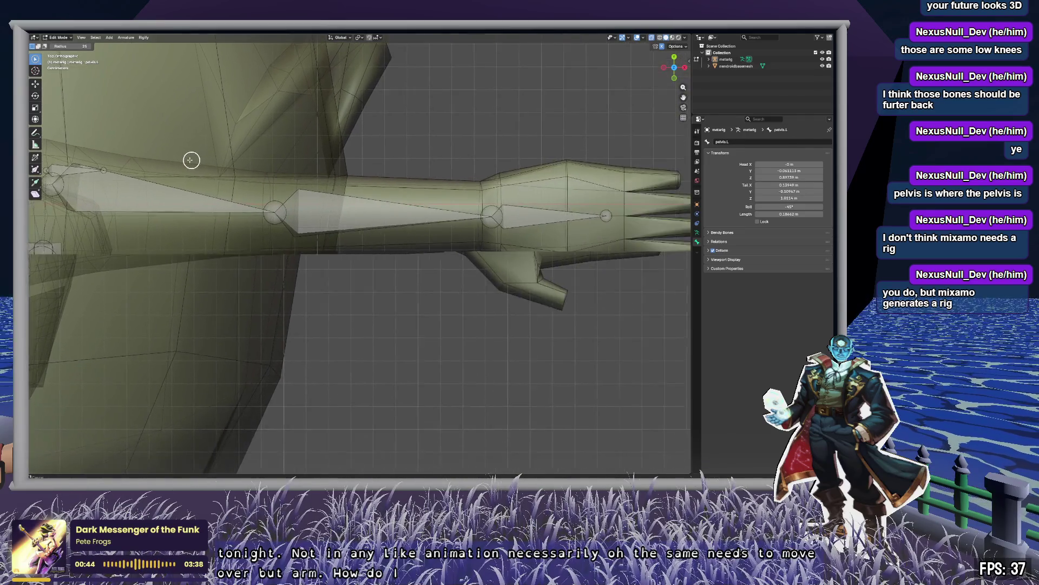
scroll(119, 153, "up", 5)
left_click_drag(324, 209, 373, 220)
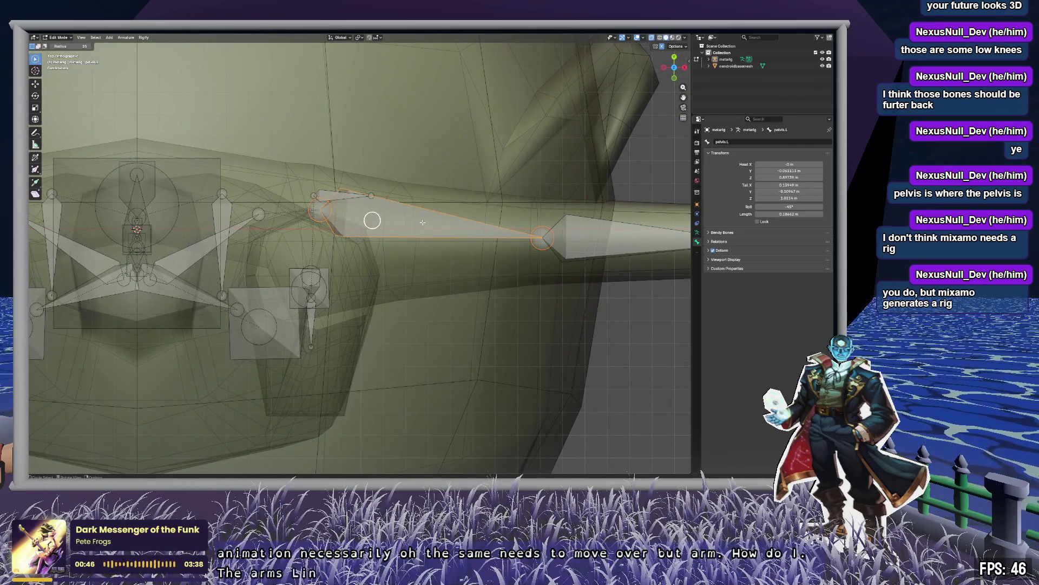
Move the shoulder bone onto the arm without changing its height (Shift+Z).
mouse_move(372, 243)
middle_mouse_down()
mouse_move(503, 233)
mouse_move(469, 190)
mouse_move(413, 170)
mouse_move(394, 181)
mouse_move(279, 181)
middle_mouse_up()
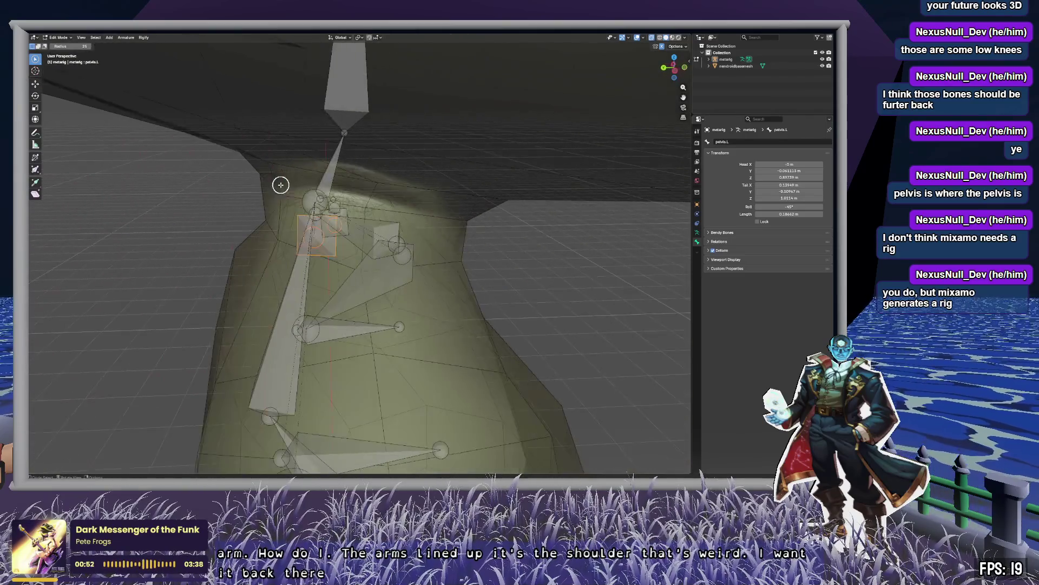
left_click(674, 65)
left_click(675, 58)
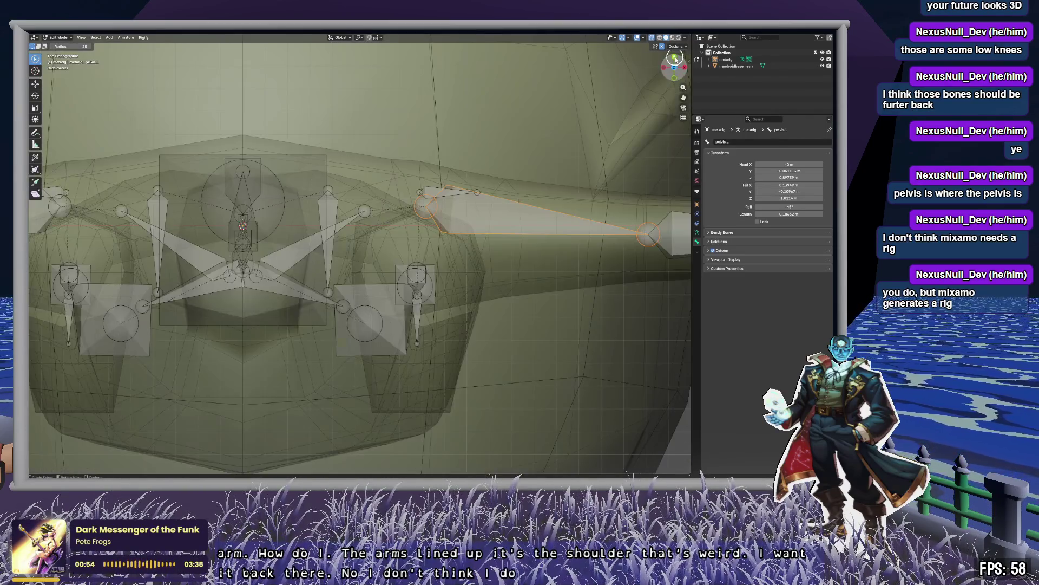
mouse_move(570, 270)
middle_mouse_down("shift")
mouse_move(216, 255)
mouse_move(489, 288)
mouse_move(459, 278)
middle_mouse_up("shift")
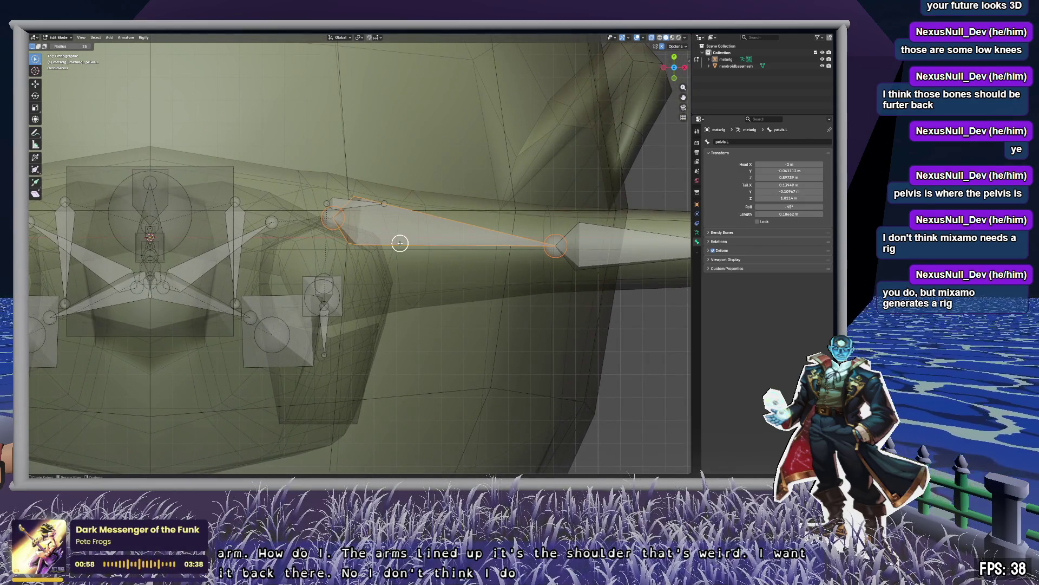
key("g")
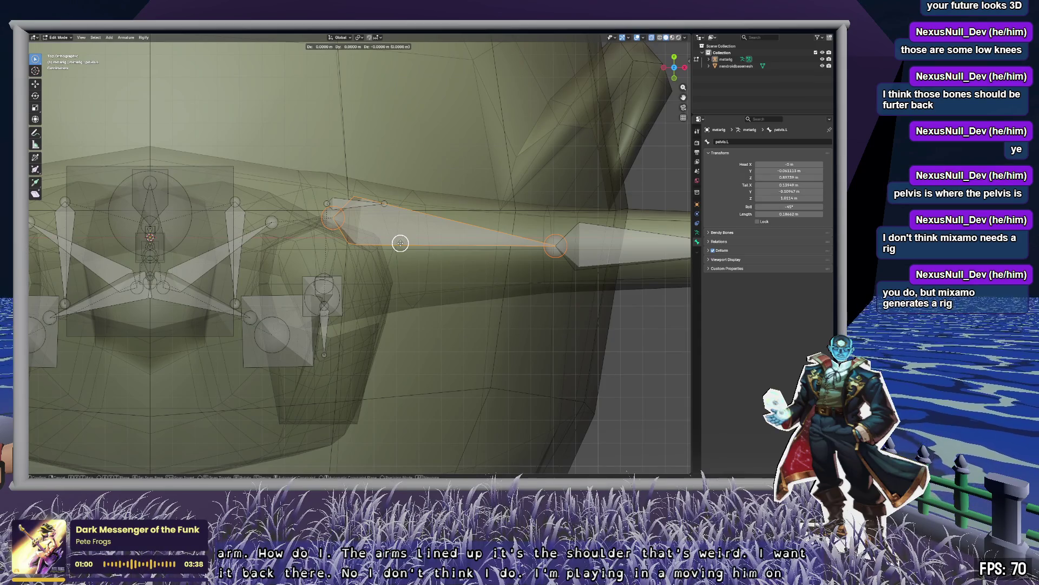
key("shift+z")
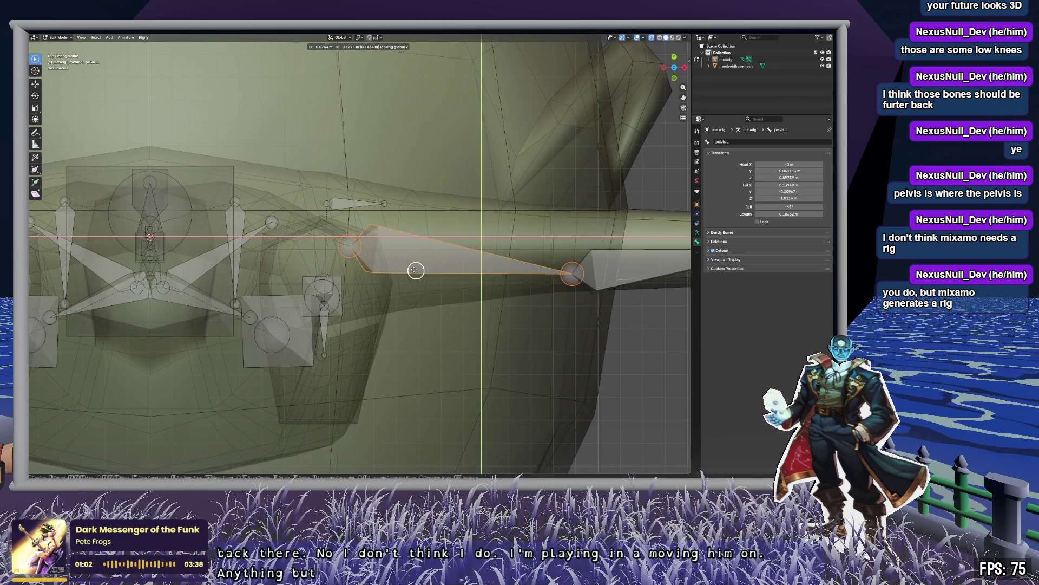
left_click(417, 276)
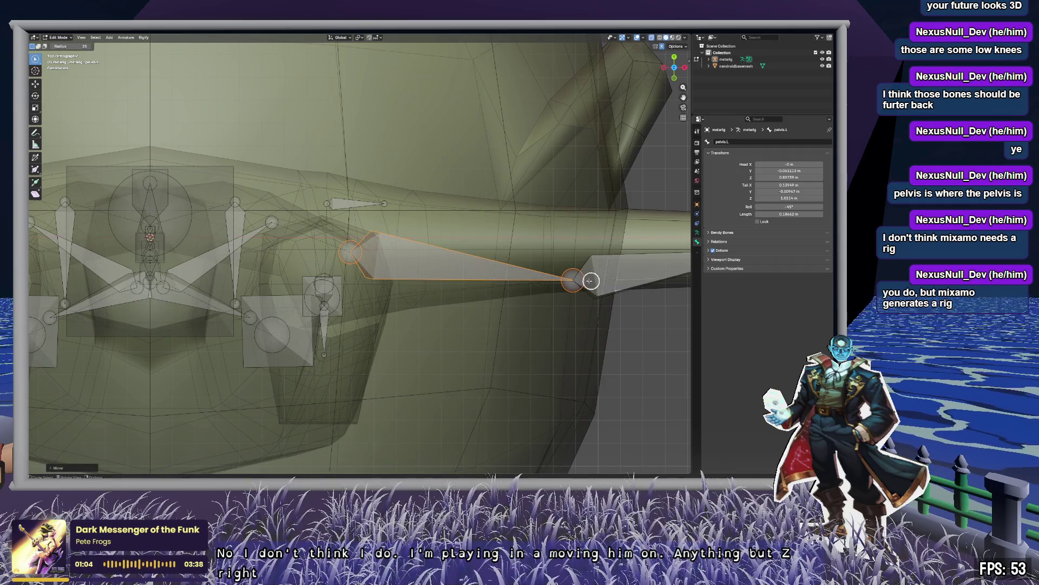
Move the bone's tail joint onto the arm's centreline, keeping its height.
left_click(581, 281)
mouse_move(651, 263)
middle_mouse_down("shift")
mouse_move(580, 235)
mouse_move(406, 240)
middle_mouse_up("shift")
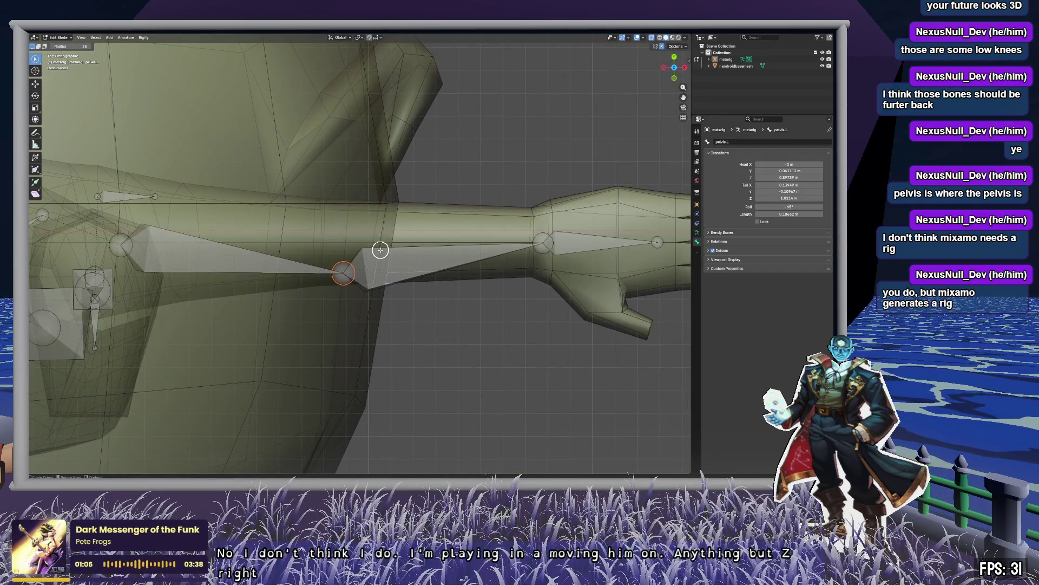
key("g")
key("shift+z")
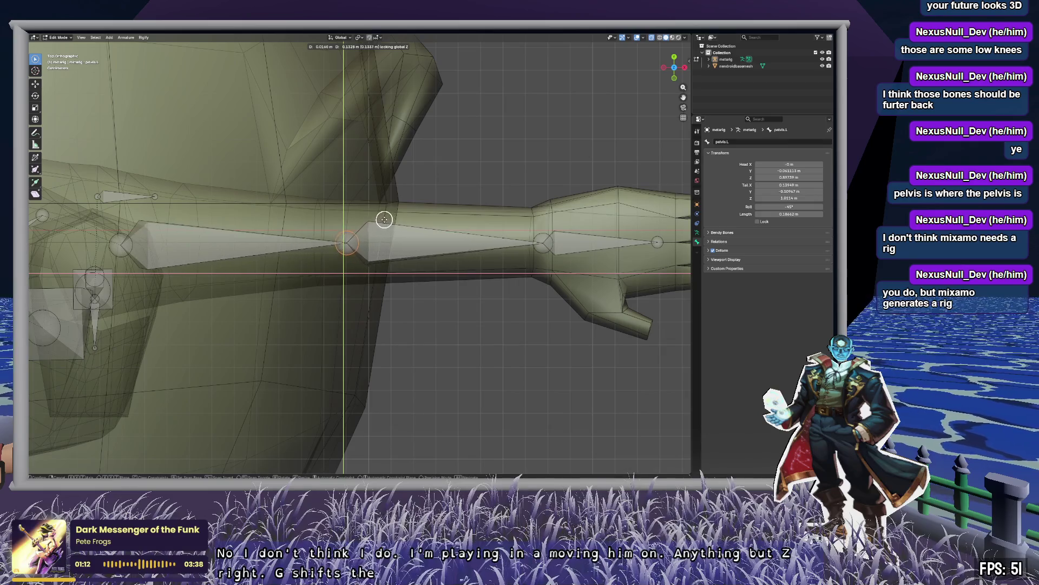
left_click(383, 217)
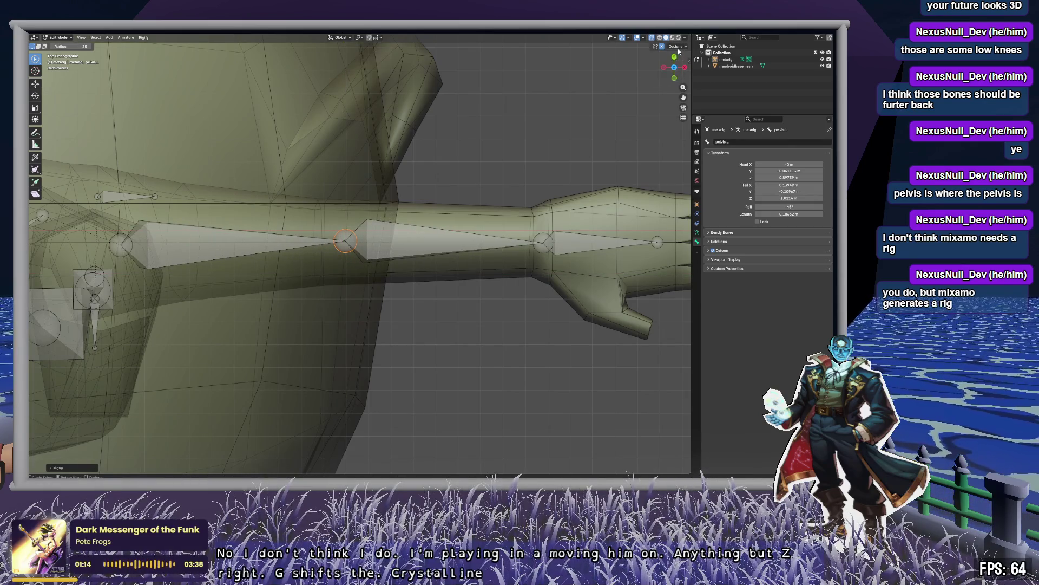
In the N sidebar, set the pelvis.L head to Y 0 m and Z 0.9 m.
key("n")
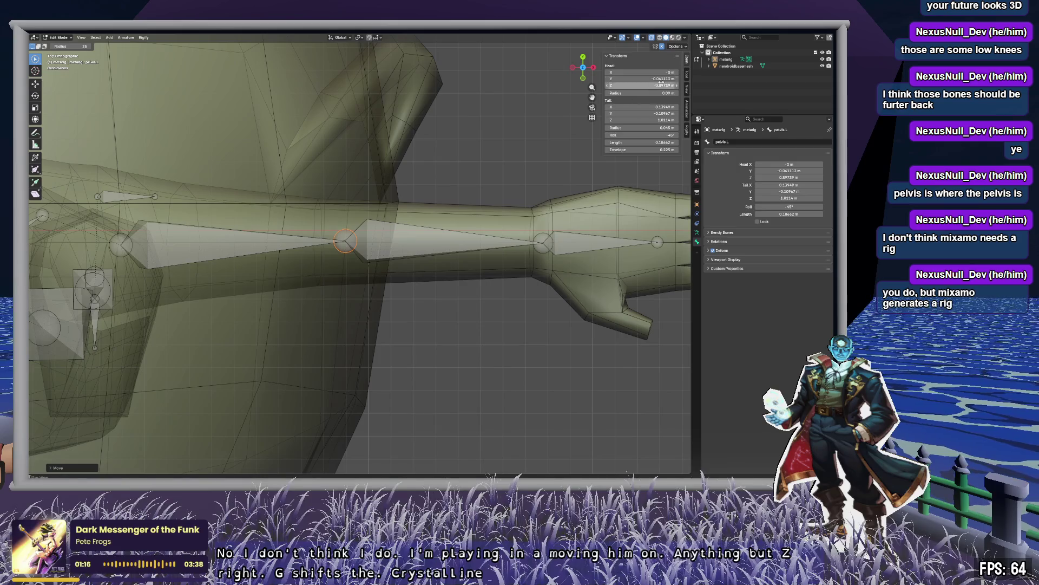
left_click(664, 79)
type("0")
key("Return")
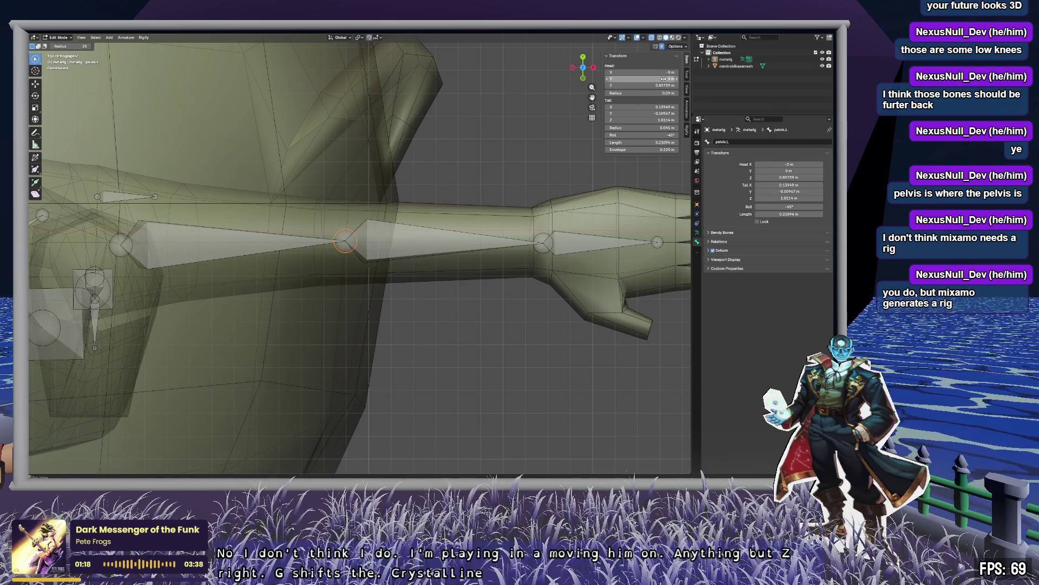
left_click(664, 85)
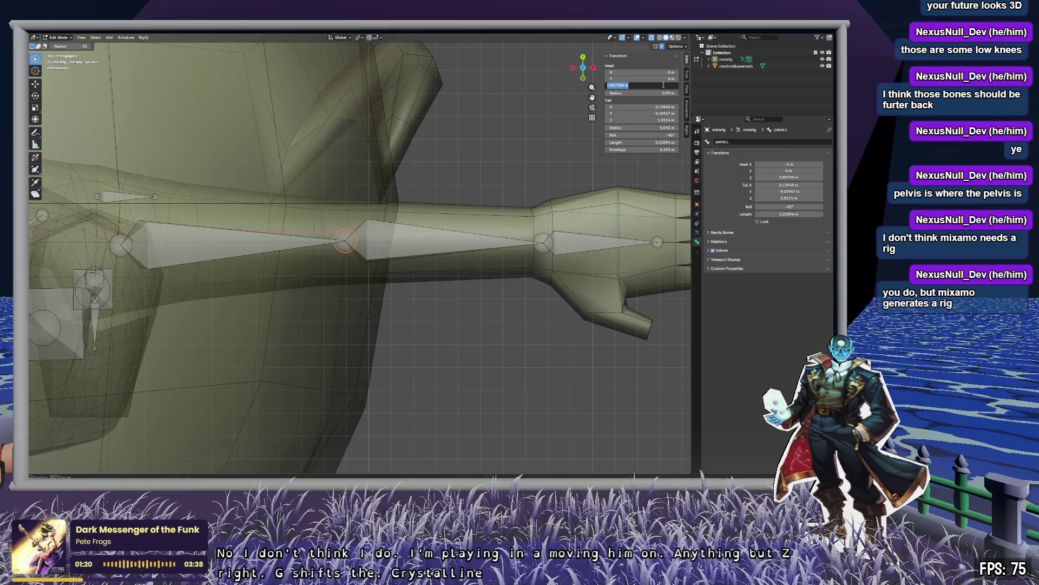
type("0.9")
key("Return")
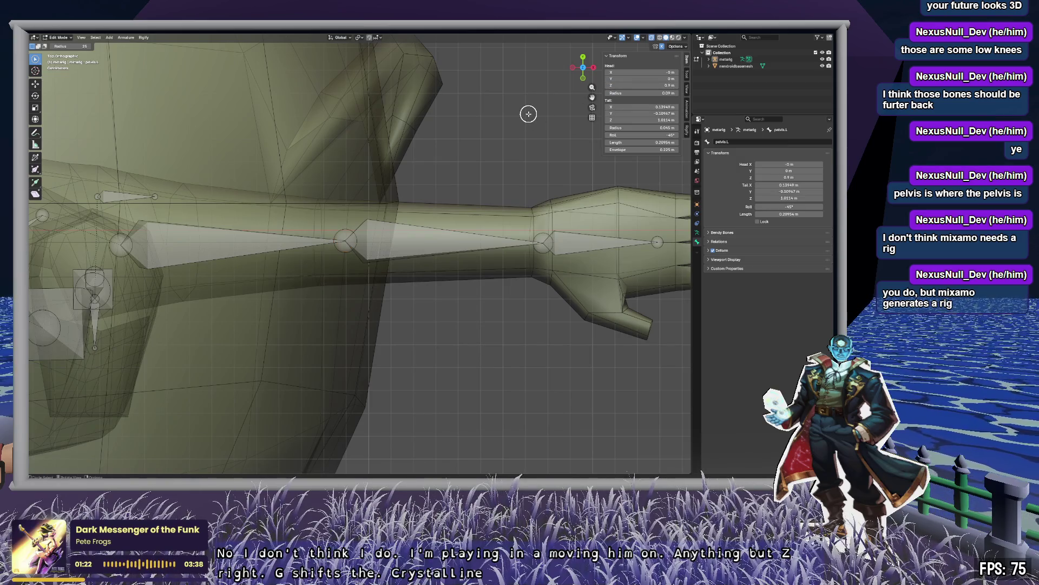
Move the upper-arm bone's tail joint further along the arm and check the torso.
middle_click_drag(587, 184, 362, 178, "shift")
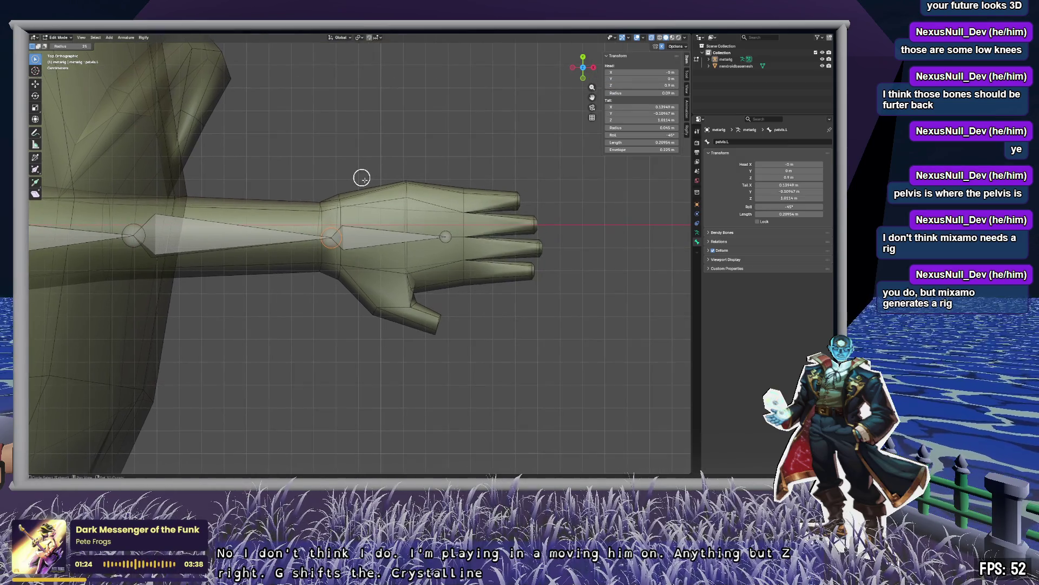
scroll(325, 185, "down", 8, "ctrl")
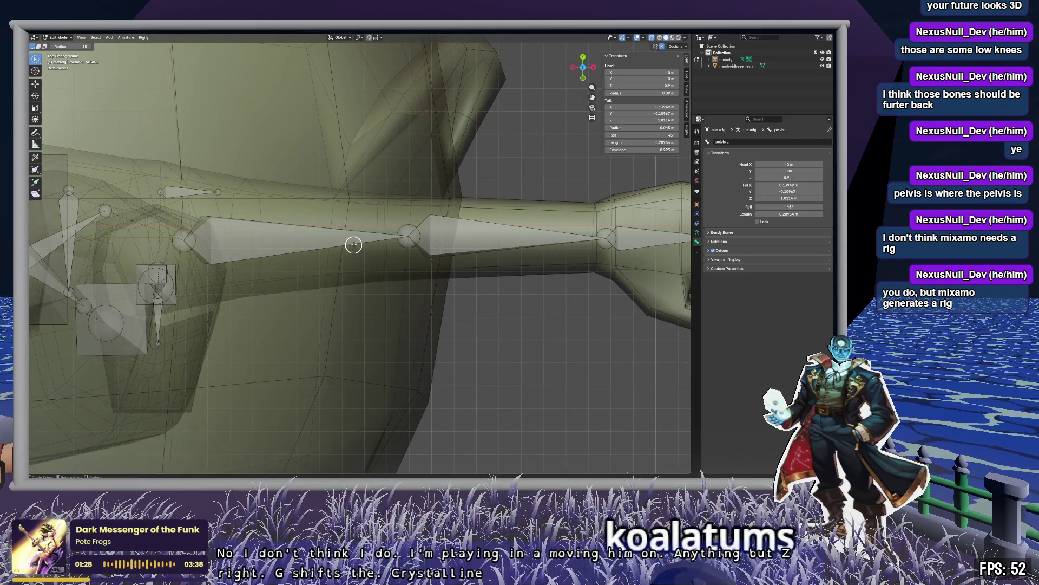
left_click(354, 241)
left_click(406, 233)
key("g")
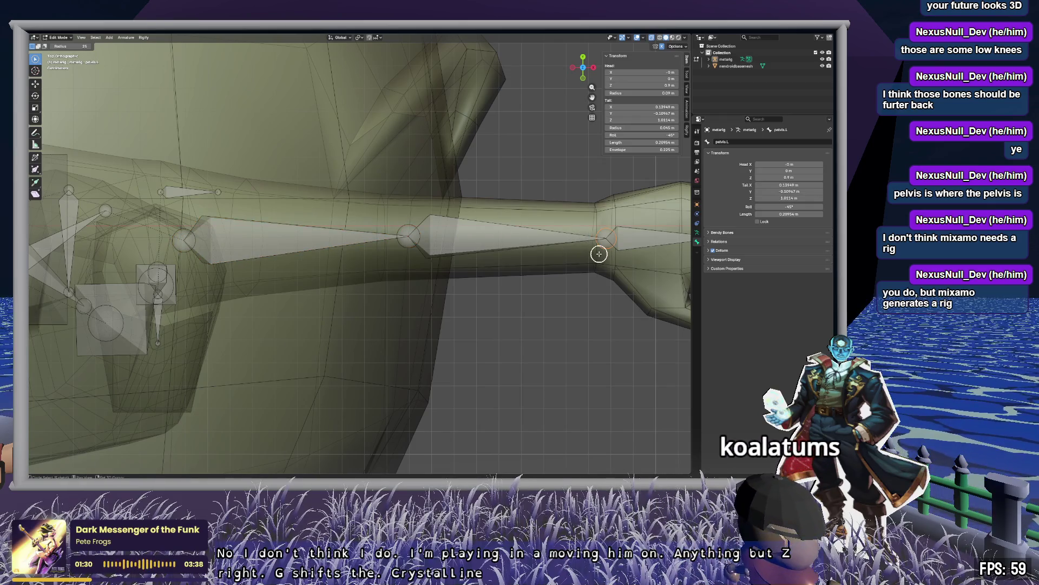
scroll(297, 251, "down", 3)
scroll(661, 240, "up", 3)
mouse_move(661, 240)
middle_mouse_down()
mouse_move(505, 249)
mouse_move(569, 233)
mouse_move(570, 258)
mouse_move(559, 222)
mouse_move(545, 244)
mouse_move(528, 225)
mouse_move(395, 232)
mouse_move(531, 239)
mouse_move(506, 250)
mouse_move(487, 227)
middle_mouse_up()
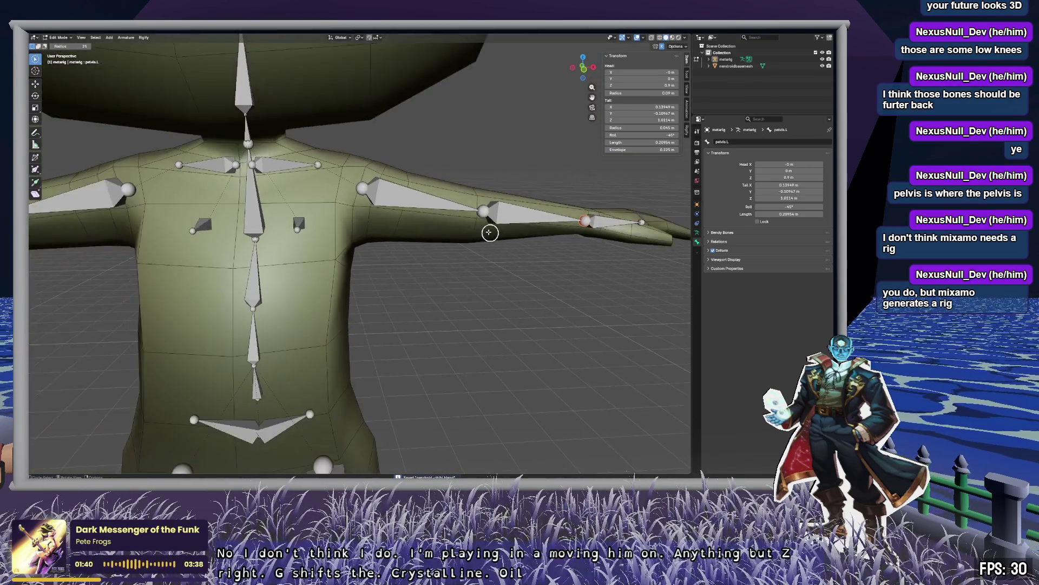
scroll(427, 295, "up", 3)
middle_click_drag(422, 288, 417, 278)
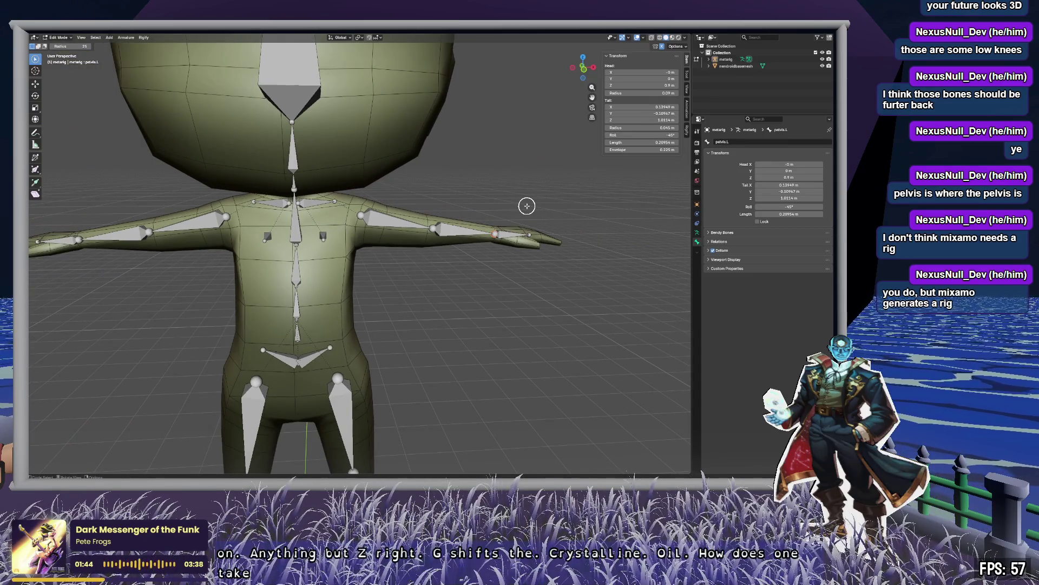
Switch the metarig to Pose Mode and test-rotate hand.L, cancelling the rotation.
key("Tab")
left_click(60, 37)
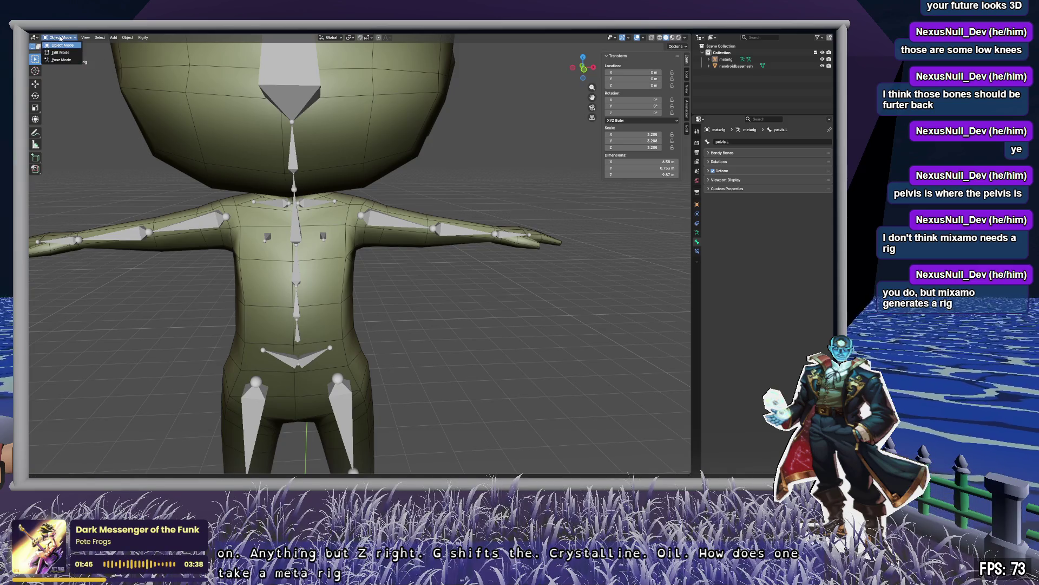
left_click(62, 59)
left_click(513, 240)
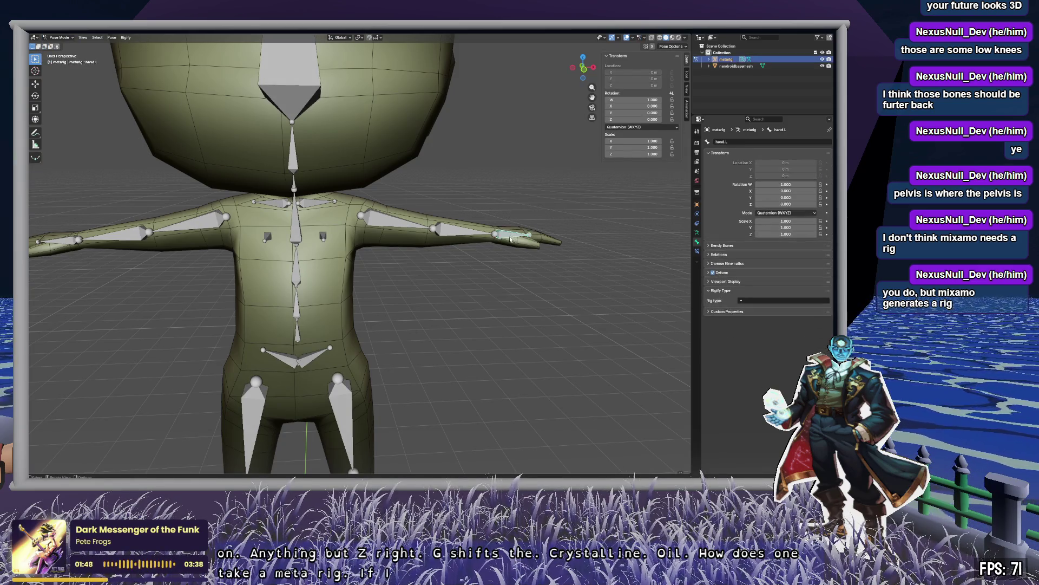
key("r")
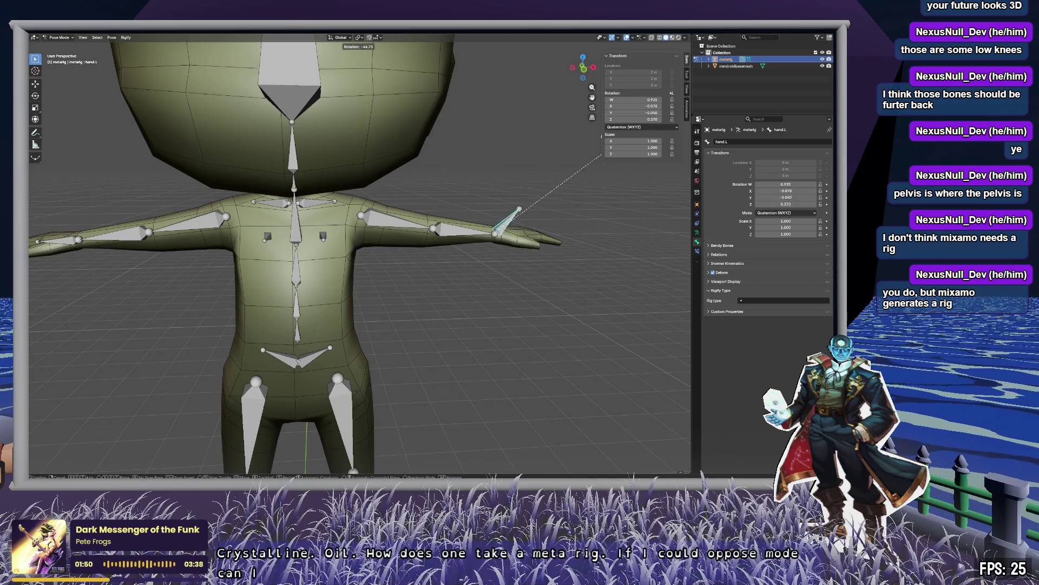
right_click(586, 234)
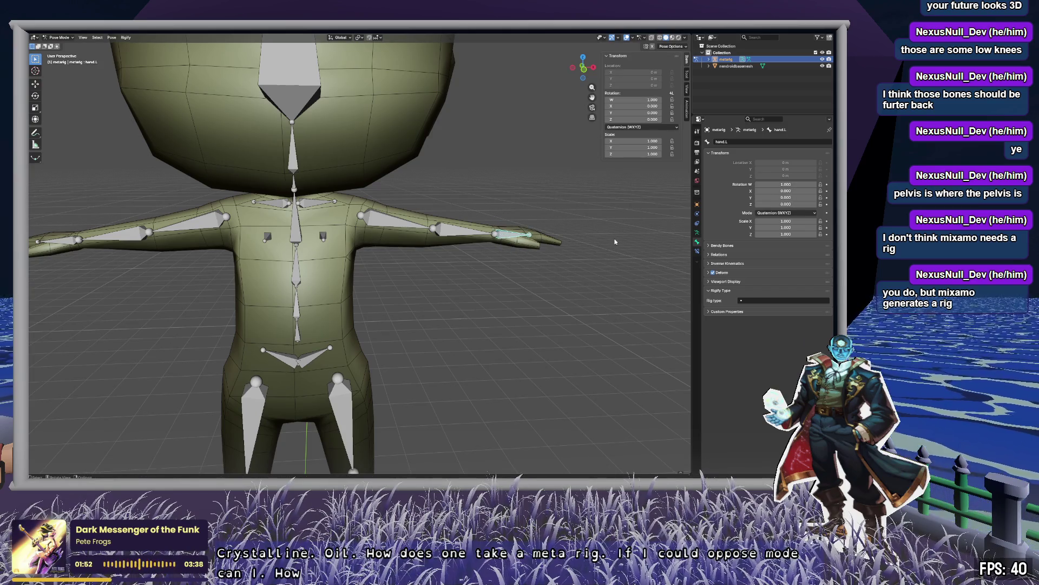
Browse the Rig Type list, return to Object Mode and select everything.
left_click(761, 302)
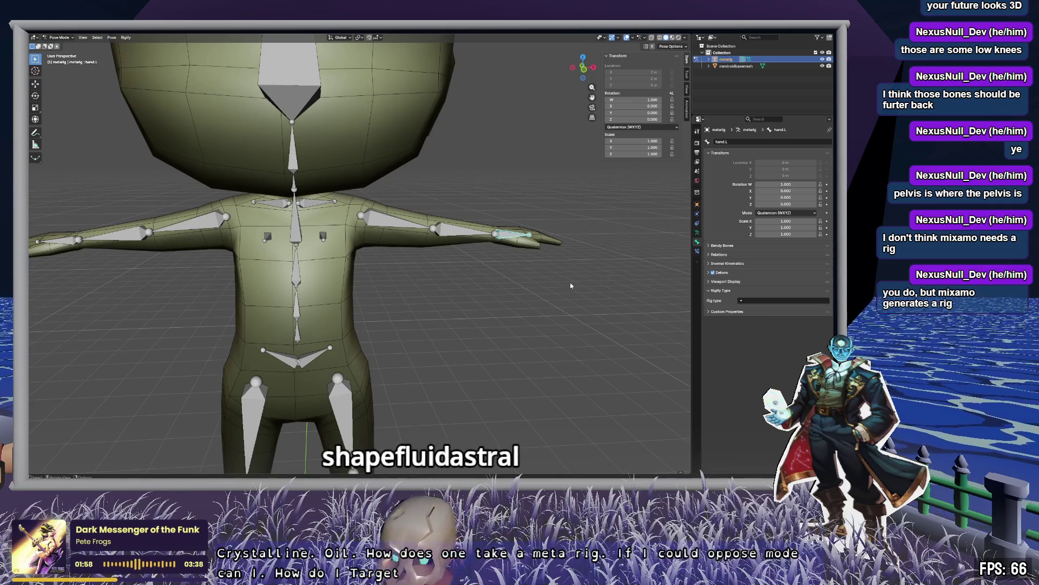
key("Tab")
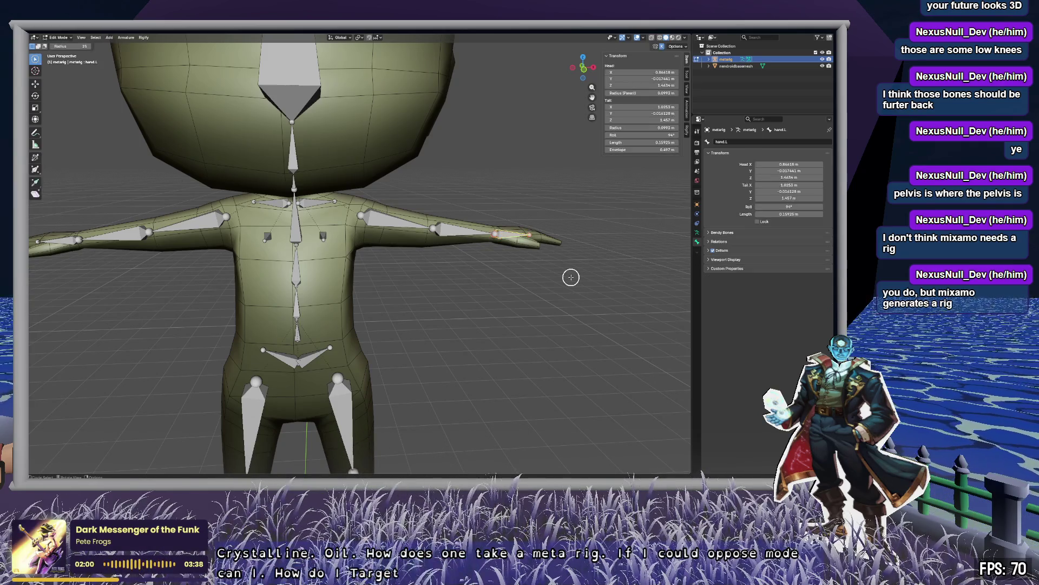
key("Tab")
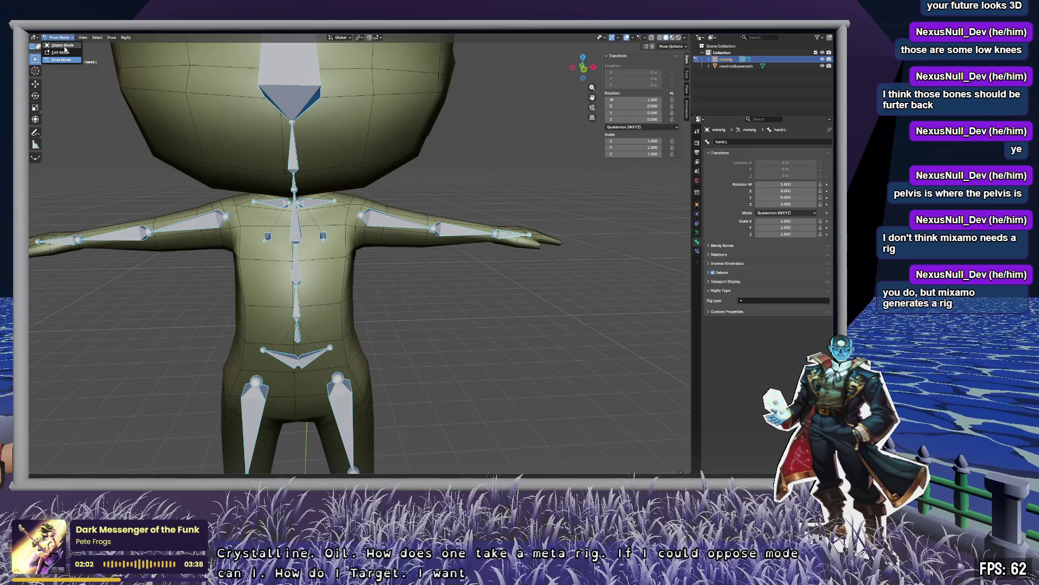
key("a")
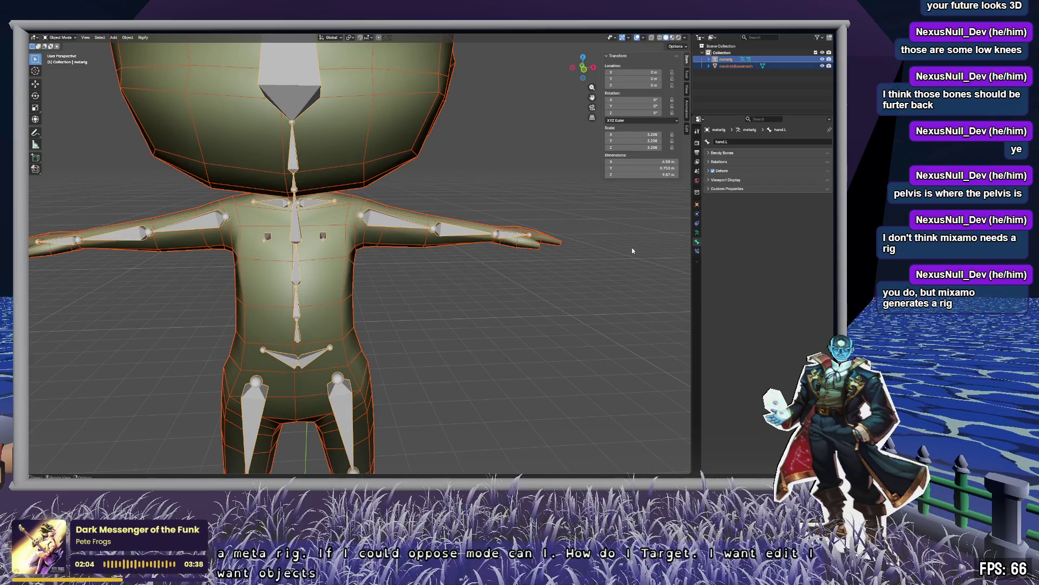
key("ctrl+z")
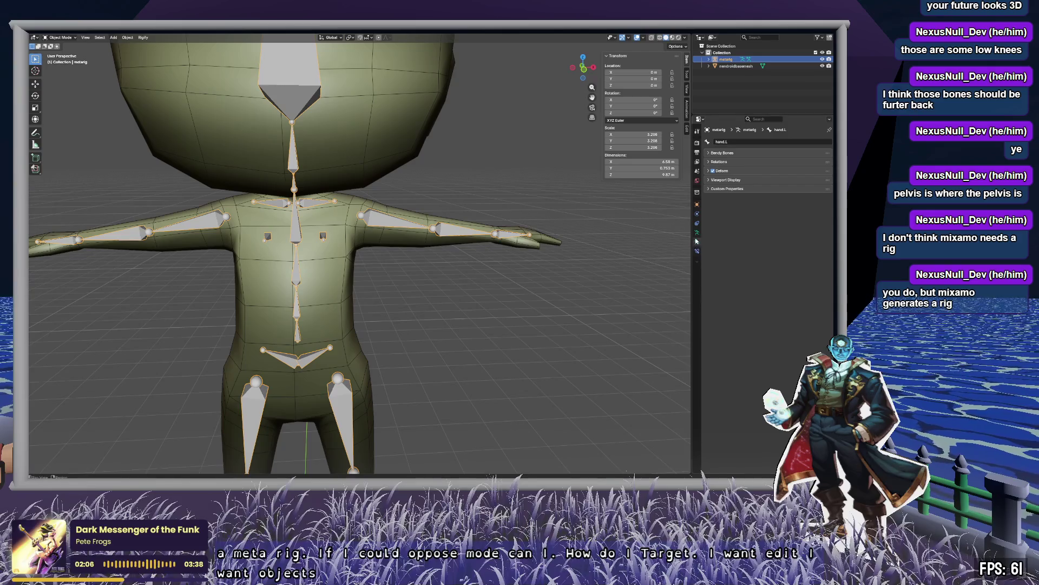
left_click(698, 233)
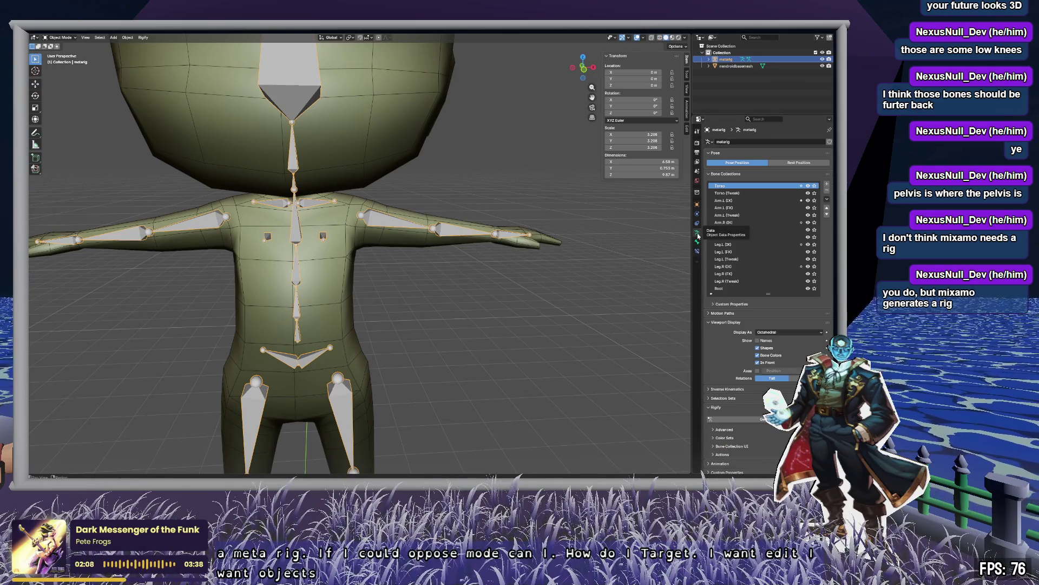
scroll(723, 301, "down", 1)
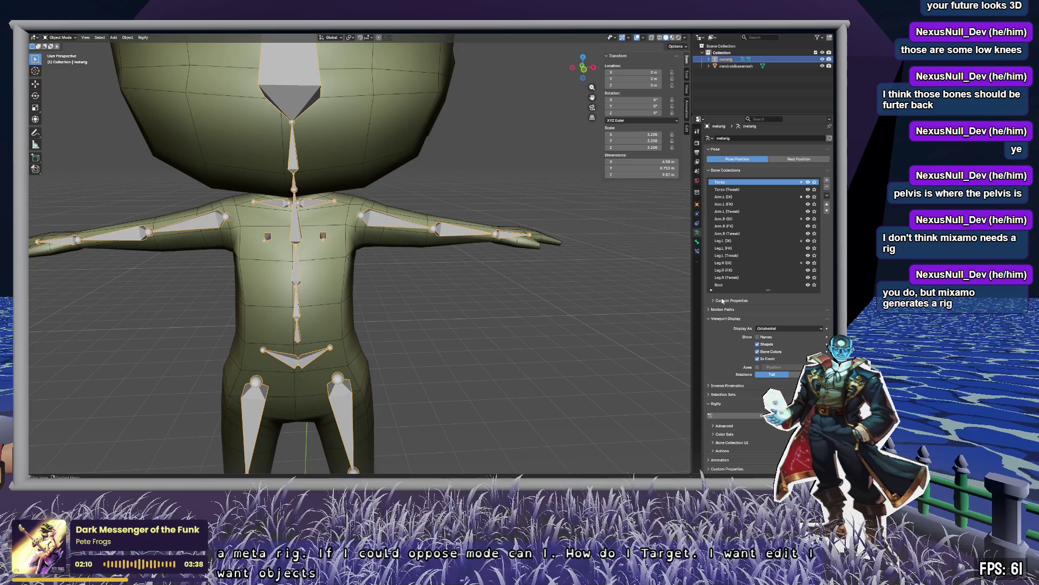
left_click(756, 417)
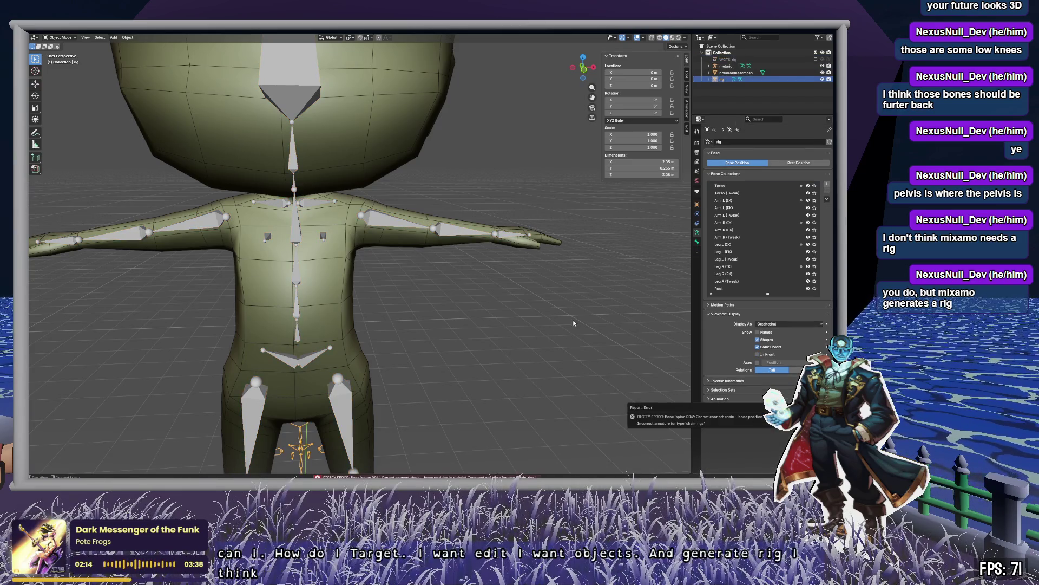
mouse_move(518, 330)
middle_mouse_down()
mouse_move(461, 353)
mouse_move(411, 345)
mouse_move(467, 356)
mouse_move(503, 281)
mouse_move(540, 141)
mouse_move(488, 145)
middle_mouse_up()
scroll(488, 145, "down", 8)
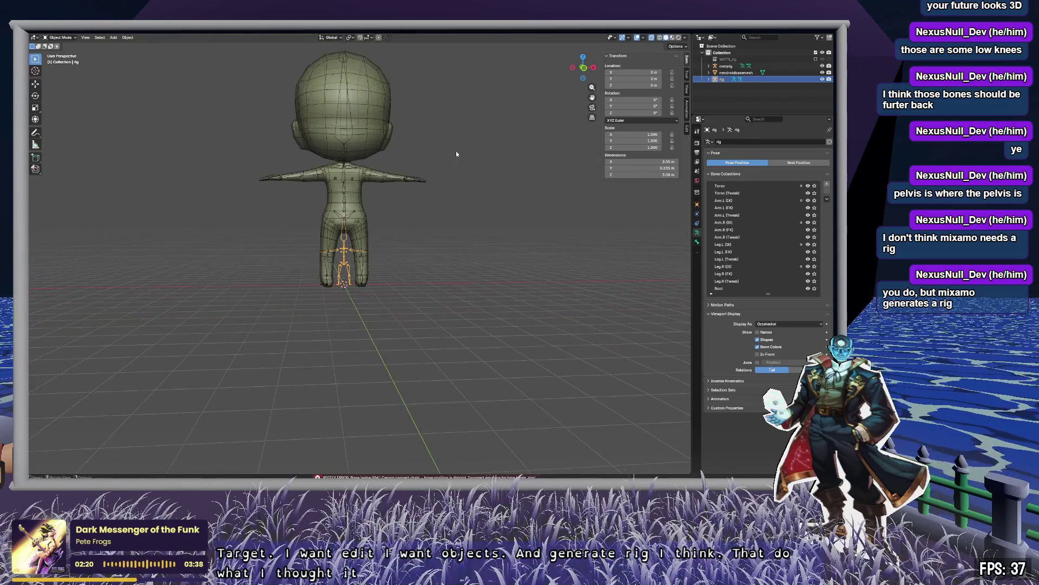
scroll(455, 154, "up", 8)
key("ctrl+z")
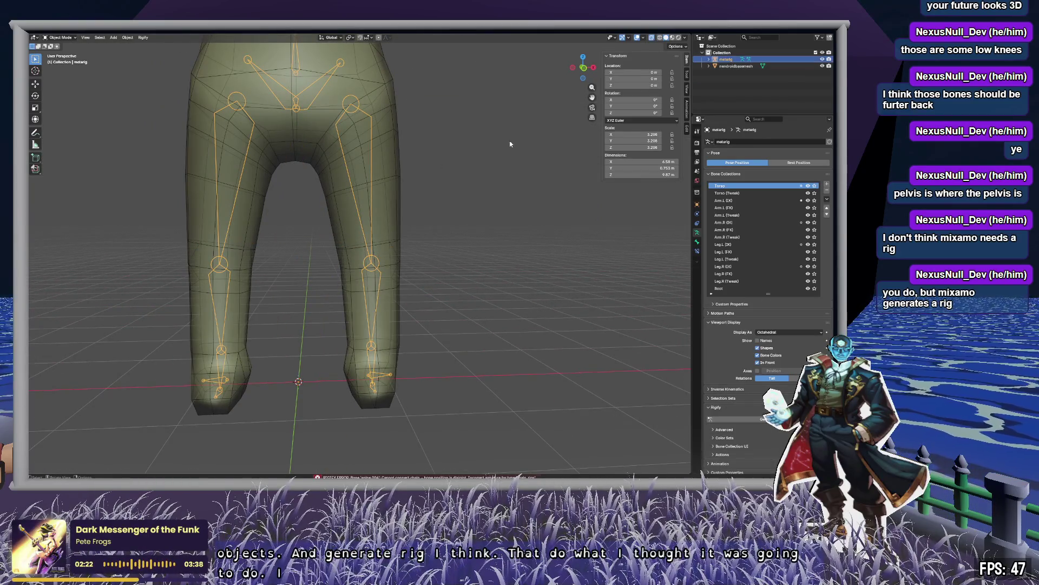
scroll(512, 253, "down", 5)
mouse_move(490, 226)
middle_mouse_down()
mouse_move(492, 213)
mouse_move(467, 222)
mouse_move(494, 225)
middle_mouse_up()
Apply the metarig's Rotation & Scale, Generate Rig, and delete the failed generated rig.
key("ctrl+a")
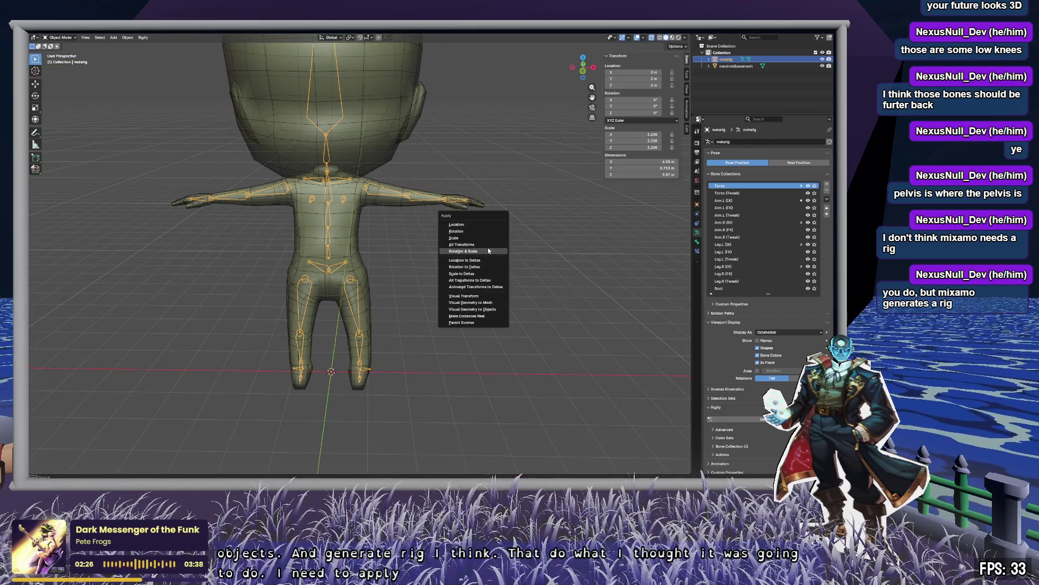
left_click(488, 248)
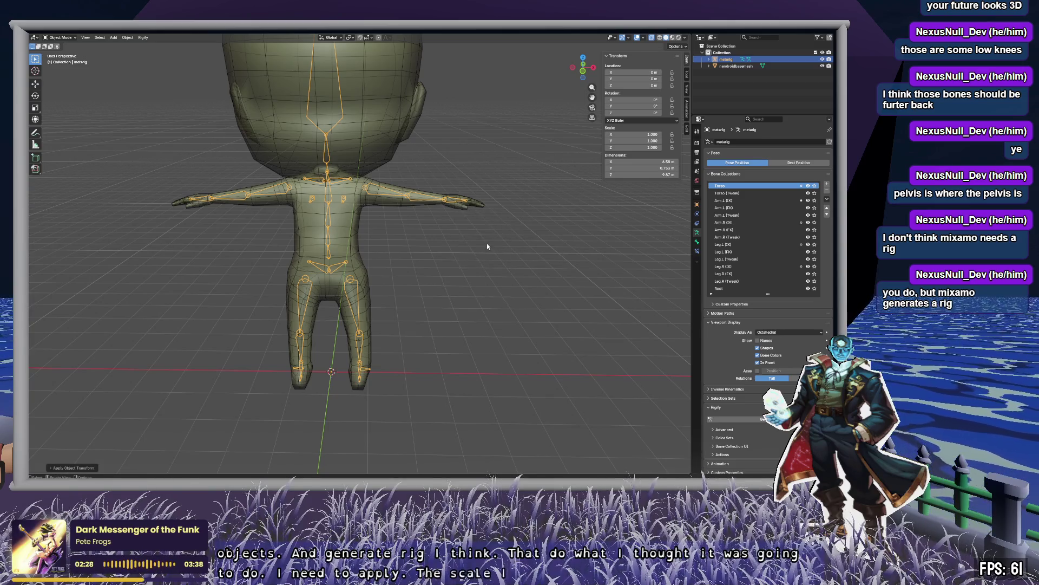
left_click(761, 417)
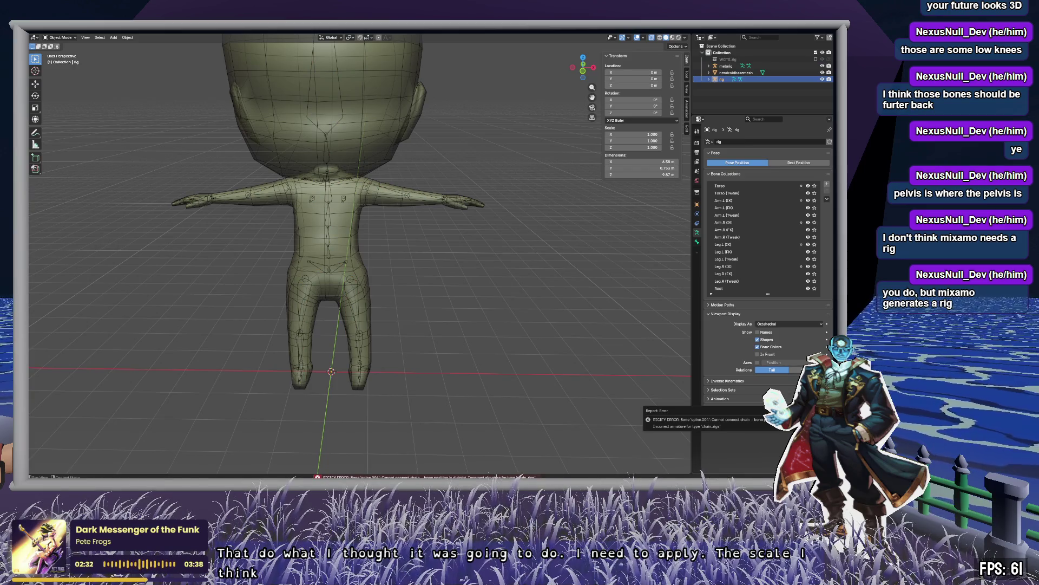
left_click(725, 66)
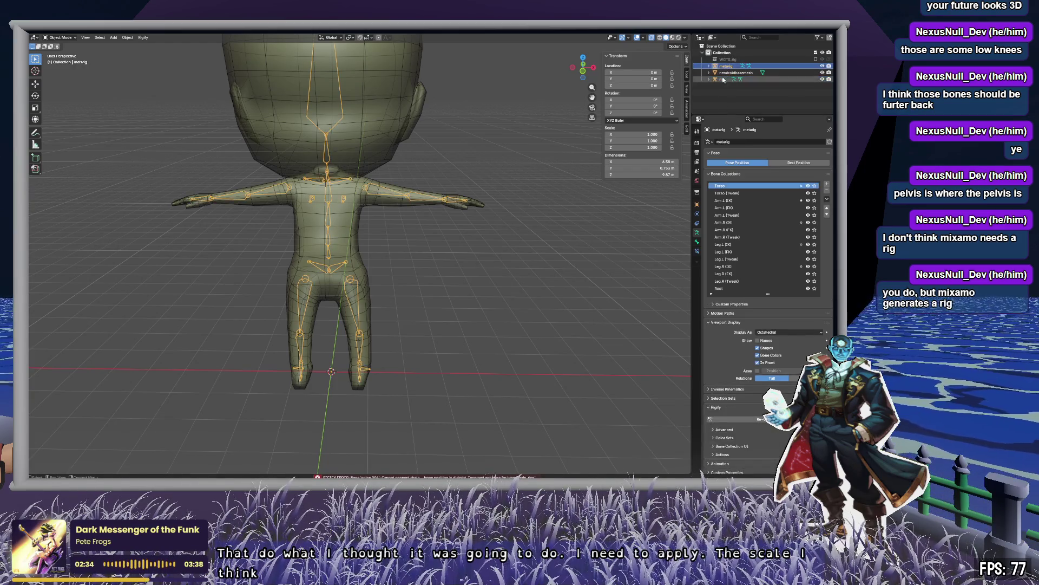
left_click(723, 79)
key("Delete")
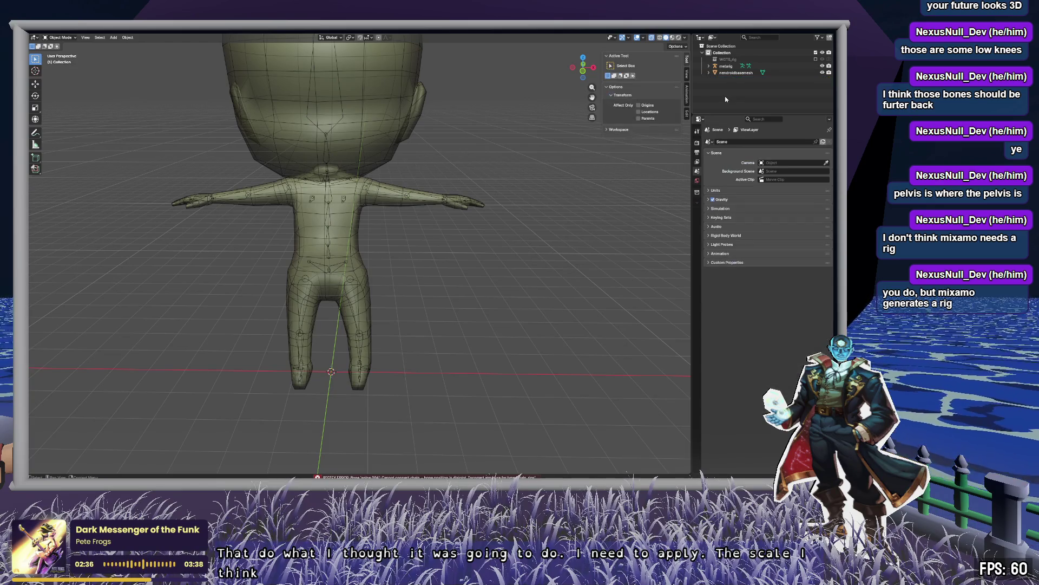
Reapply Rotation & Scale to the metarig, retry Generate Rig, then undo the failure.
left_click(726, 66)
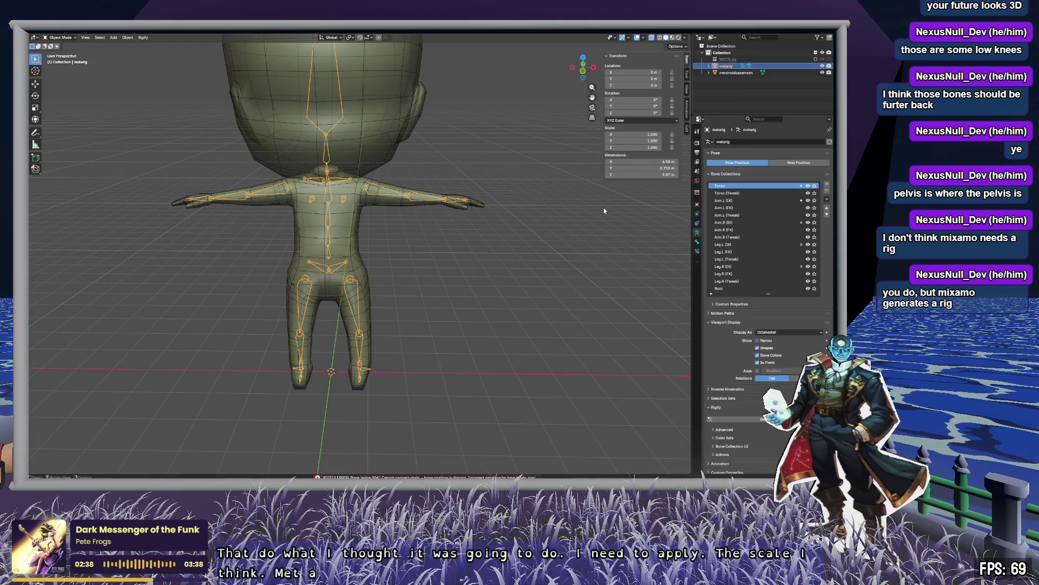
key("ctrl+a")
left_click(523, 208)
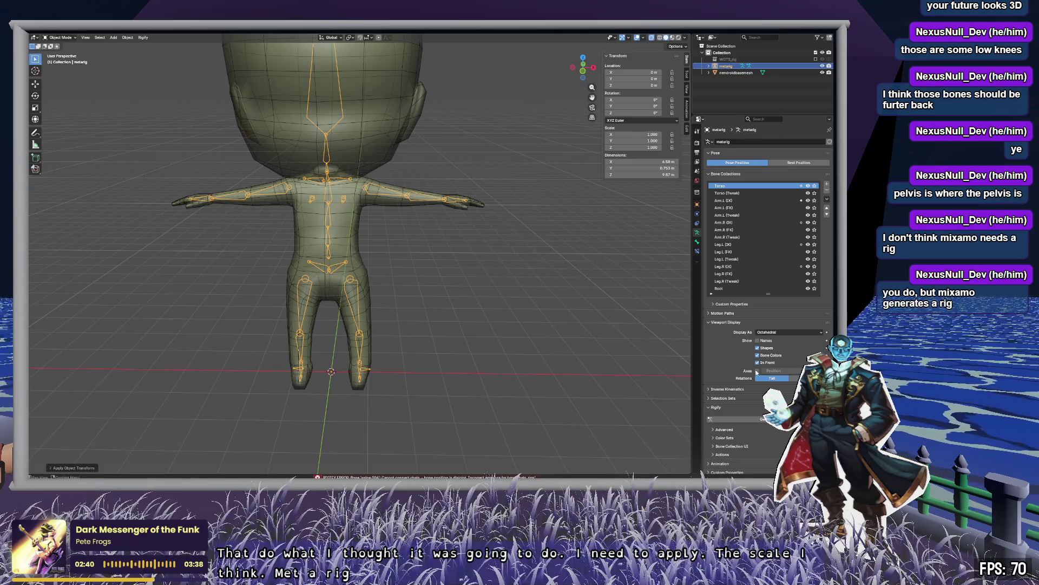
left_click(752, 419)
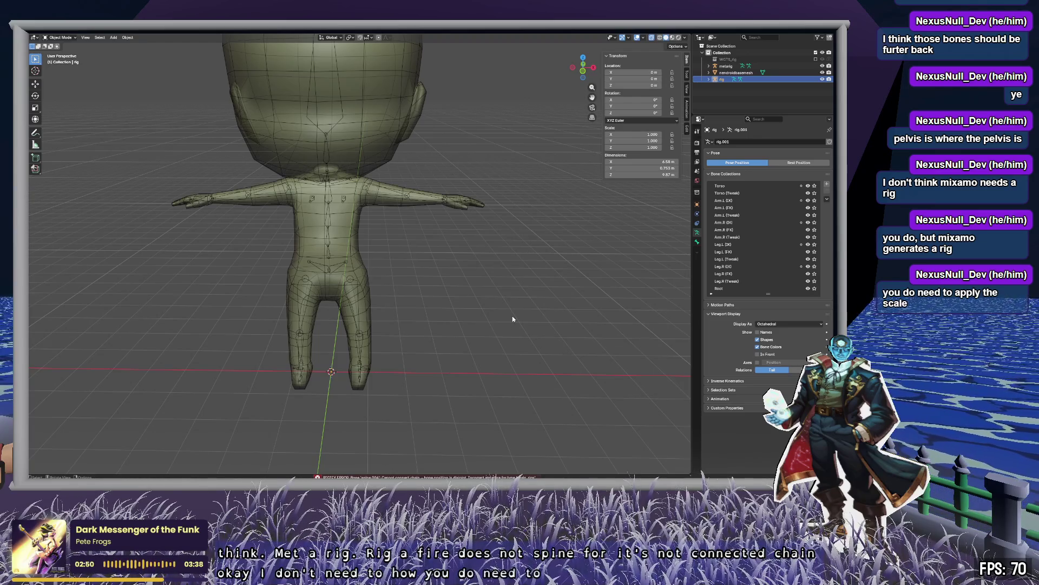
key("ctrl+z")
Put the metarig into Edit Mode and select a spine bone in the torso.
key("Tab")
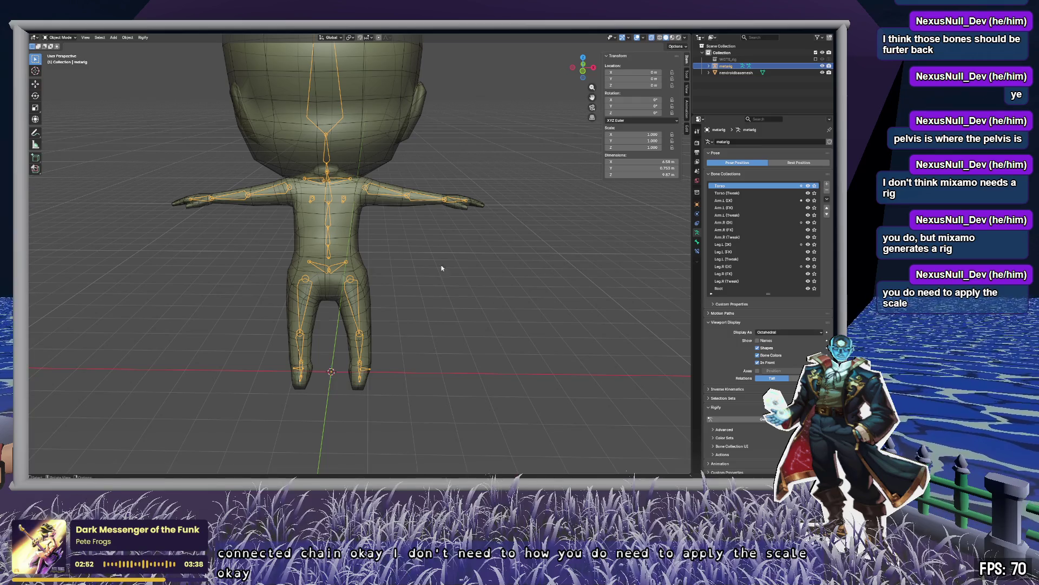
scroll(441, 267, "up", 5)
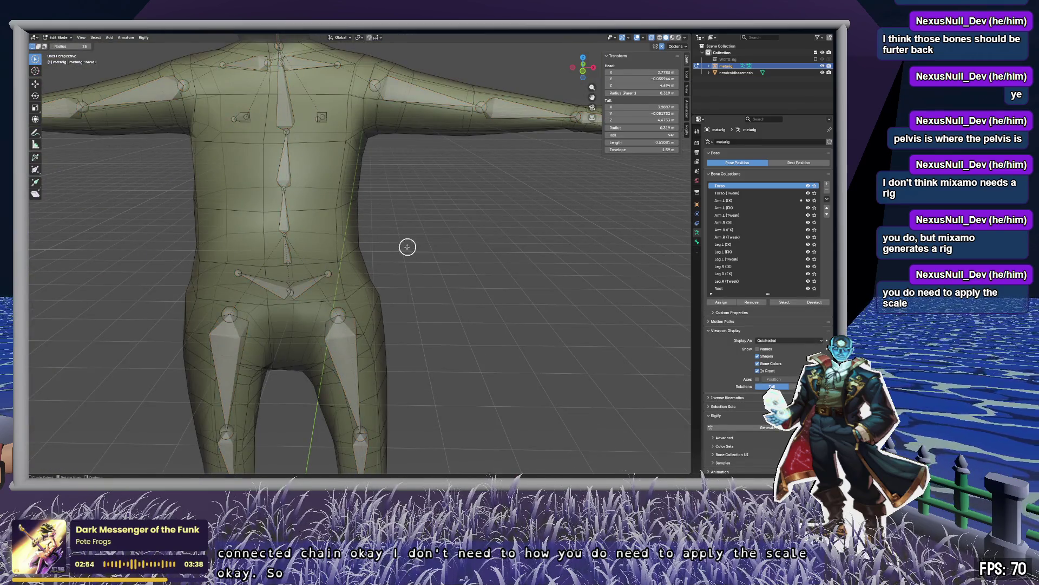
mouse_move(406, 246)
middle_mouse_down()
mouse_move(401, 239)
mouse_move(449, 232)
mouse_move(297, 238)
mouse_move(359, 215)
middle_mouse_up()
left_click(410, 233)
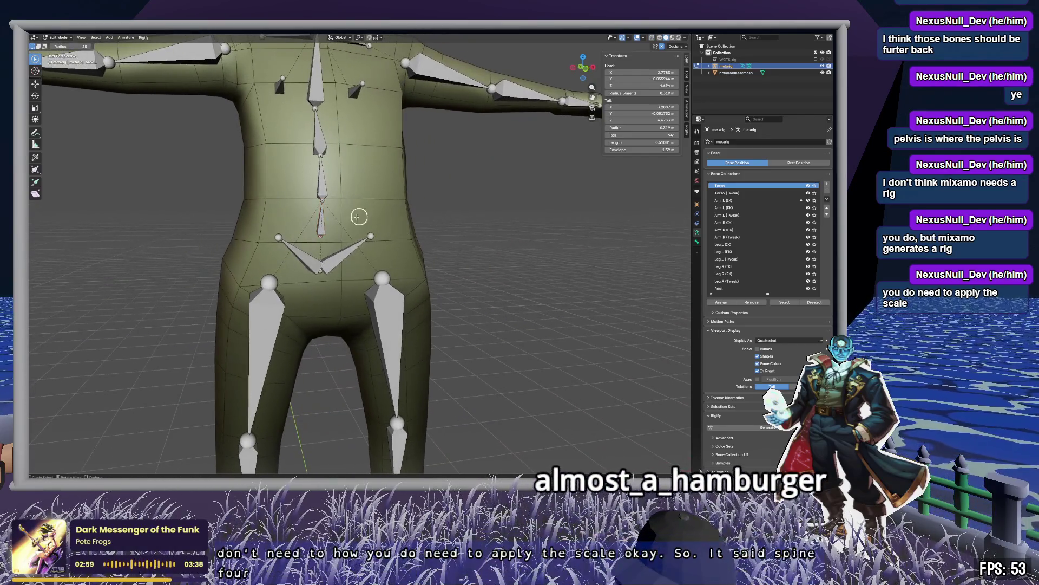
Toggle visibility of the Arm.L (IK) and torso bone collections, leaving them shown.
left_click(750, 201)
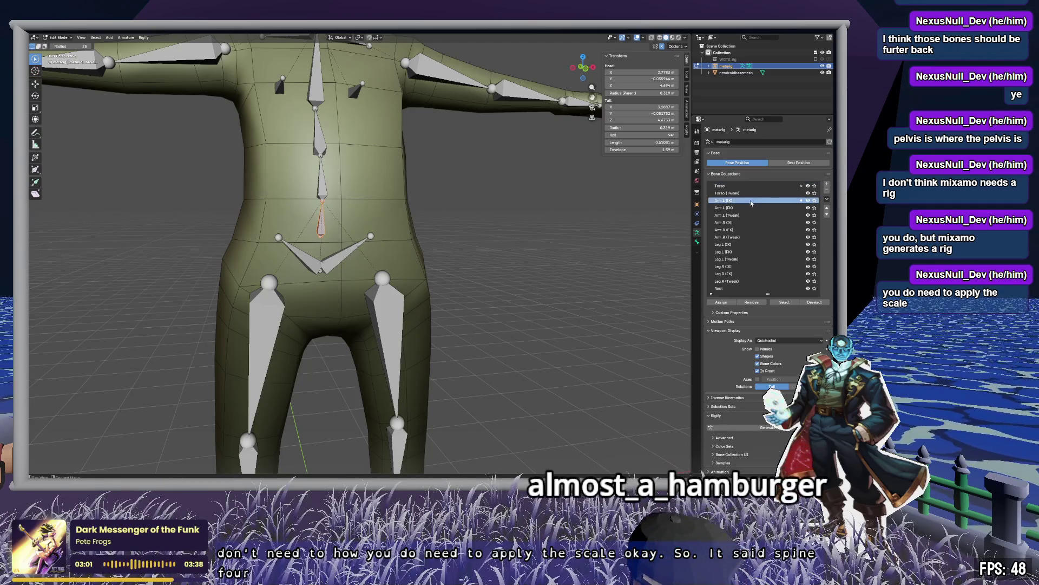
left_click(809, 201)
left_click(808, 201)
left_click(809, 200)
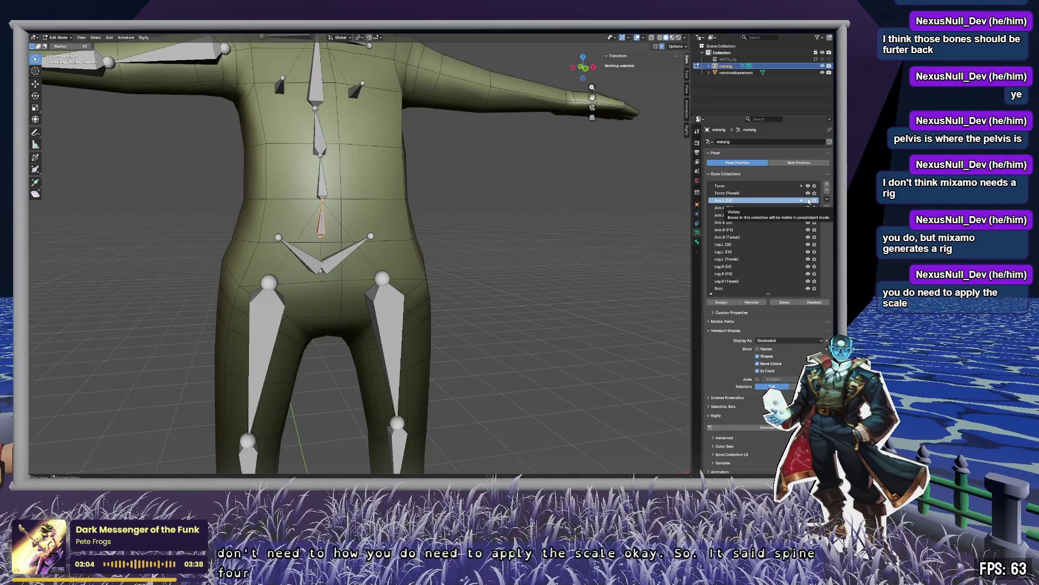
left_click(808, 200)
left_click(808, 186)
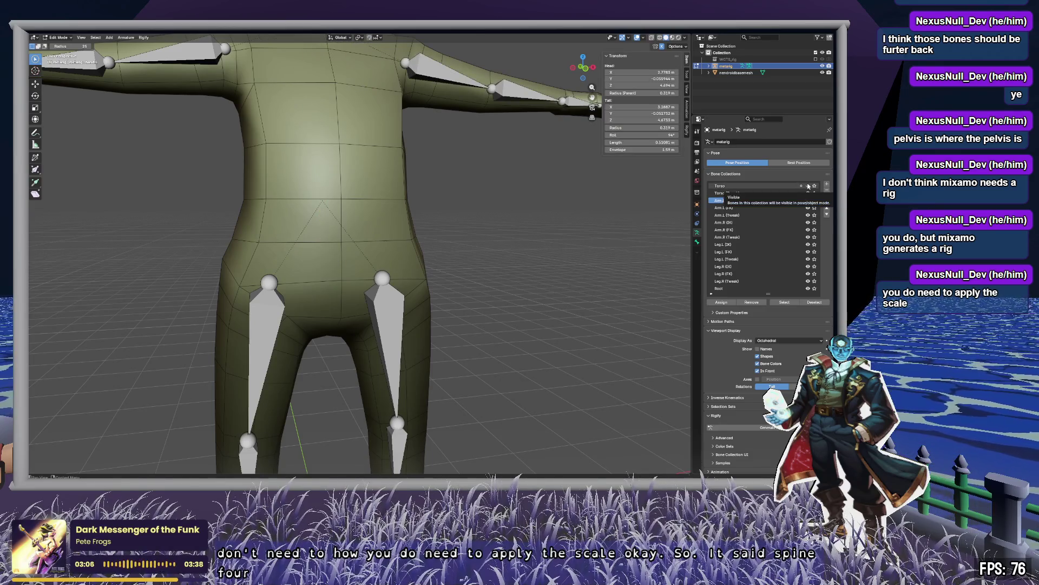
left_click(808, 186)
mouse_move(503, 236)
middle_mouse_down()
mouse_move(492, 238)
mouse_move(498, 258)
mouse_move(399, 215)
mouse_move(540, 345)
mouse_move(510, 244)
mouse_move(428, 222)
mouse_move(520, 233)
middle_mouse_up()
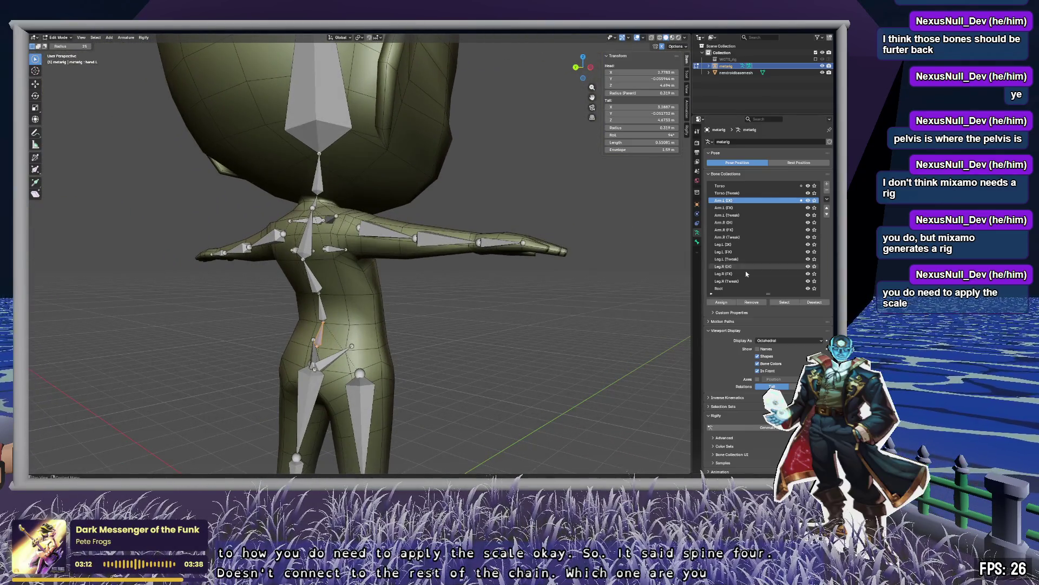
In the Outliner, expand metarig through spine.003, select spine.004 and zoom to the neck.
left_click(709, 66)
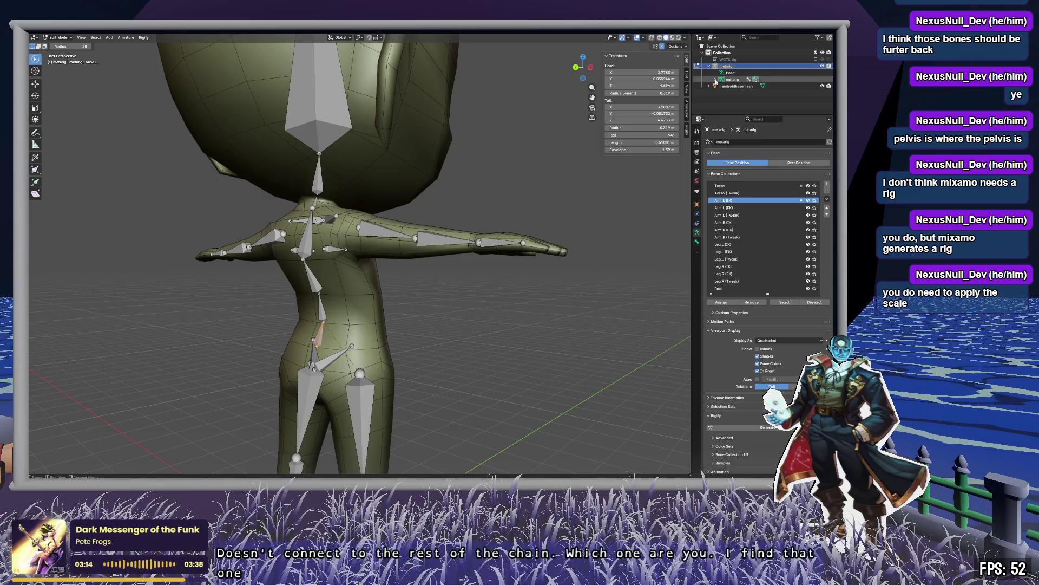
left_click(715, 79)
left_click(722, 86)
scroll(722, 88, "down", 2)
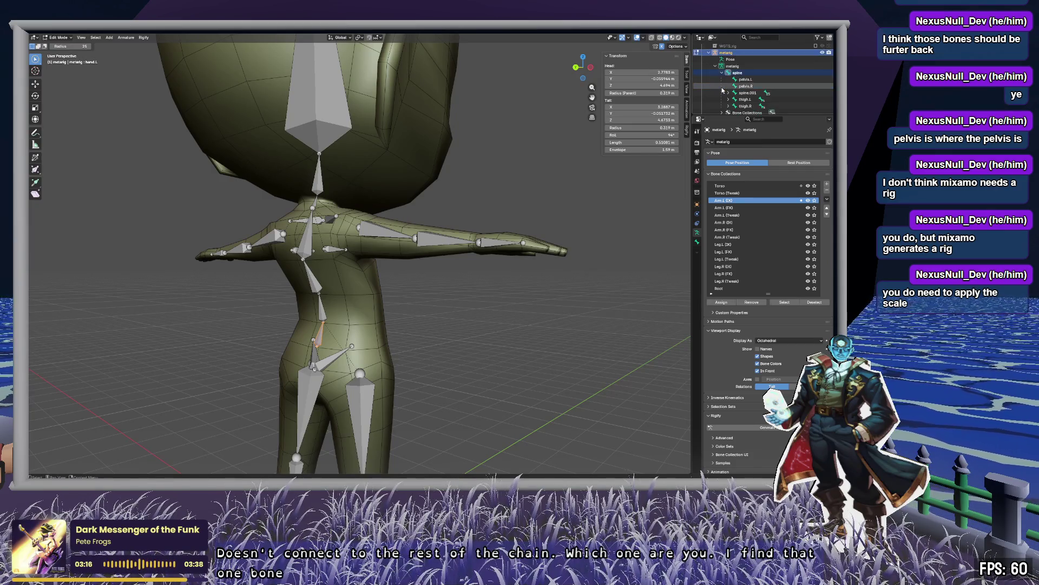
left_click(729, 80)
scroll(734, 81, "down", 1)
left_click(735, 80)
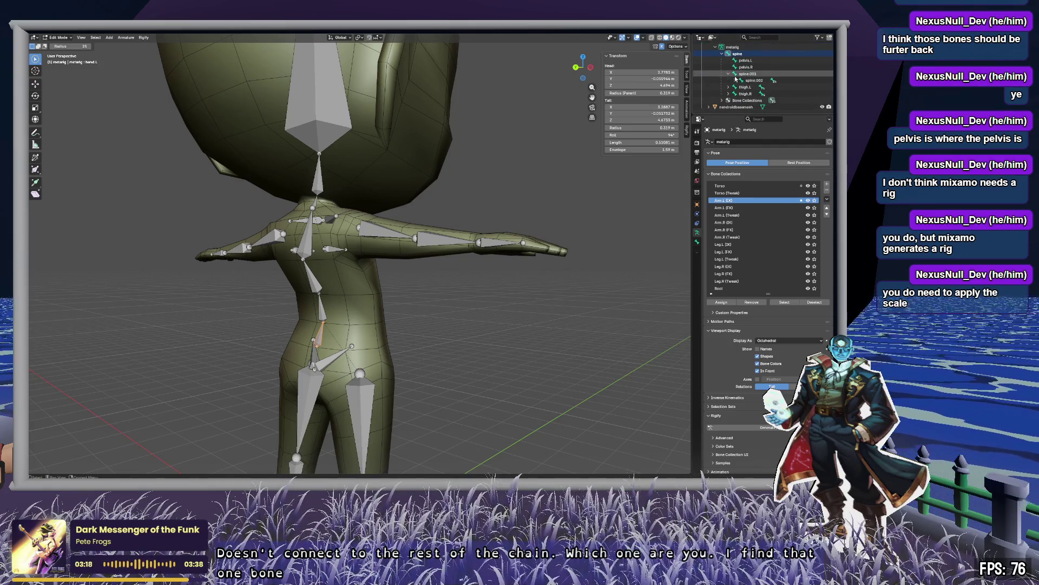
left_click(741, 87)
scroll(758, 94, "down", 4)
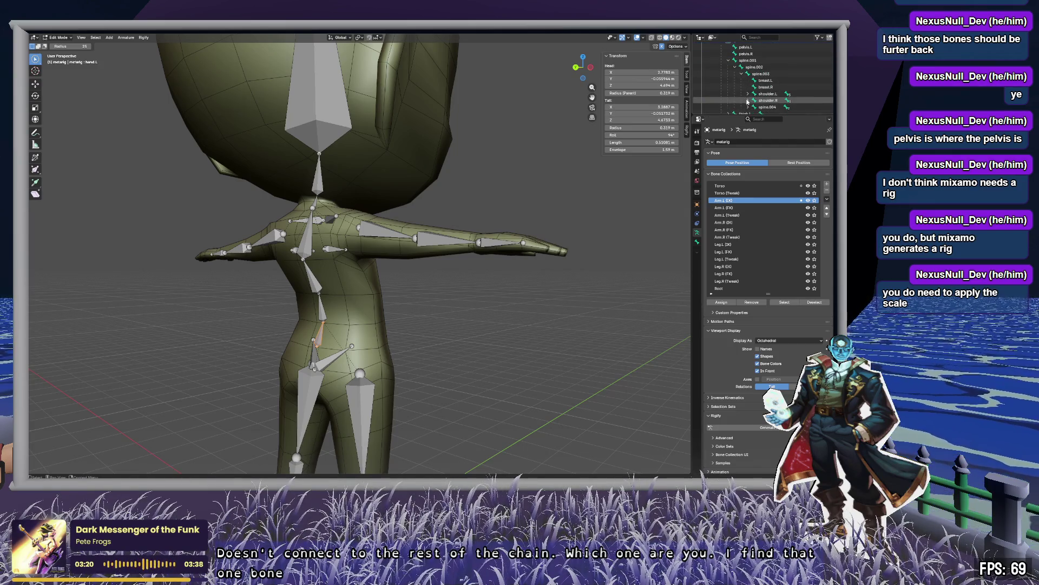
left_click(777, 96)
middle_click_drag(457, 302, 548, 304)
scroll(552, 306, "up", 4)
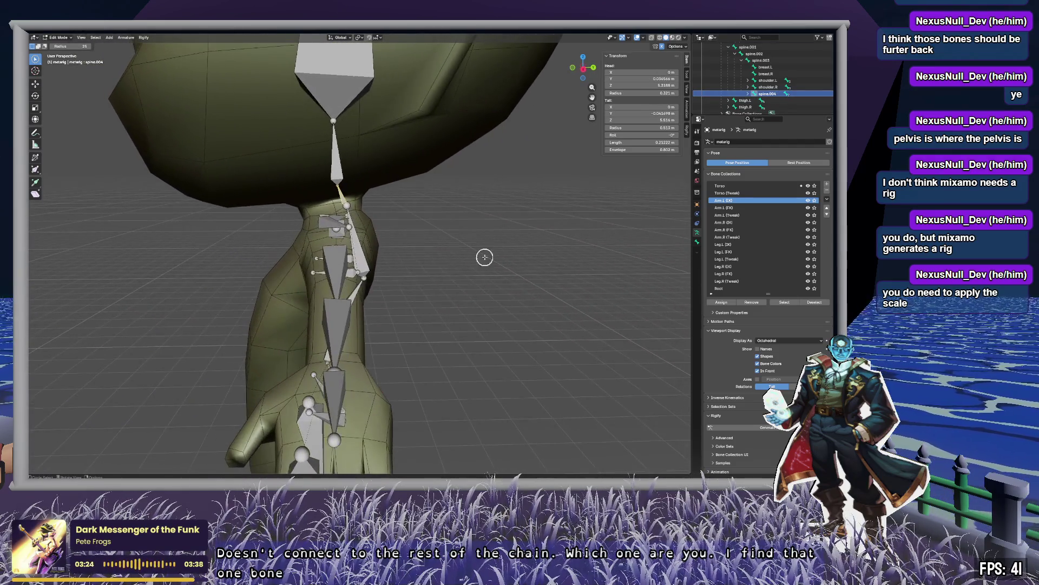
Try moving spine.004's tail joint and the upper spine bone, cancelling both moves.
scroll(379, 185, "up", 3)
mouse_move(378, 185)
middle_mouse_down()
mouse_move(441, 297)
mouse_move(464, 291)
mouse_move(500, 224)
mouse_move(401, 209)
mouse_move(457, 222)
middle_mouse_up()
left_click(434, 227)
left_click(401, 232)
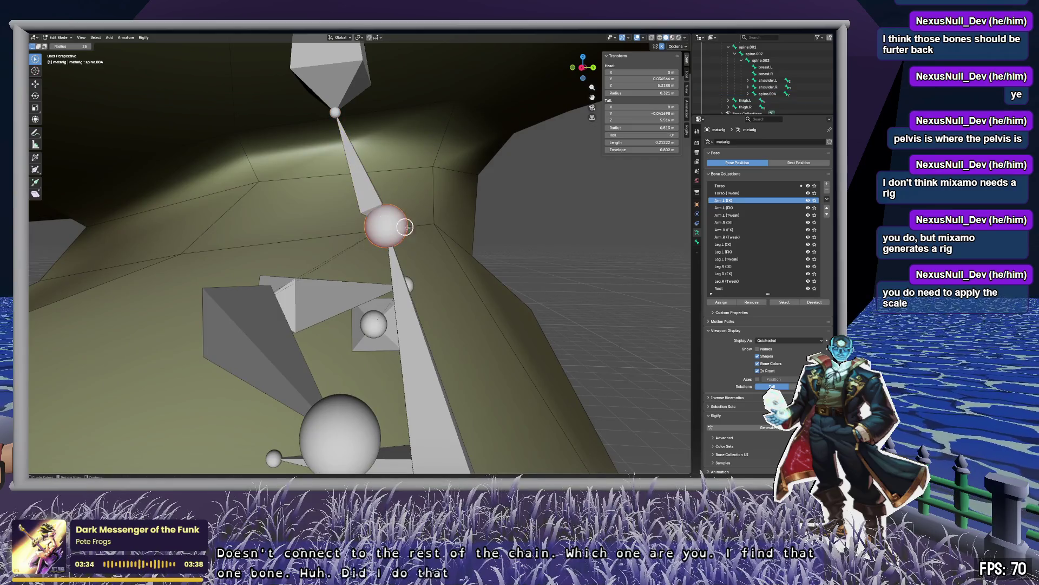
key("g")
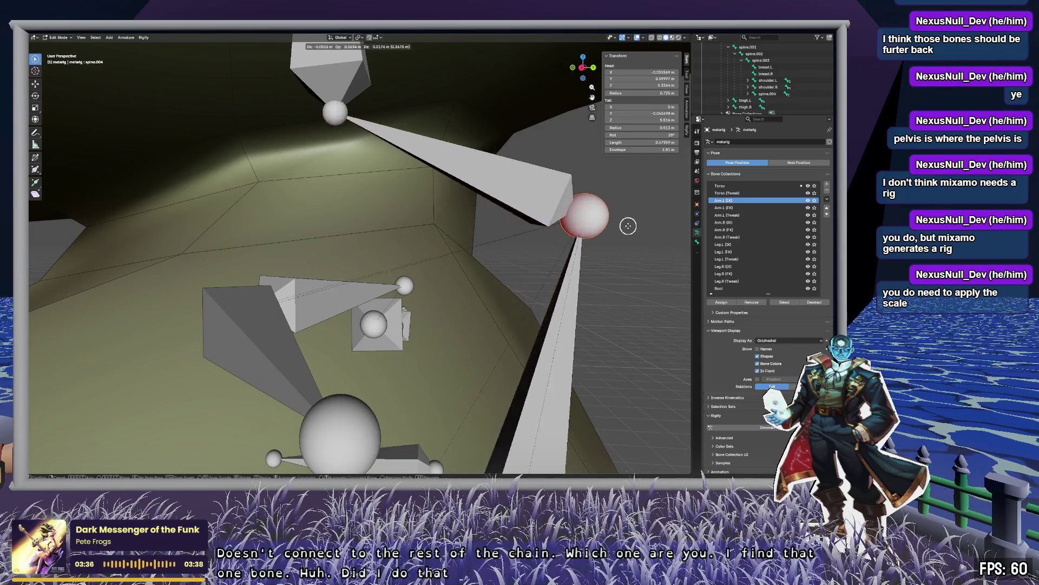
right_click(544, 230)
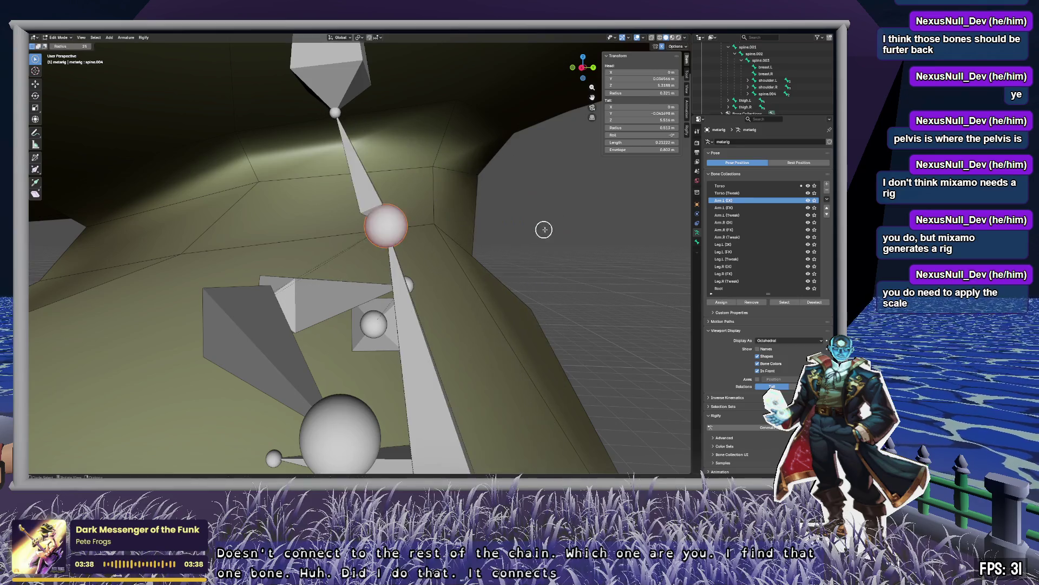
middle_click_drag(559, 242, 413, 213)
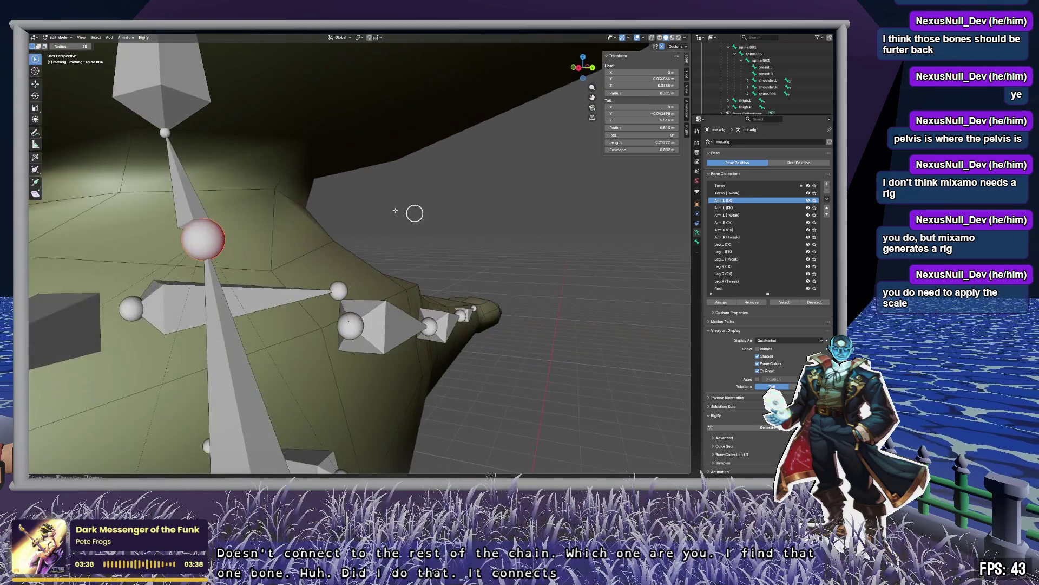
left_click(198, 193)
middle_click_drag(323, 199, 350, 197)
key("g")
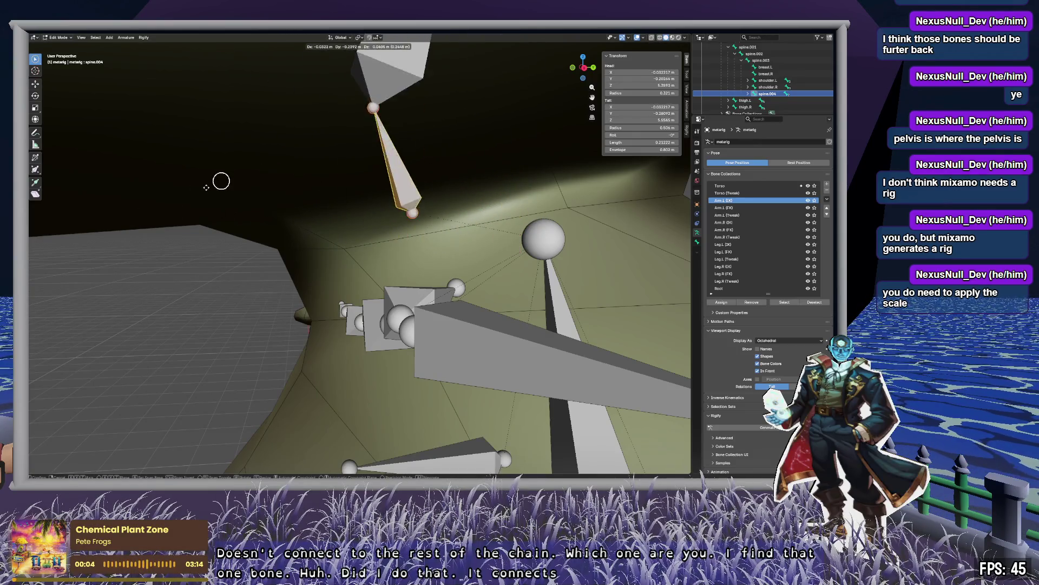
right_click(290, 205)
key("c")
left_click(562, 159)
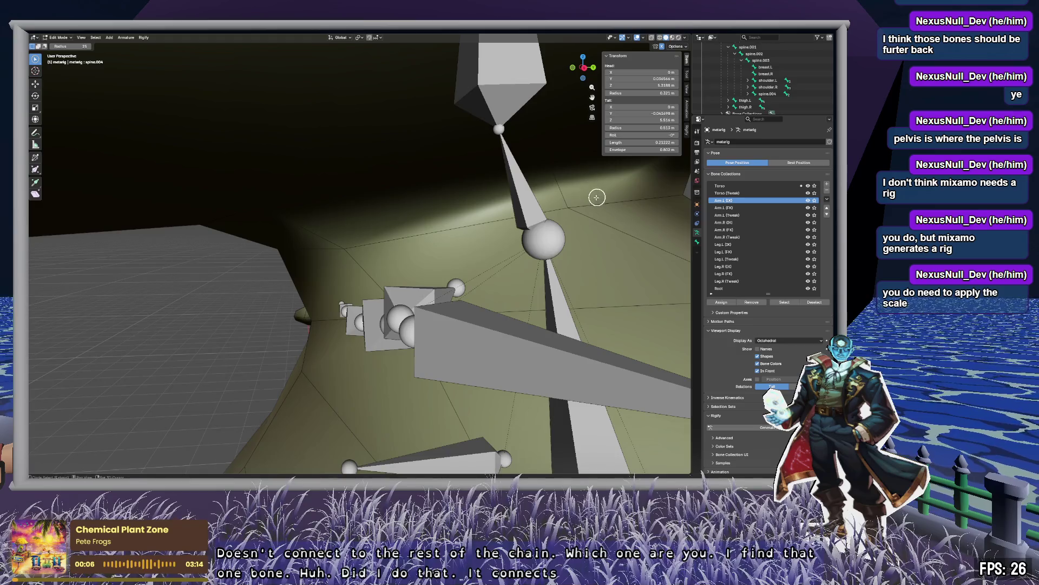
Move the loose bone tip joint to a new spot, inspect it, then undo the move.
mouse_move(595, 197)
middle_mouse_down()
mouse_move(445, 225)
mouse_move(362, 361)
middle_mouse_up()
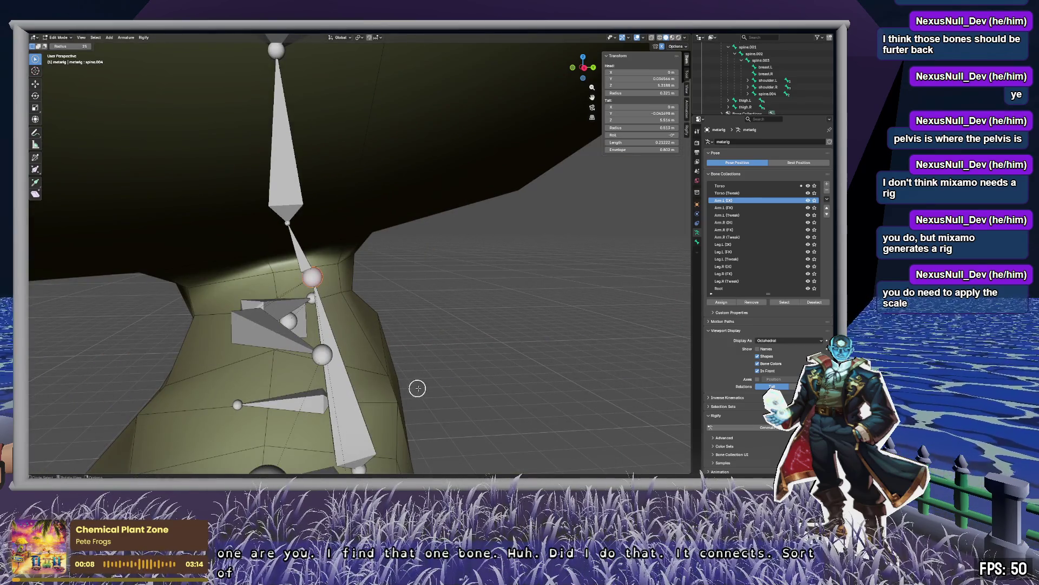
middle_click_drag(417, 388, 417, 309)
left_click(363, 361)
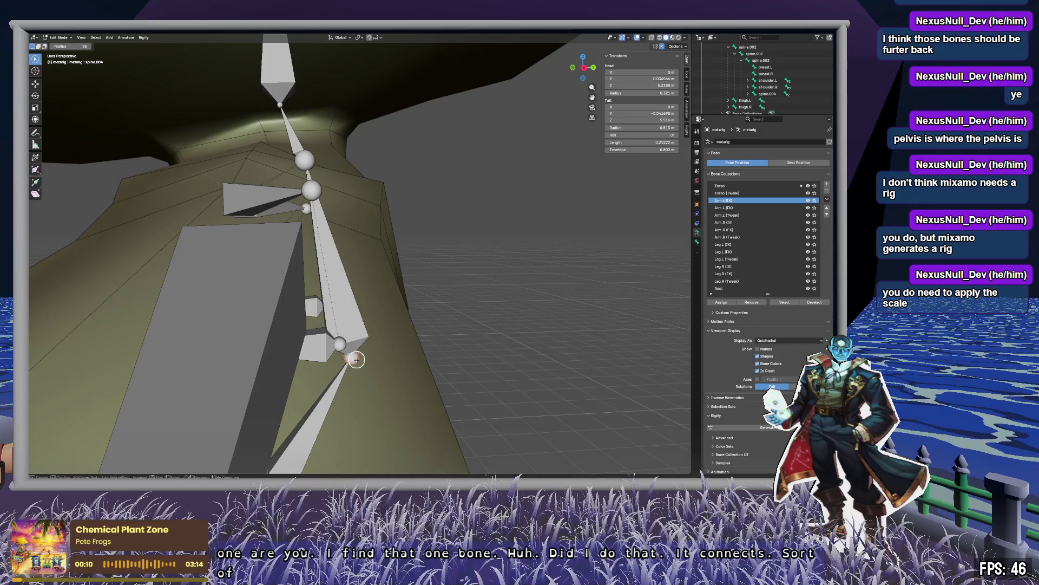
key("Escape")
key("g")
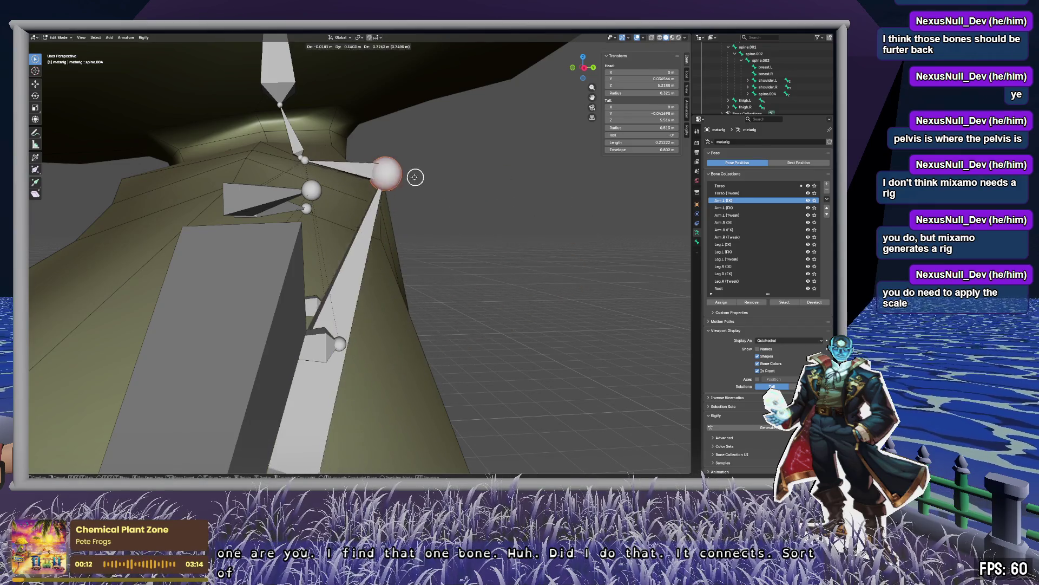
left_click(371, 162)
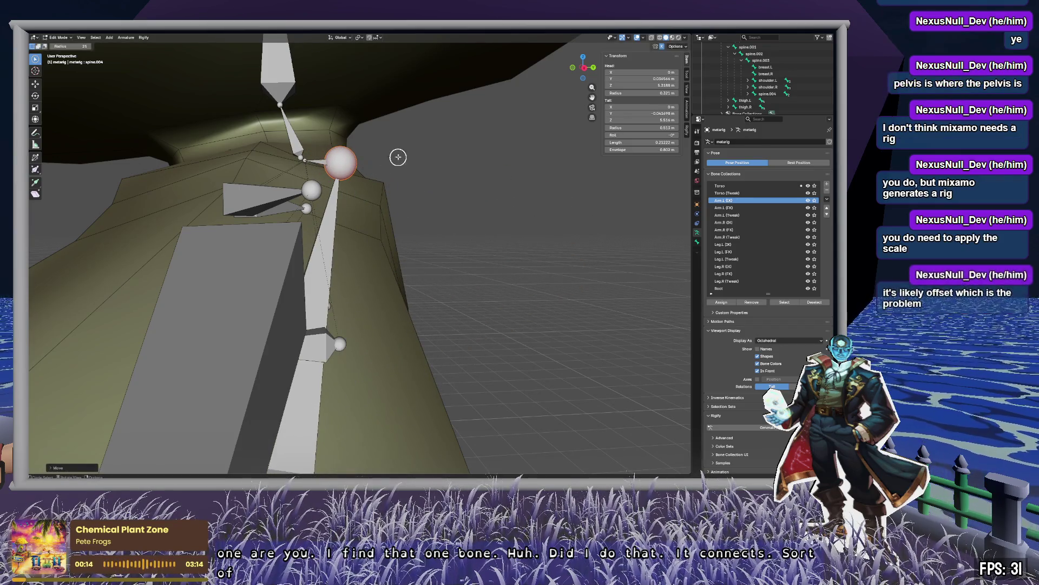
mouse_move(341, 114)
middle_mouse_down()
mouse_move(356, 139)
mouse_move(344, 183)
middle_mouse_up()
scroll(344, 185, "up", 3)
scroll(344, 186, "up", 3)
scroll(297, 128, "down", 1)
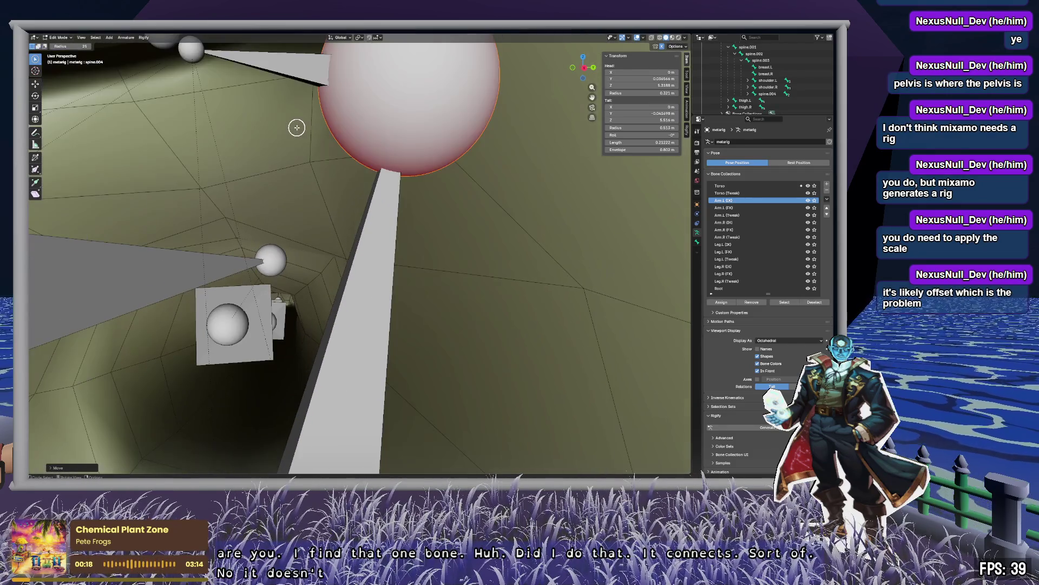
middle_click_drag(297, 129, 328, 173)
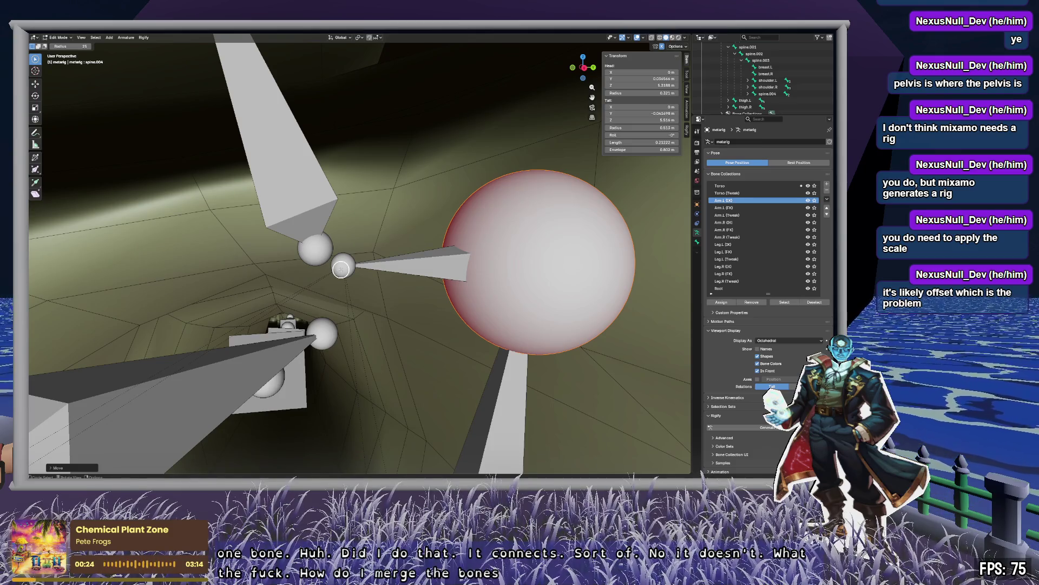
key("ctrl+z")
Grab spine.004 and drop it down beside the large spine joint.
left_click(292, 189)
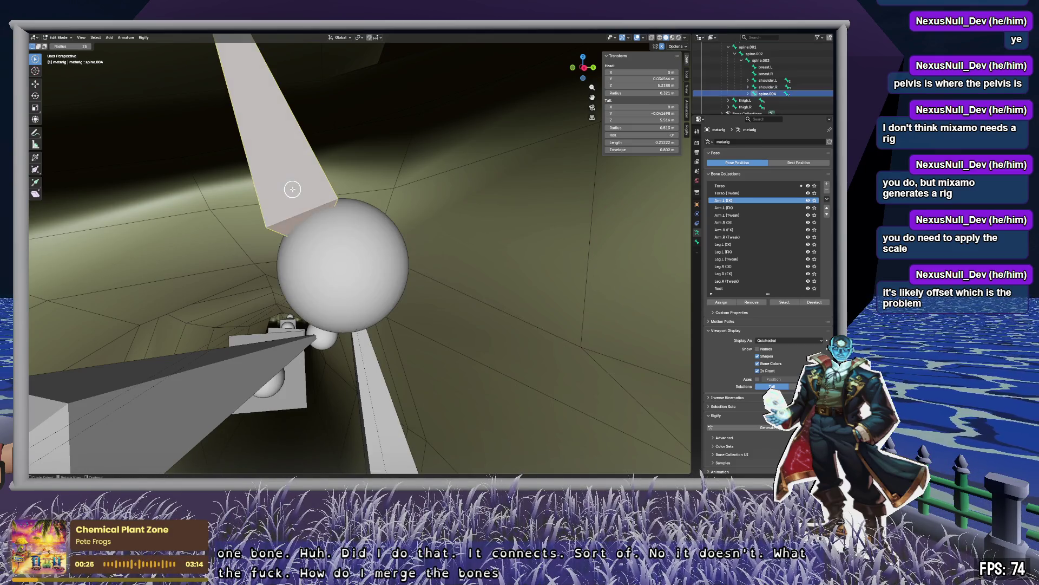
key("g")
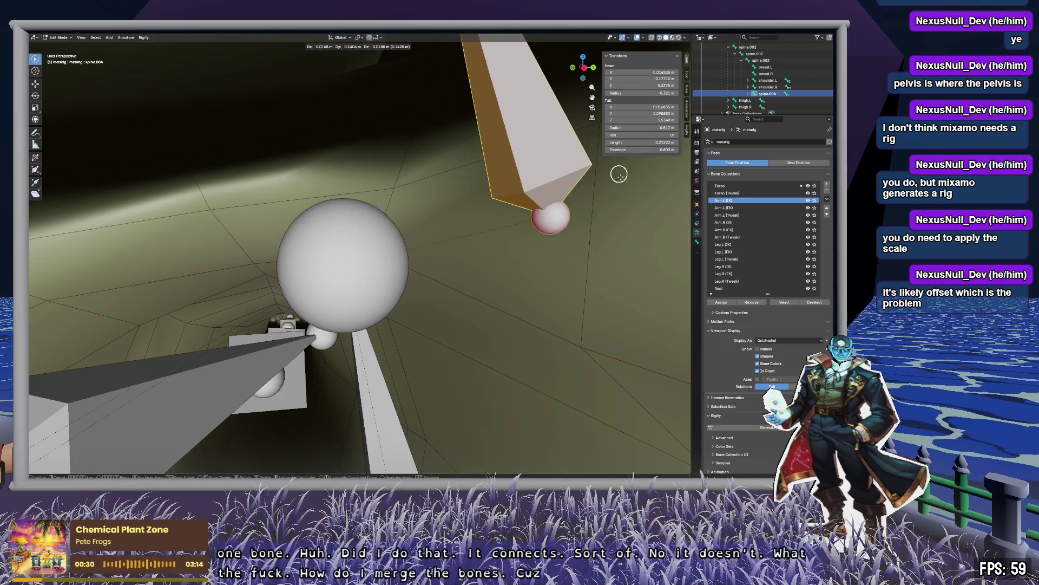
left_click(562, 193)
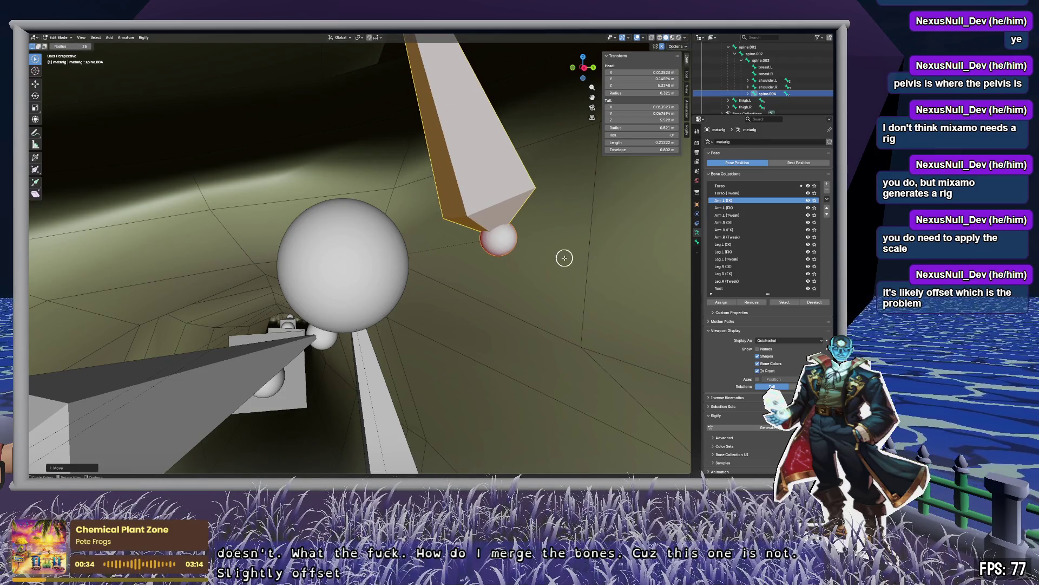
Select spine.003, then spine.004, in the Outliner and show spine.004's Bone properties.
left_click(769, 61)
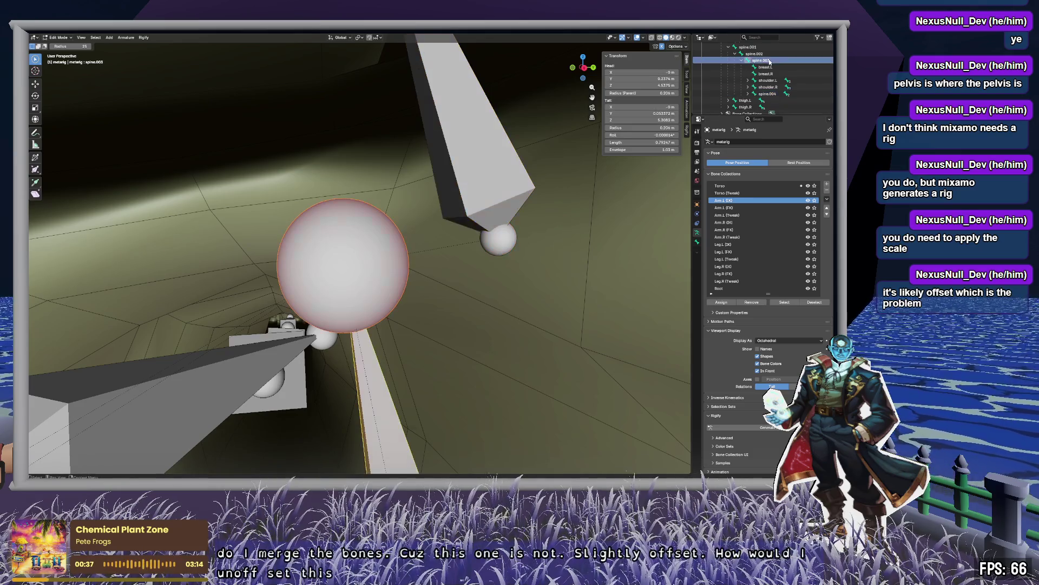
left_click(768, 93)
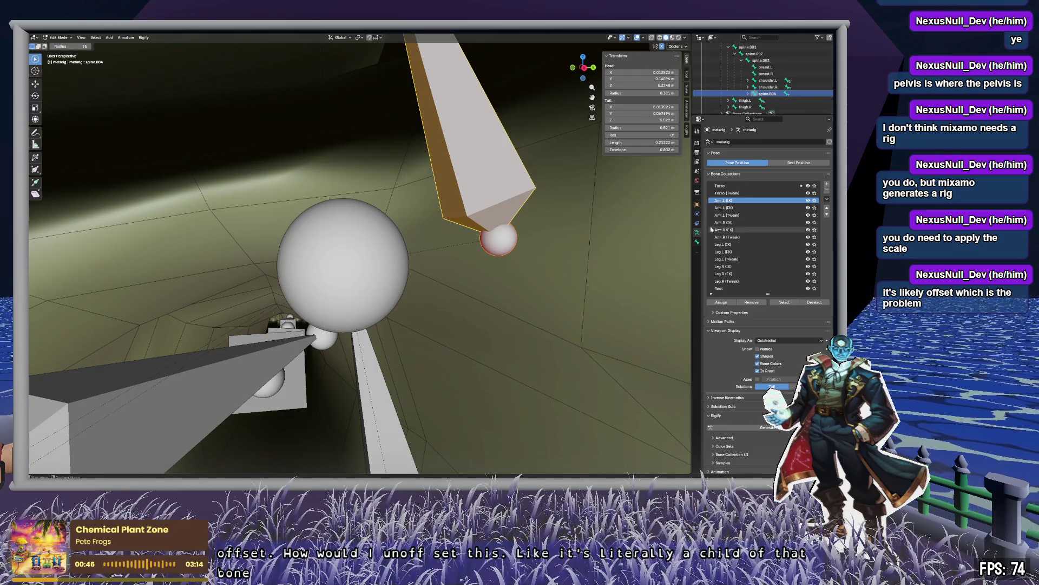
left_click(698, 243)
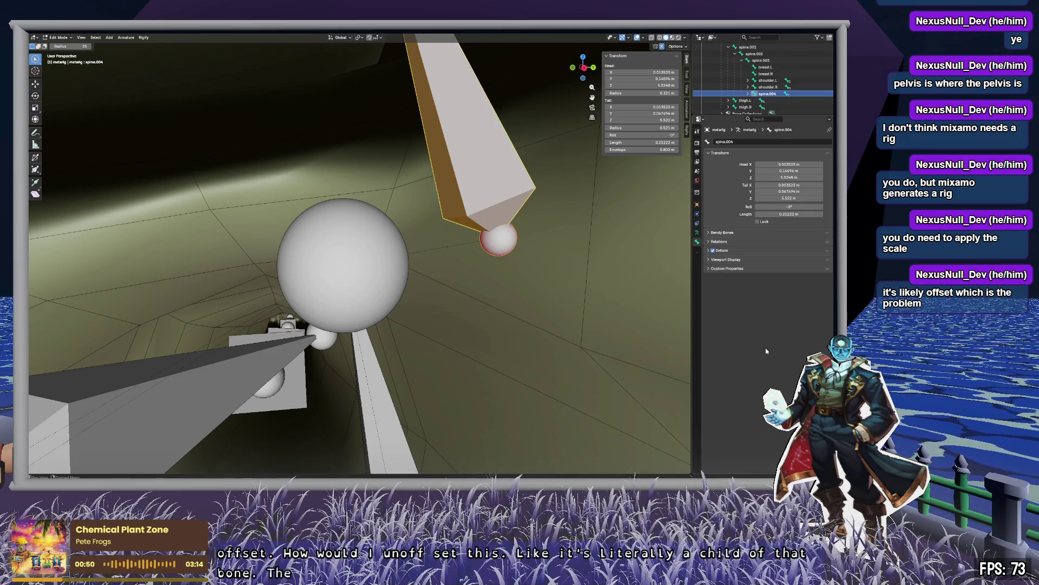
Undo spine.004's offset back to X 0 m, then add spine.003 and try parenting with P.
key("c")
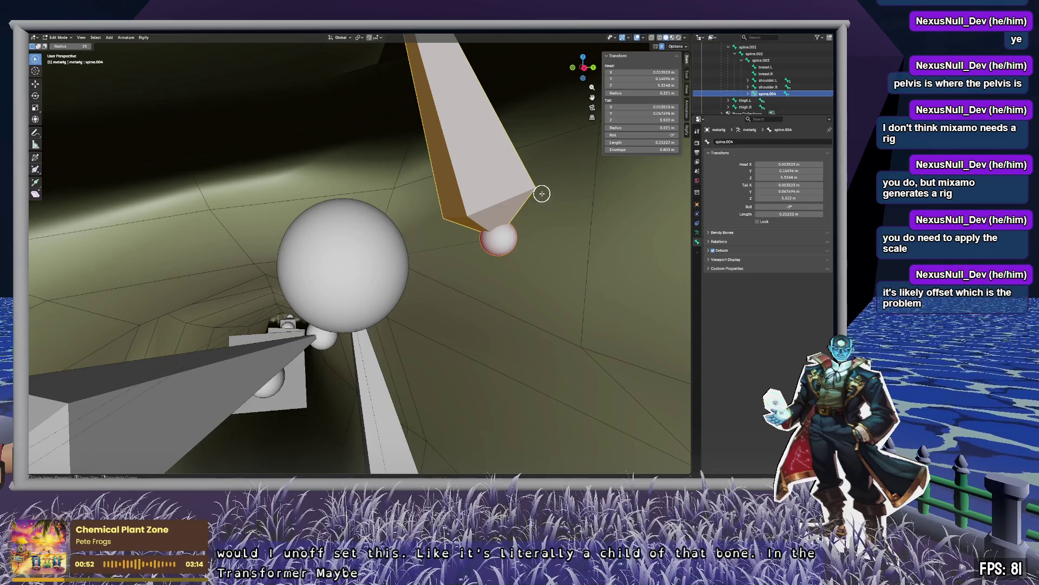
key("ctrl+z")
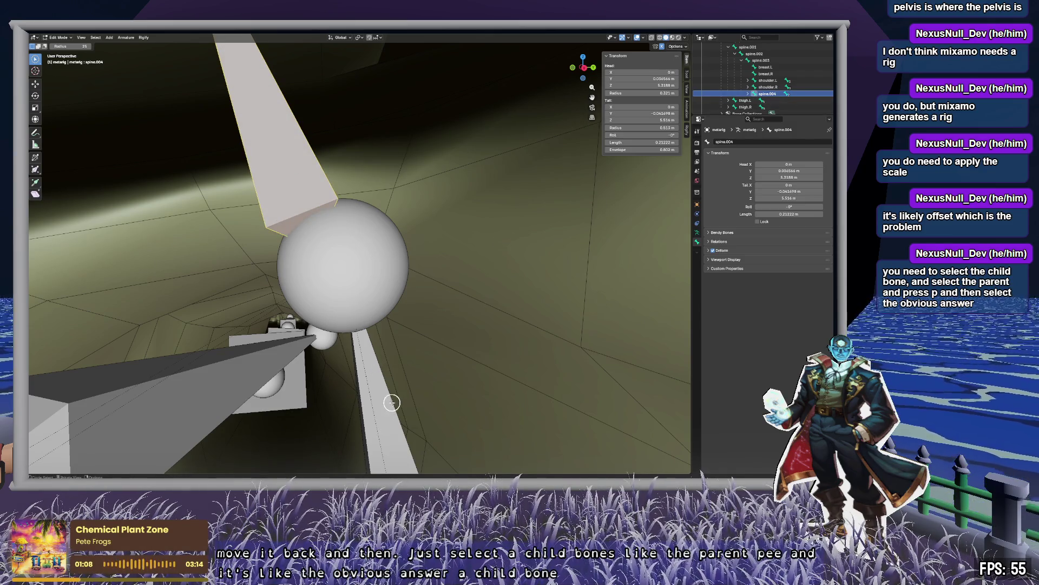
scroll(392, 403, "down", 3)
scroll(466, 446, "down", 2)
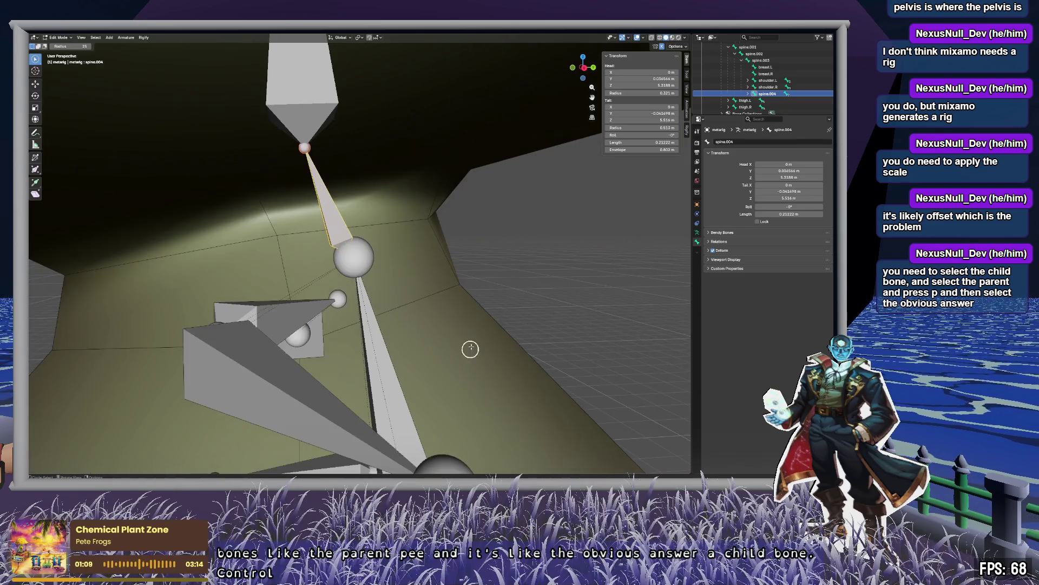
left_click(764, 61, "ctrl")
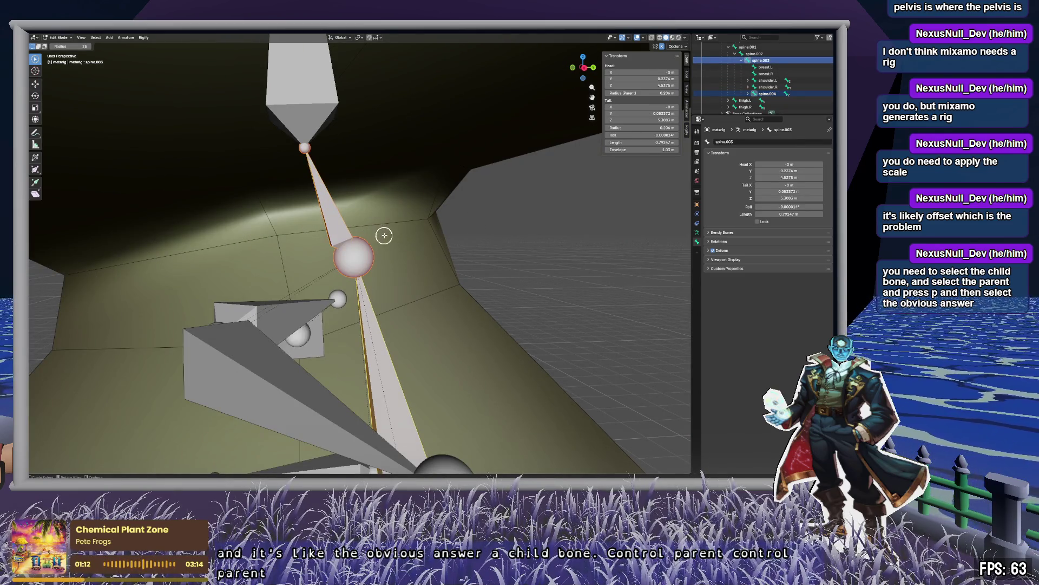
key("p")
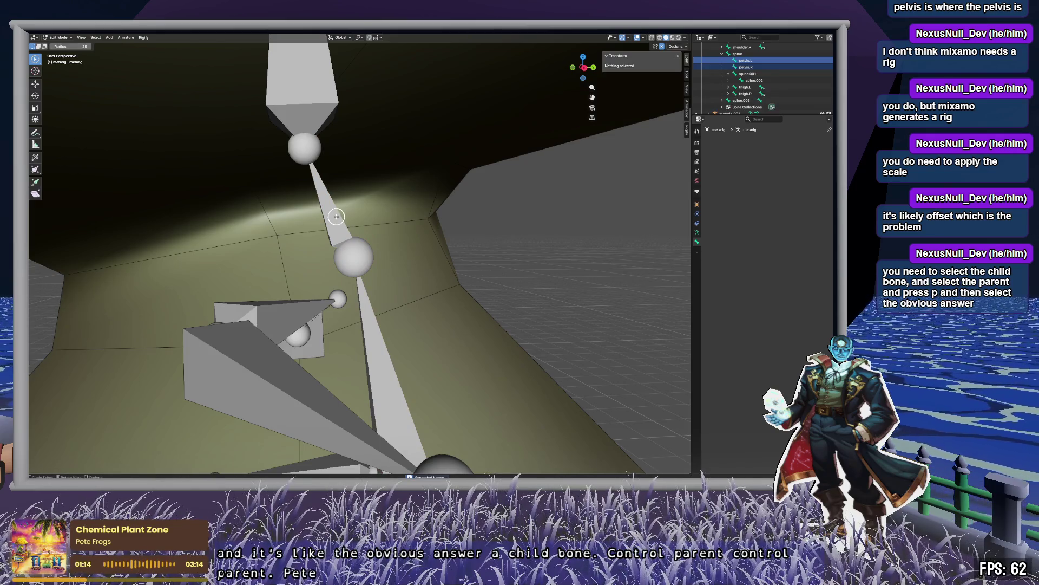
Check spine.001 through spine.006 in the Outliner, then clear the selection and reselect spine.004.
left_click(779, 80)
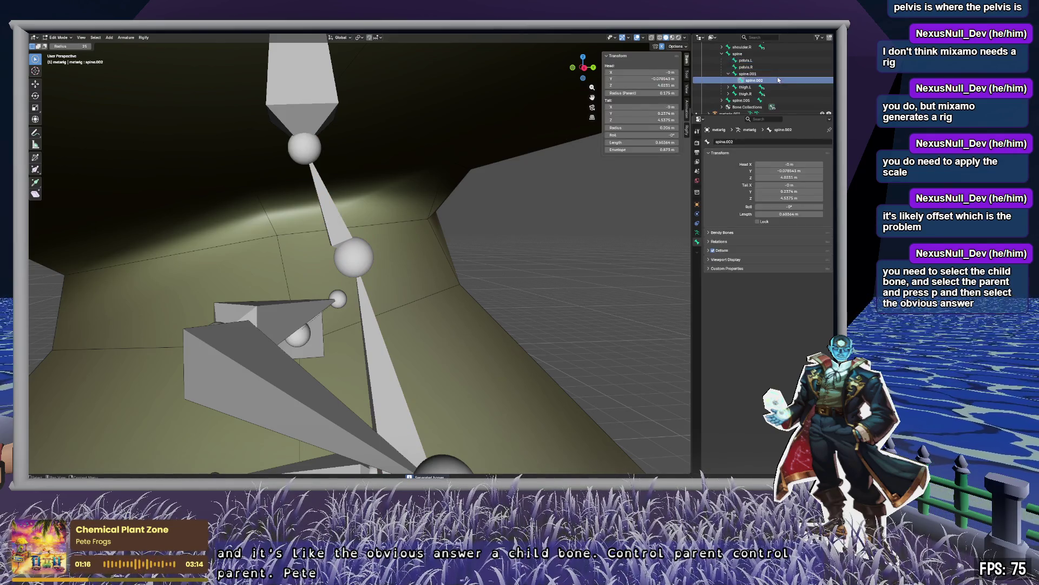
scroll(778, 76, "up", 5)
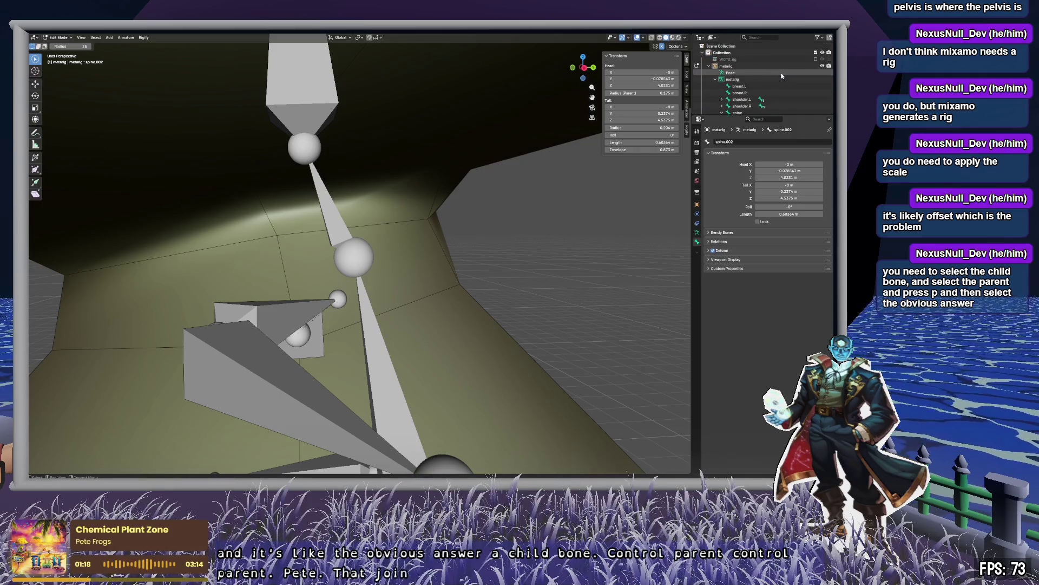
scroll(781, 76, "down", 5)
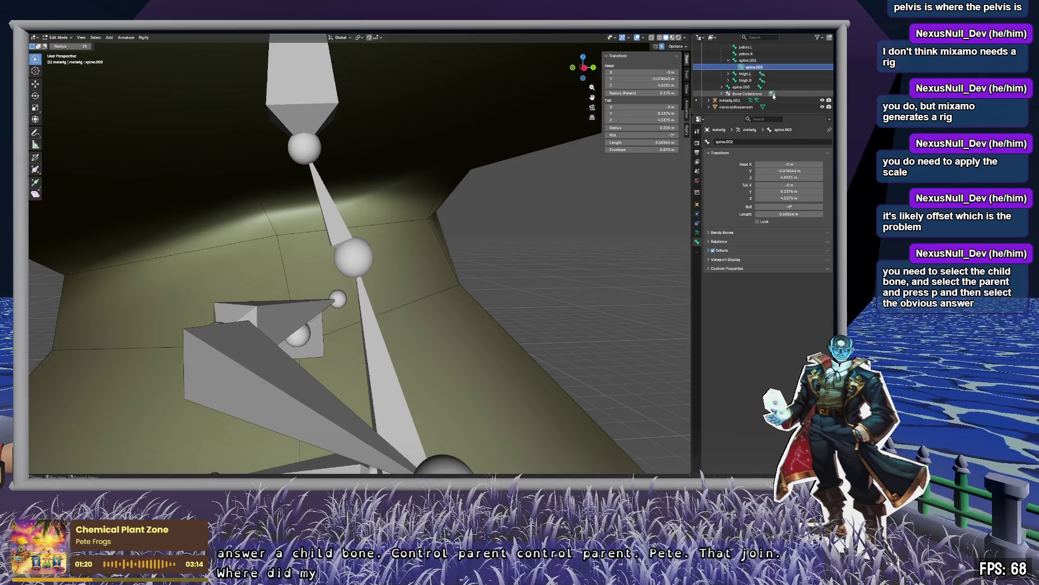
left_click(794, 86)
left_click(789, 93)
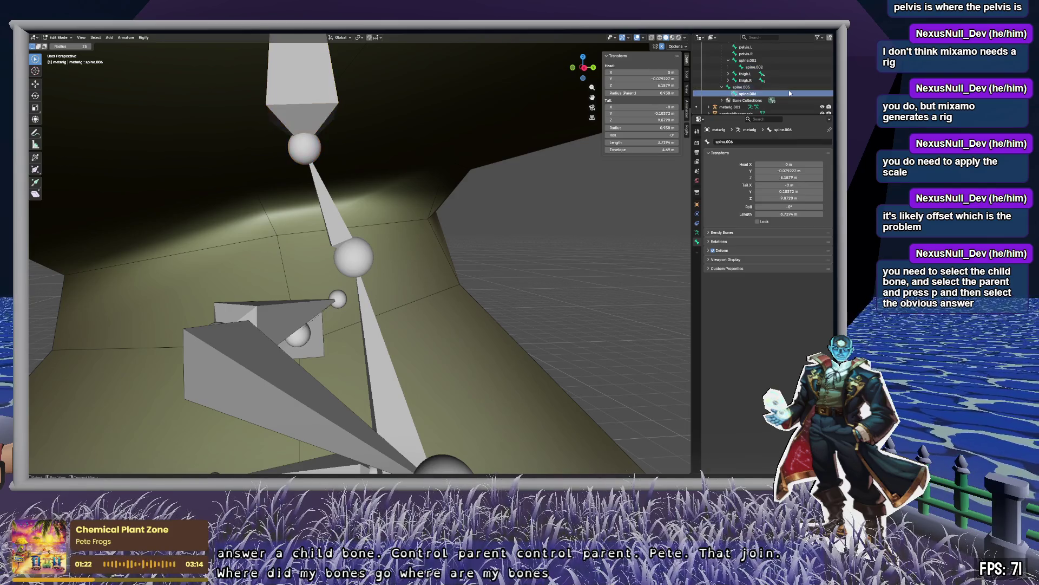
scroll(788, 90, "up", 2)
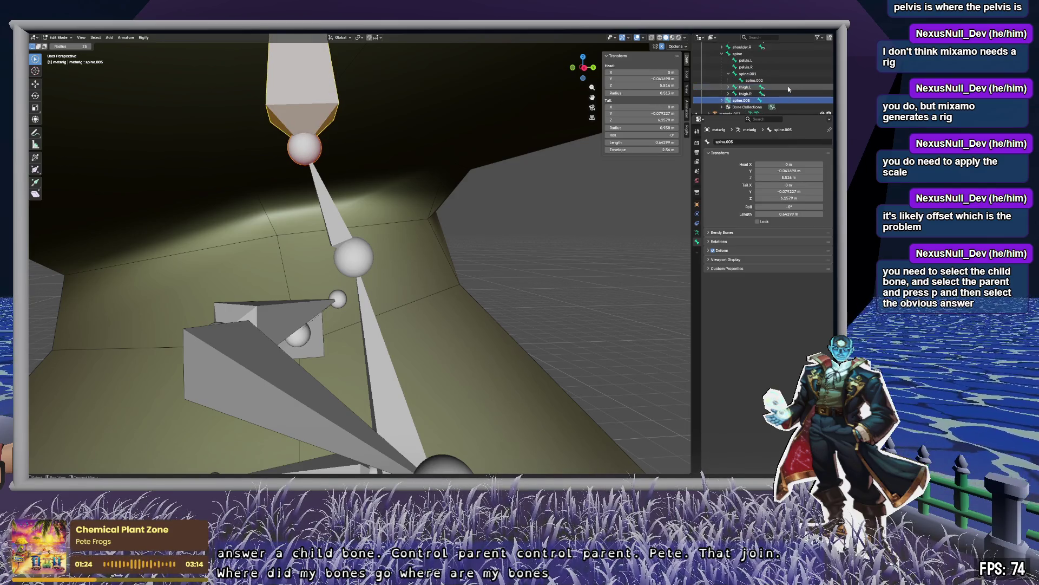
left_click(778, 80)
left_click(778, 73)
key("c")
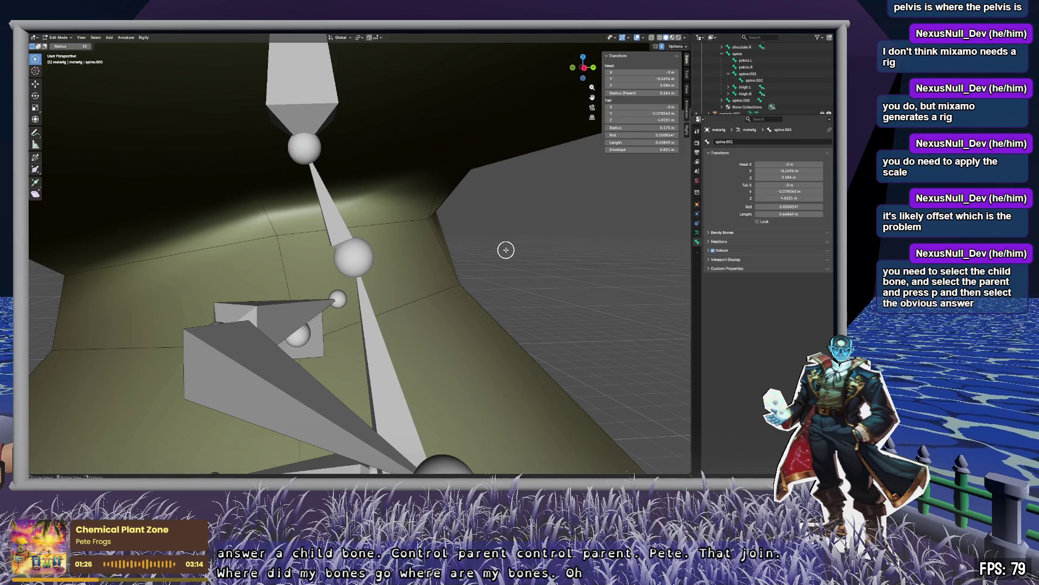
left_click(741, 101)
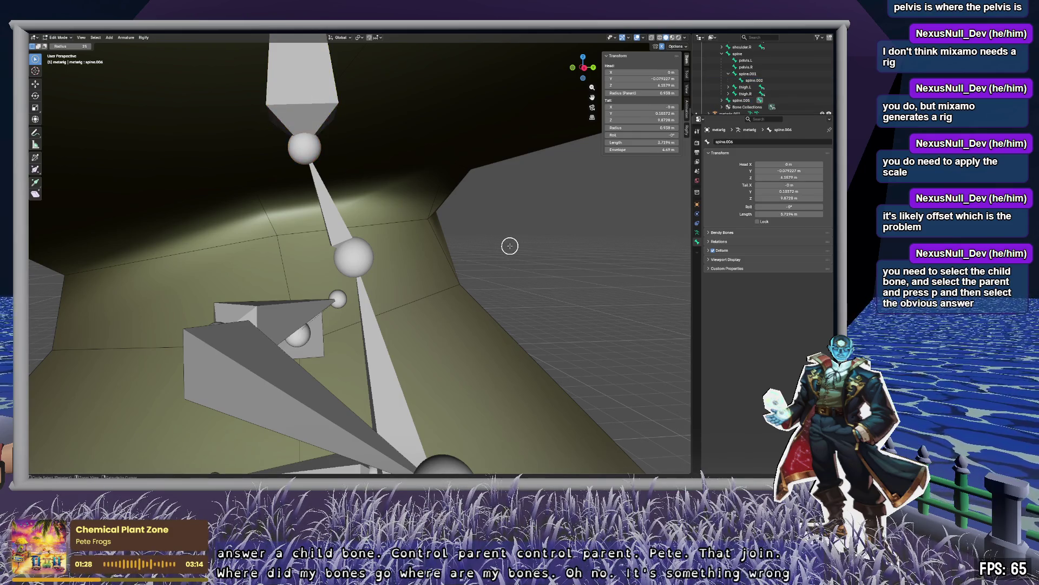
key("alt+a")
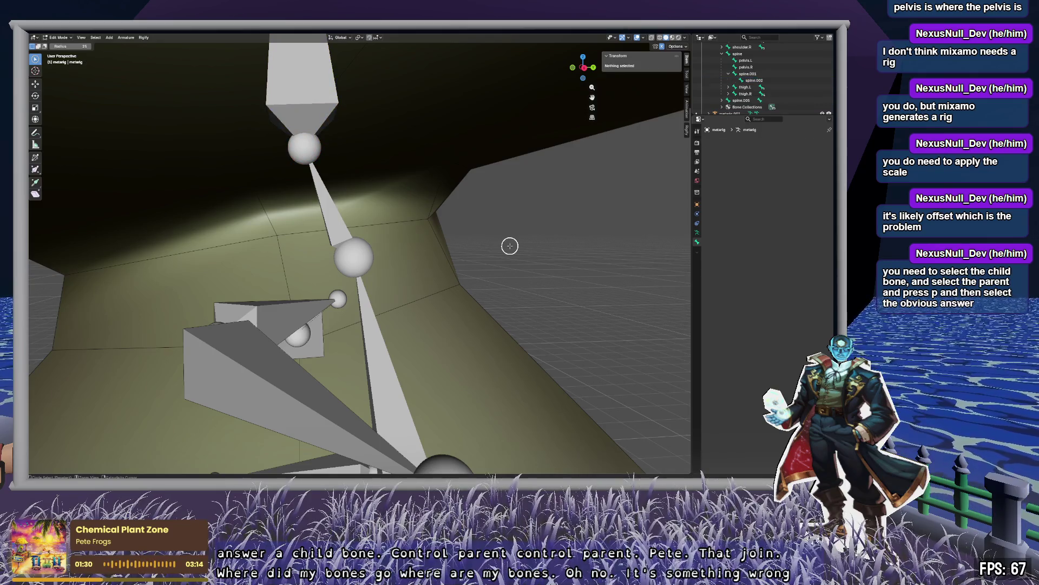
left_click(767, 94)
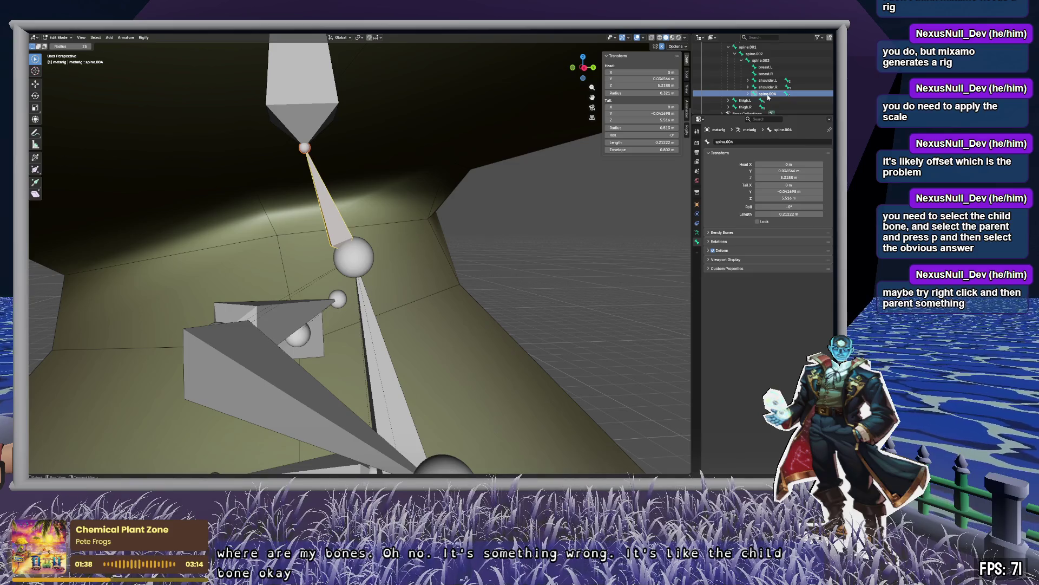
Make spine.003 the parent of spine.004 via Parent > Make, then pick their shared joint.
left_click(761, 60, "ctrl")
right_click(370, 307)
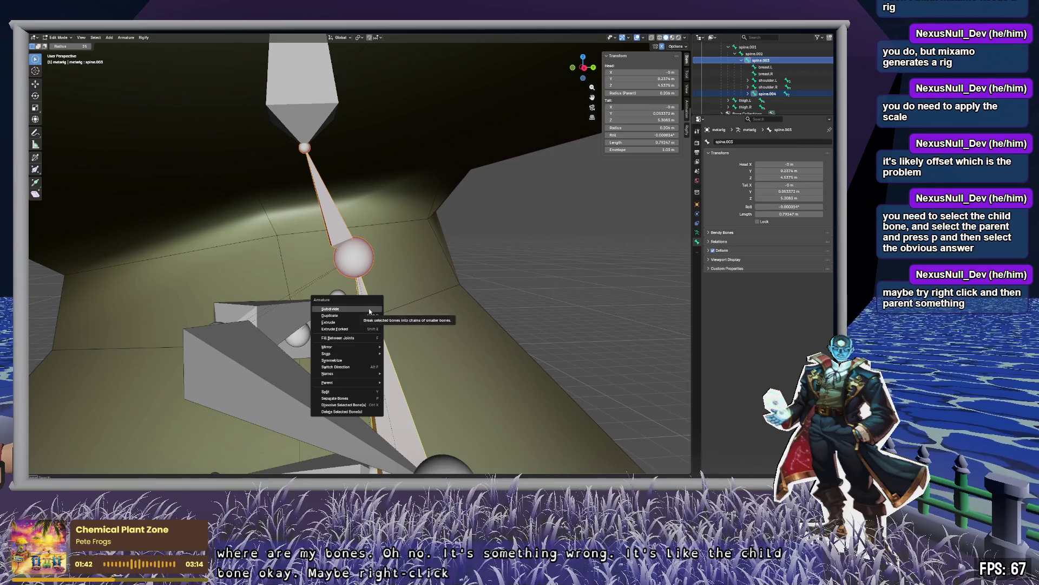
mouse_move(370, 384)
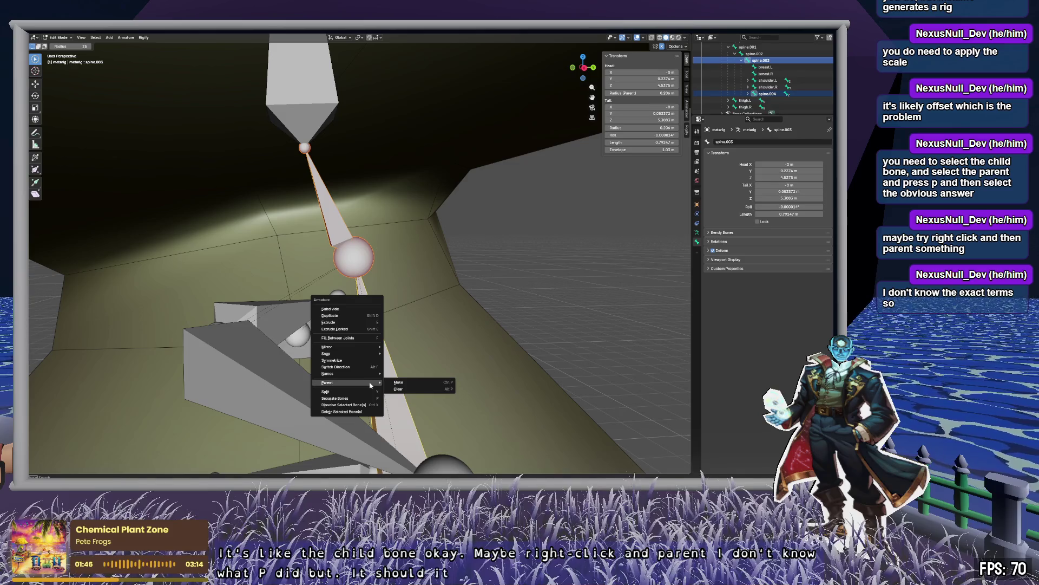
left_click(438, 383)
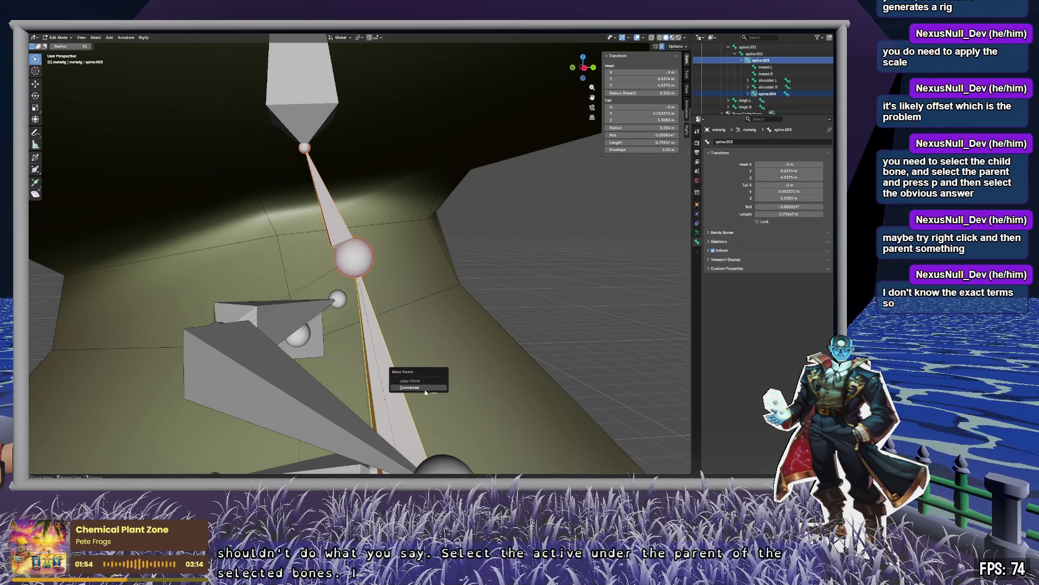
left_click(430, 387)
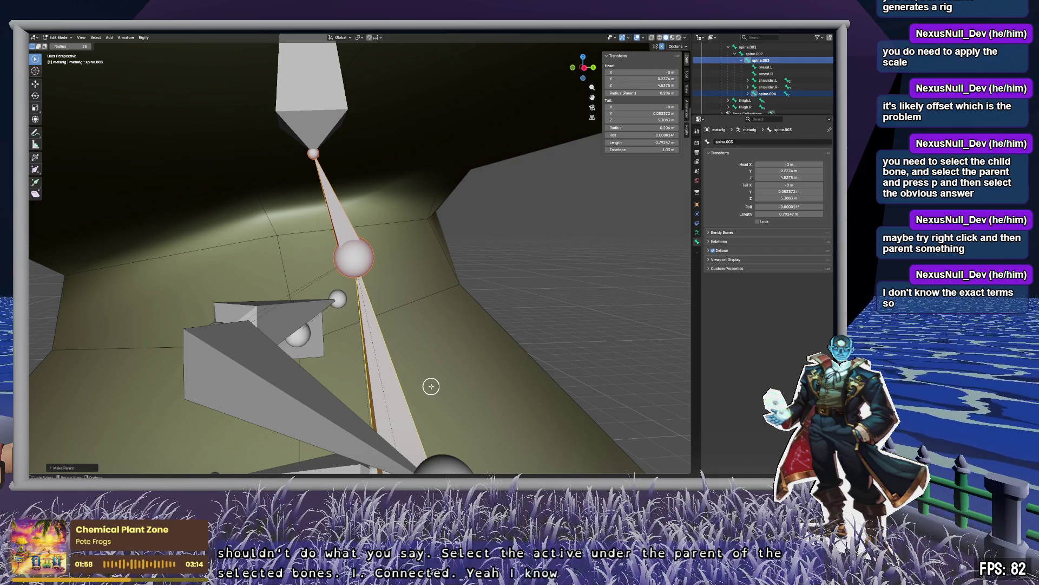
right_click(372, 316)
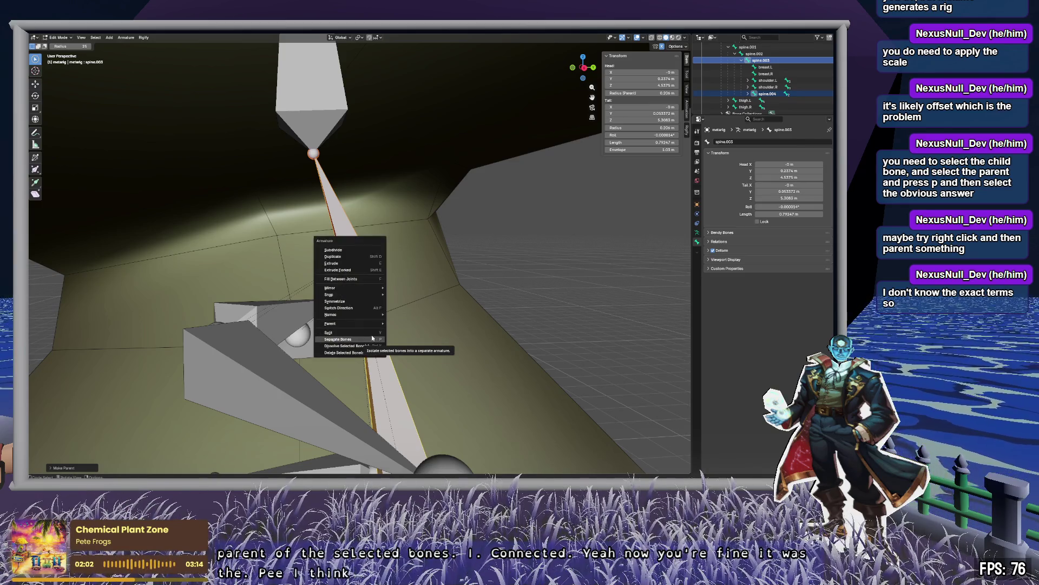
mouse_move(368, 324)
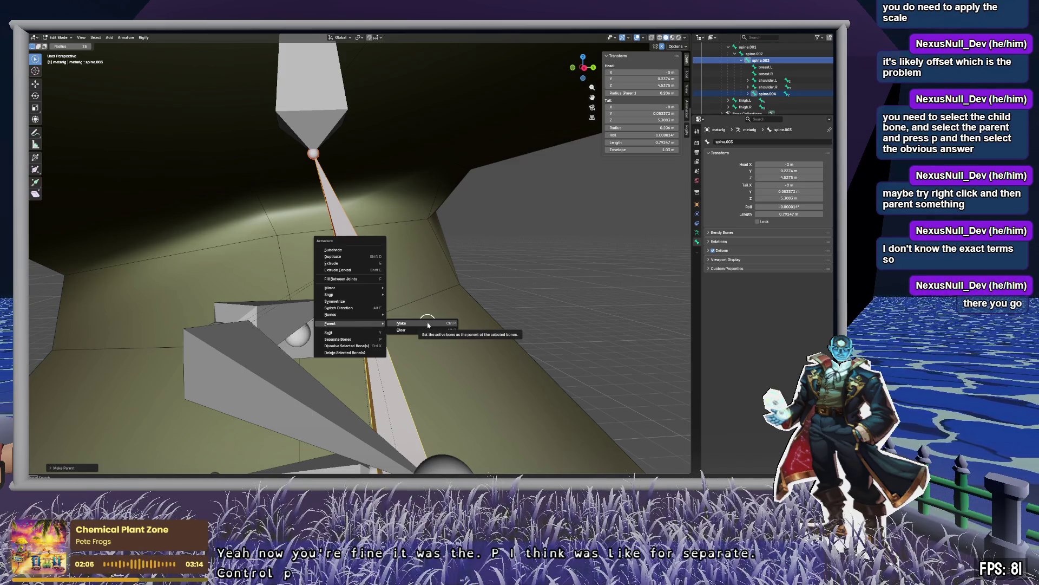
left_click(427, 325)
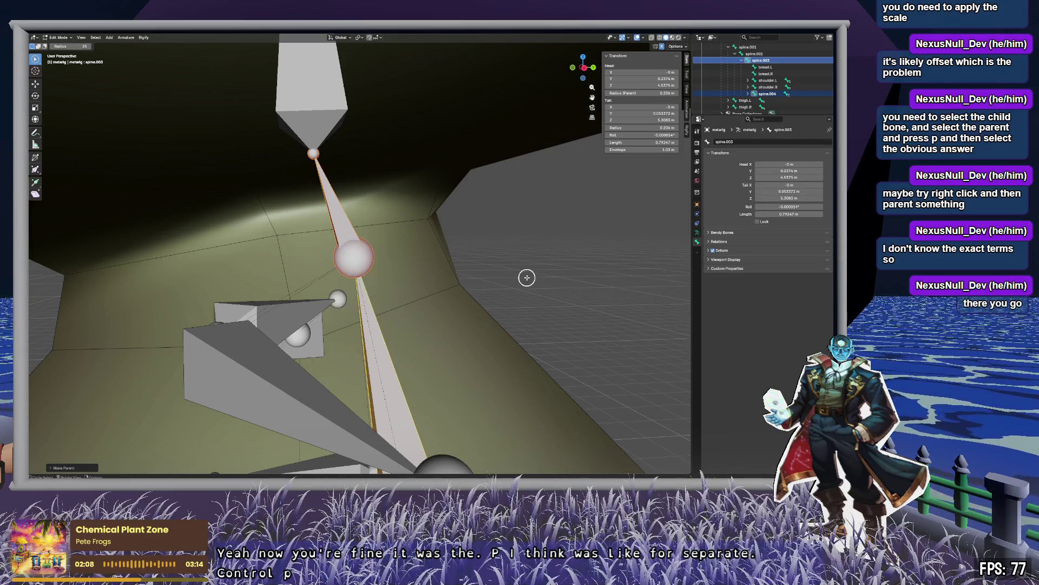
left_click(392, 242)
left_click(354, 259)
key("g")
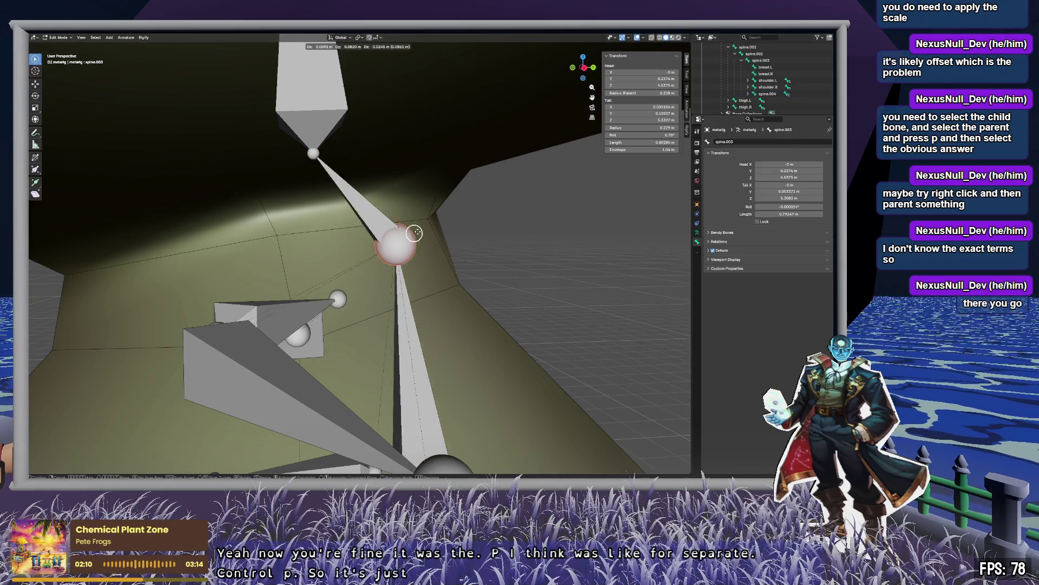
right_click(546, 233)
left_click(333, 203)
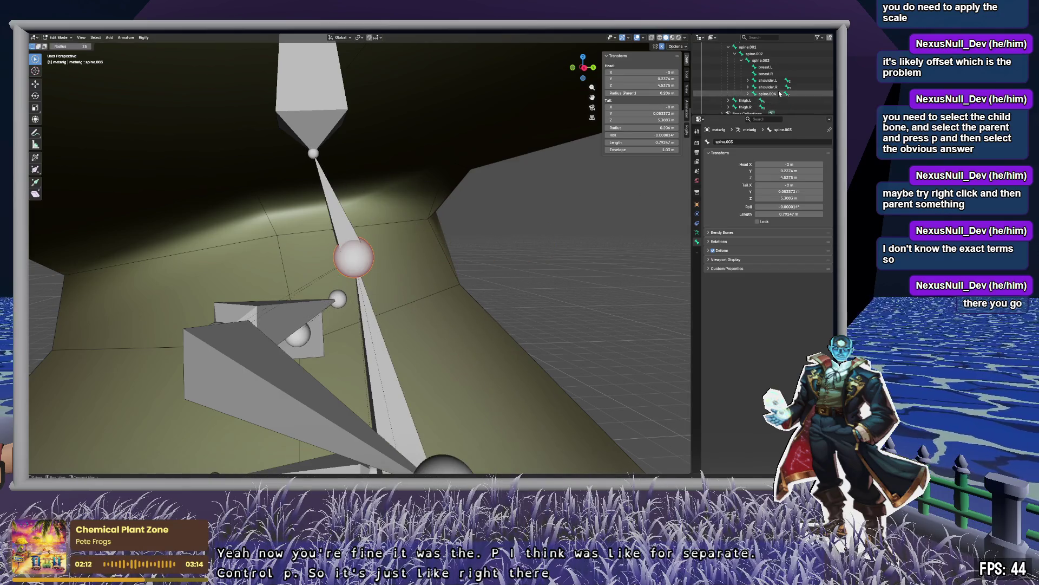
key("c")
key("g")
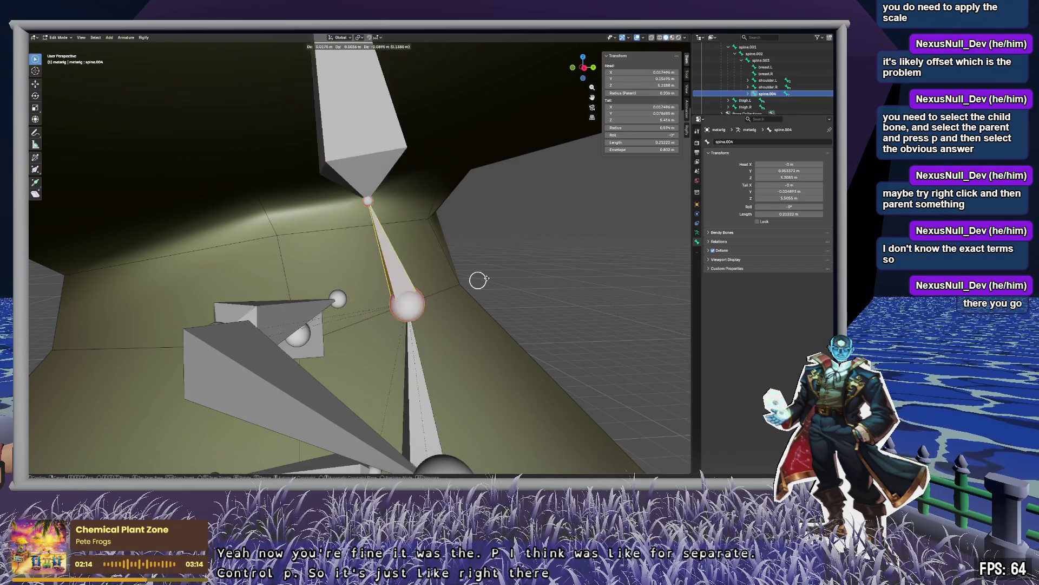
right_click(457, 261)
scroll(458, 261, "down", 6)
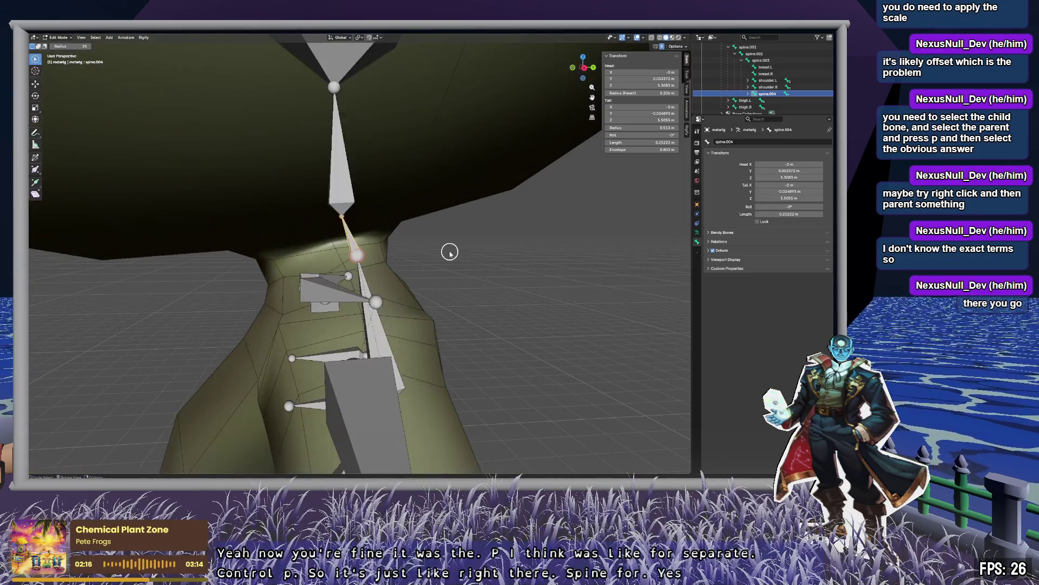
key("g")
key("Escape")
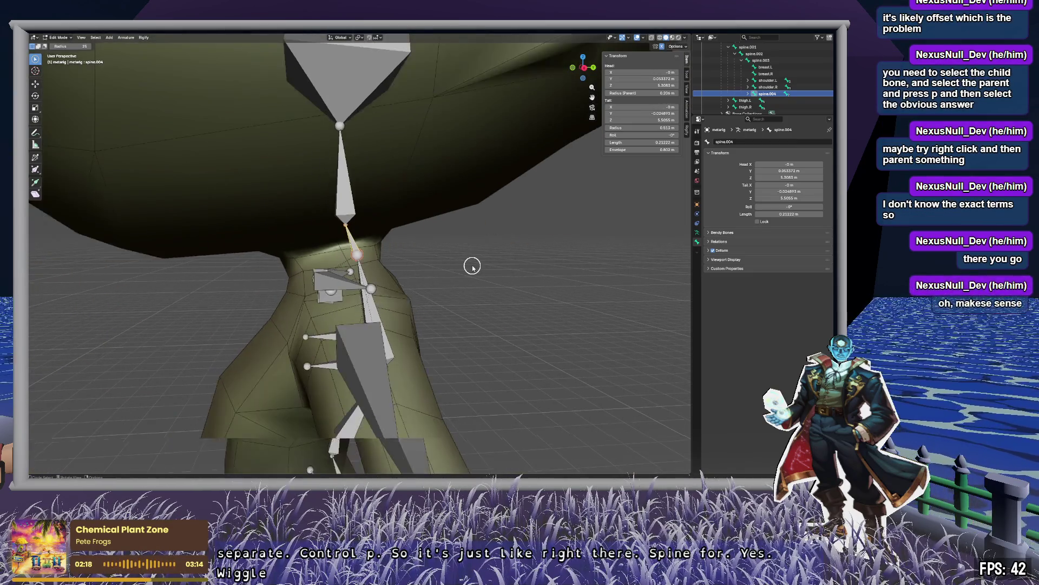
scroll(471, 266, "down", 5)
key("c")
scroll(471, 265, "down", 3)
scroll(461, 268, "up", 10)
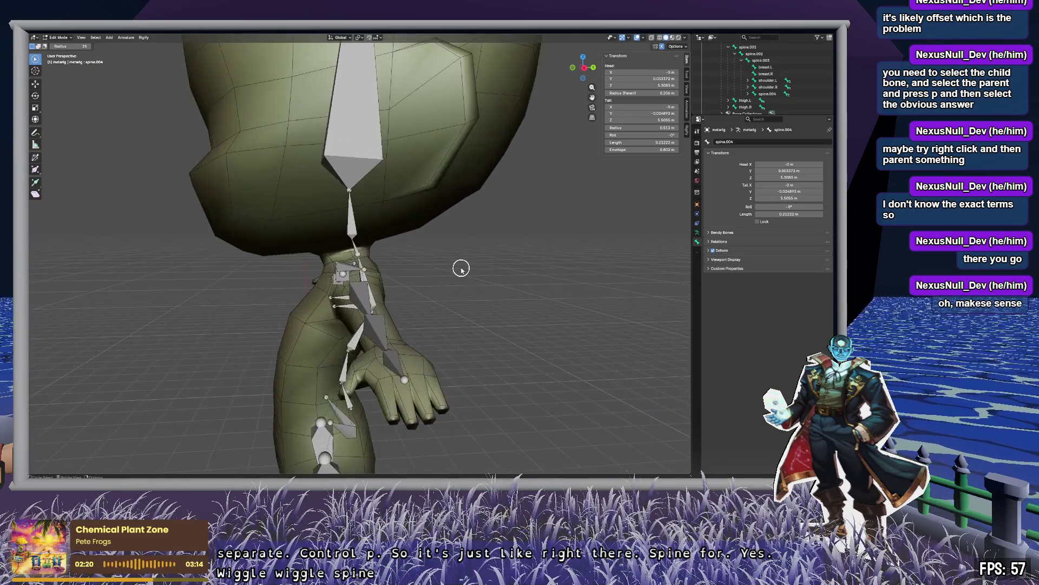
scroll(458, 252, "down", 5)
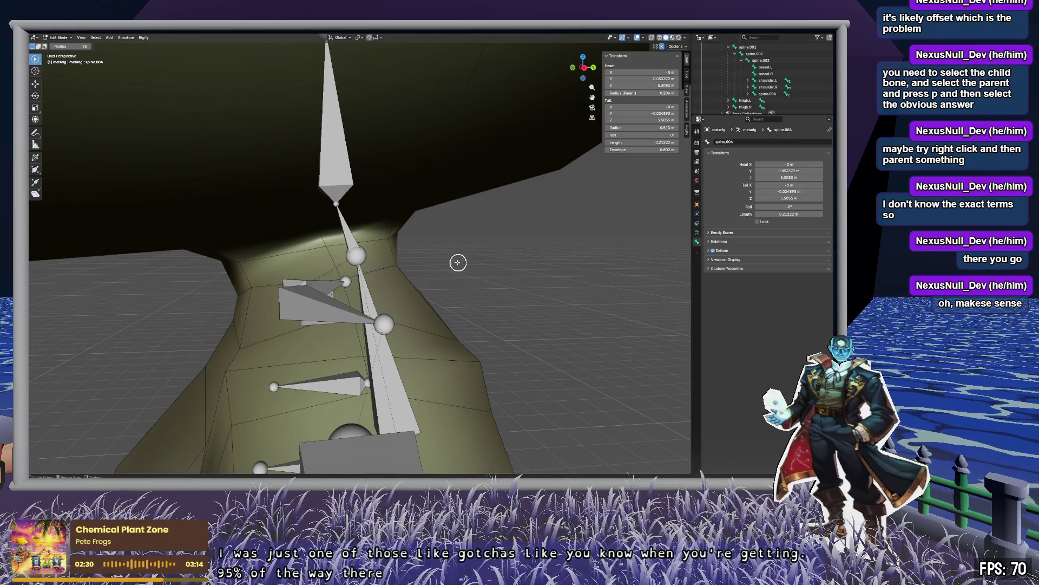
left_click(357, 255)
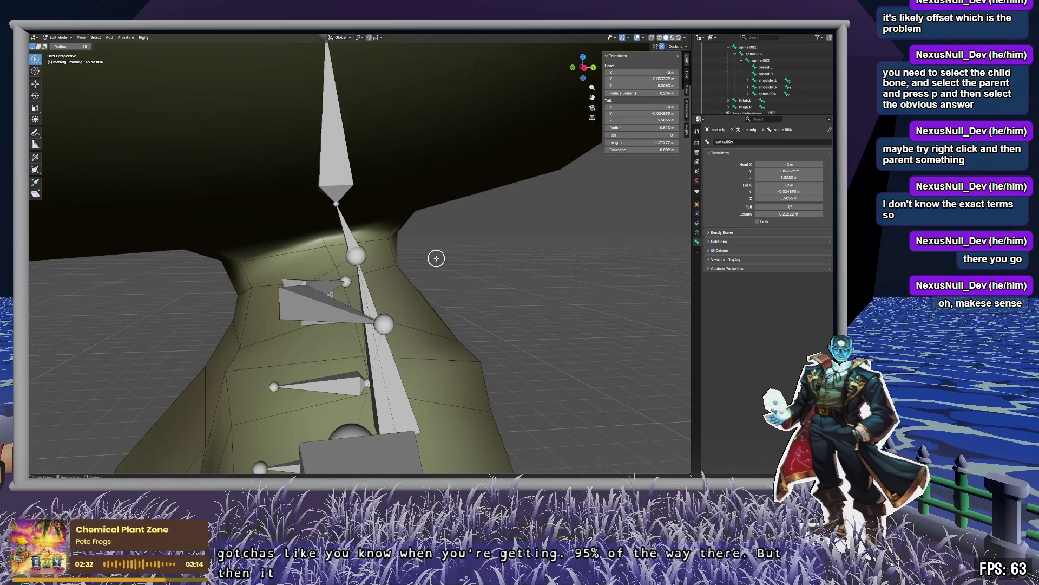
mouse_move(433, 255)
middle_mouse_down()
mouse_move(480, 232)
mouse_move(413, 244)
mouse_move(429, 248)
middle_mouse_up()
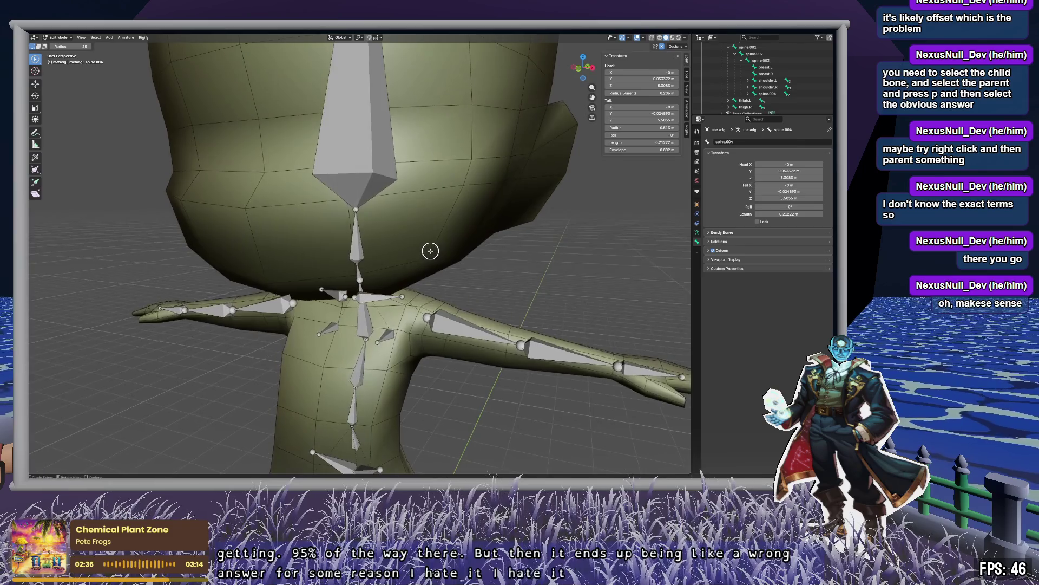
mouse_move(475, 218)
middle_mouse_down()
mouse_move(434, 219)
mouse_move(403, 242)
mouse_move(332, 212)
mouse_move(413, 192)
middle_mouse_up()
Switch to Object Mode, select the metarig and run Generate Rig, which reports spine.004's disjoint chain.
key("KP_Decimal")
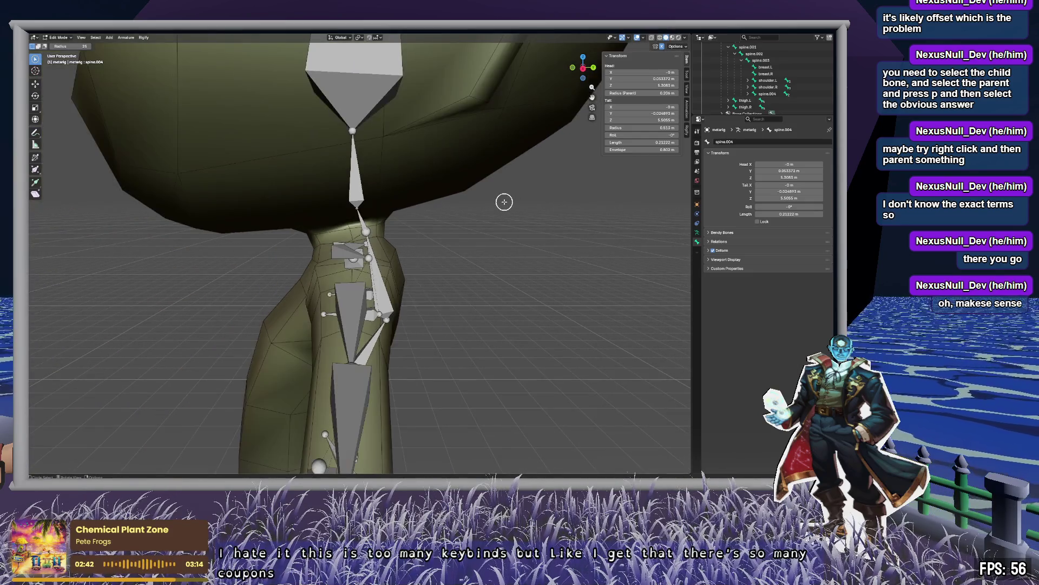
key("Tab")
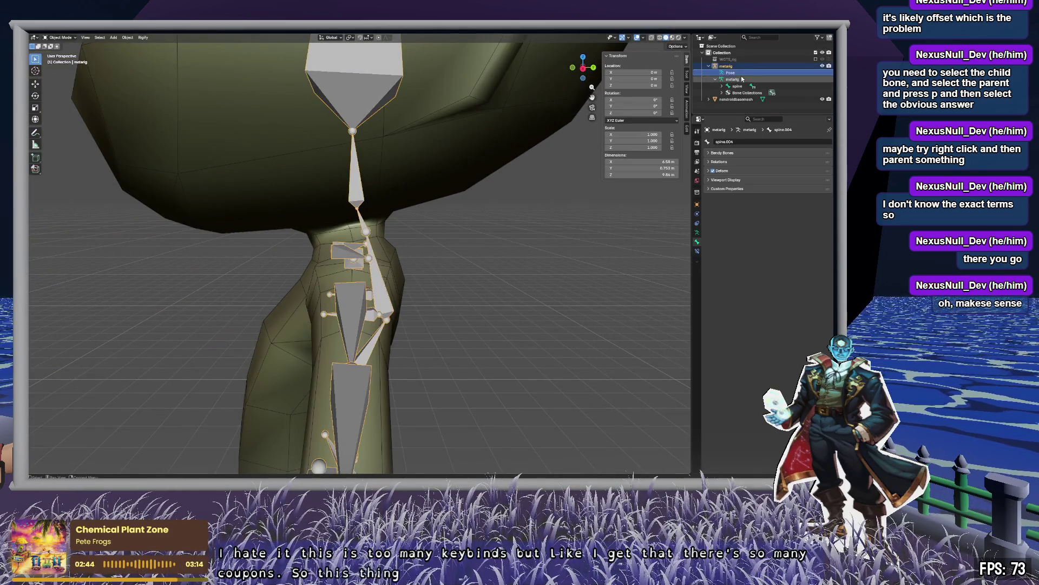
left_click(718, 81)
left_click(716, 79)
left_click(725, 66)
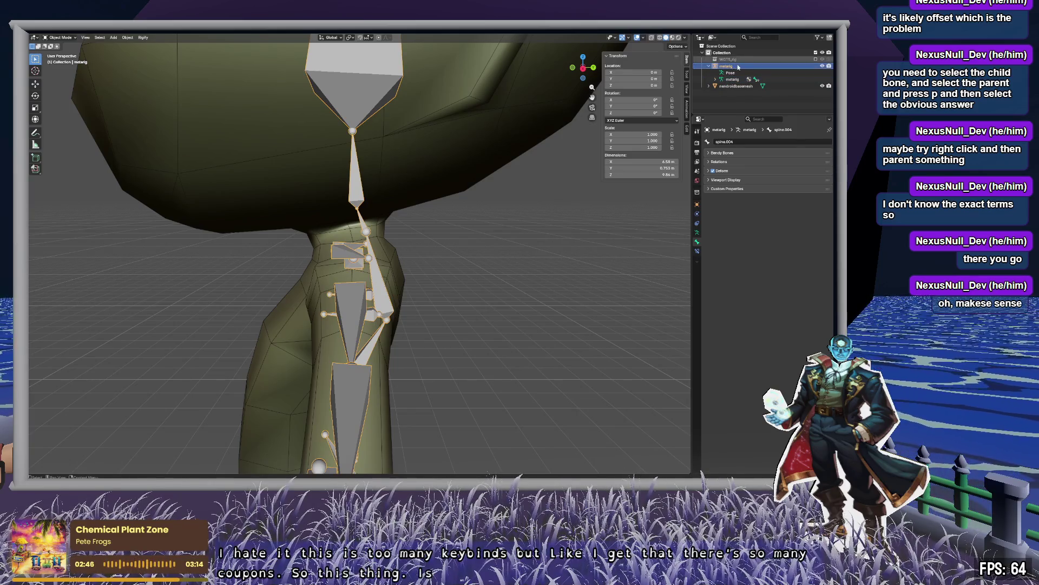
left_click(698, 233)
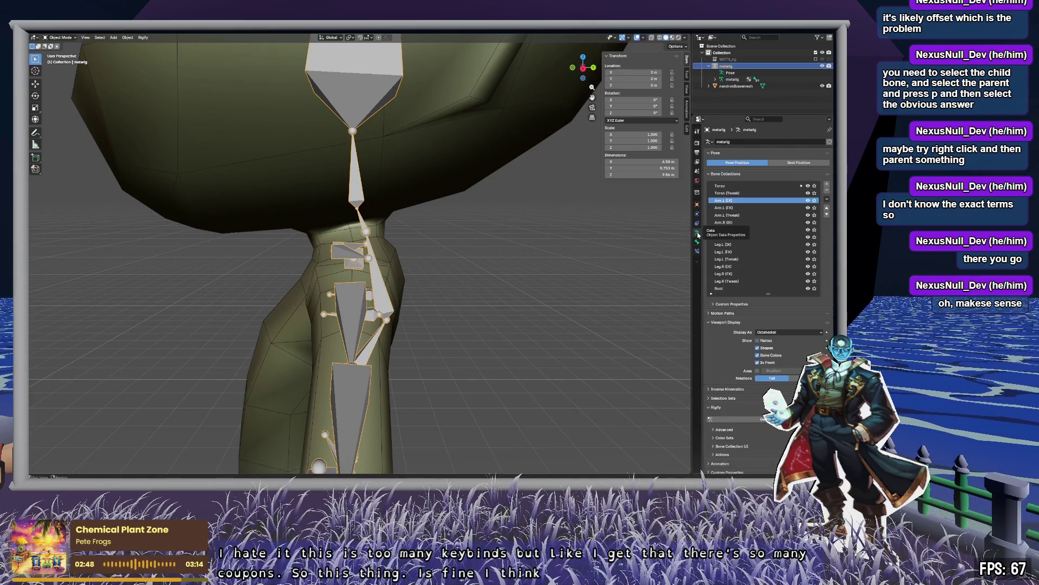
left_click(747, 419)
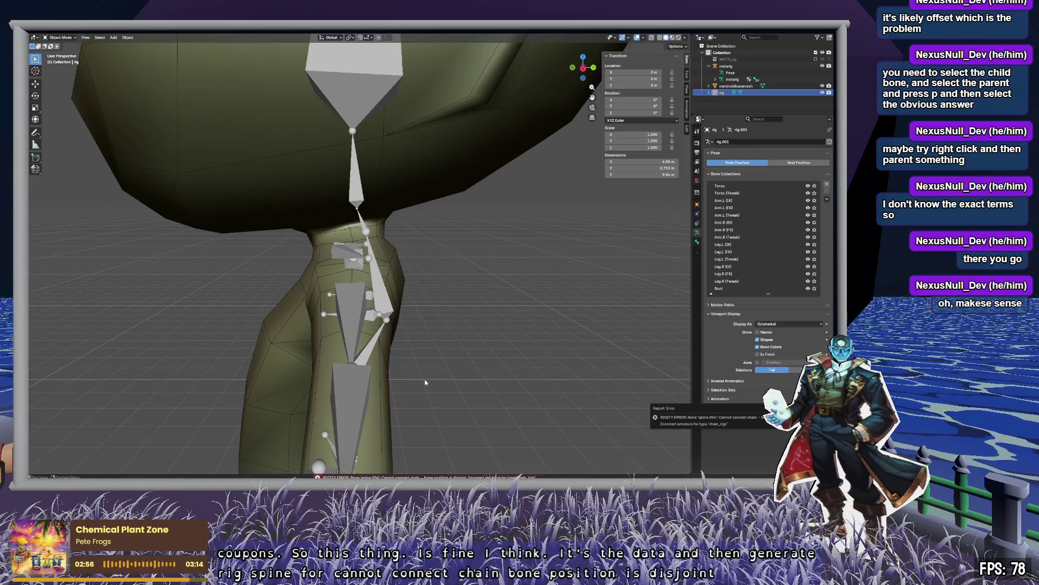
left_click(720, 93)
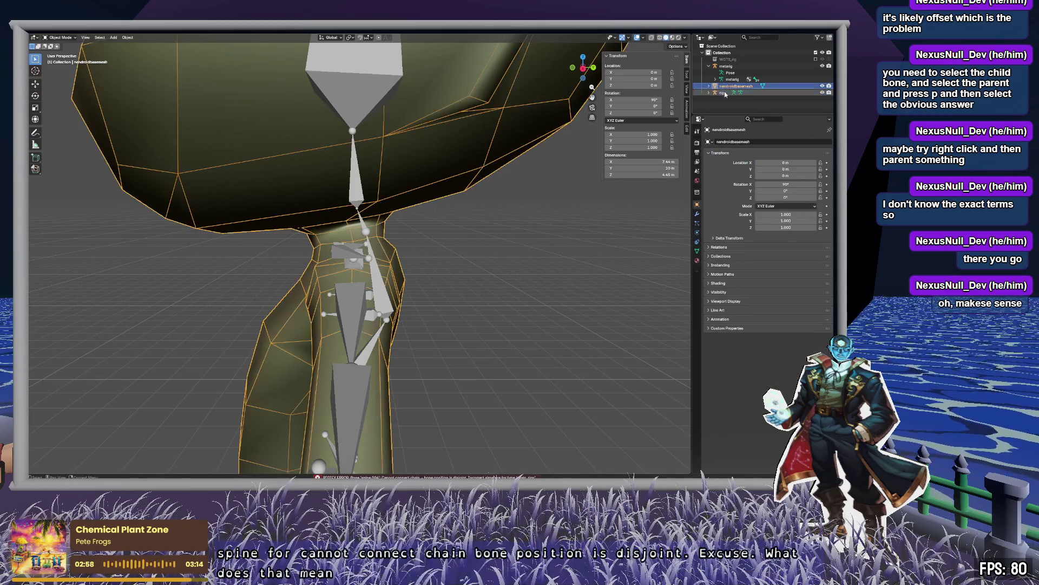
Select the metarig and expand its armature data and spine root in the Outliner.
left_click(726, 66)
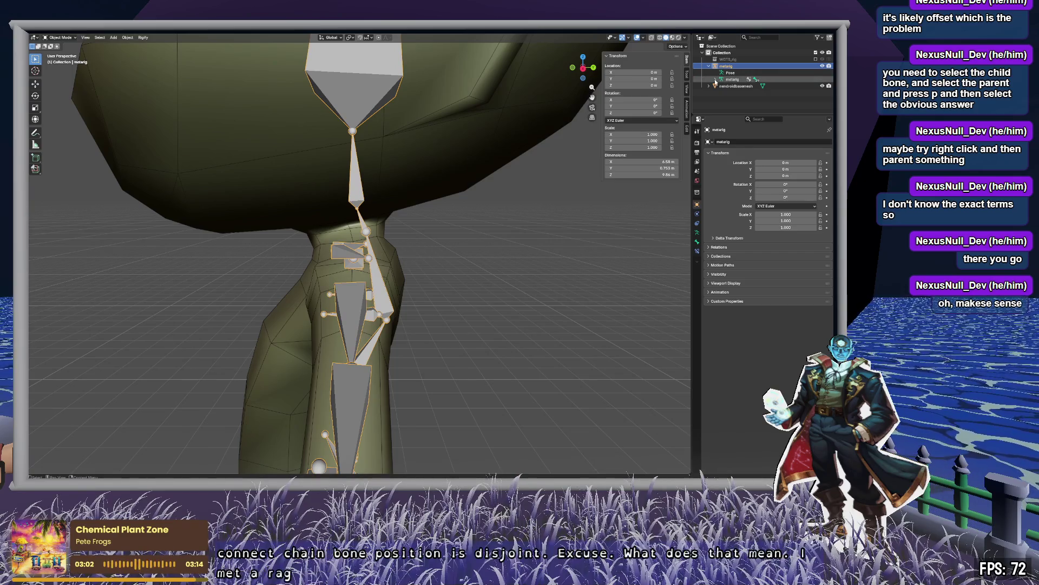
left_click(715, 79)
left_click(735, 80)
left_click(740, 87)
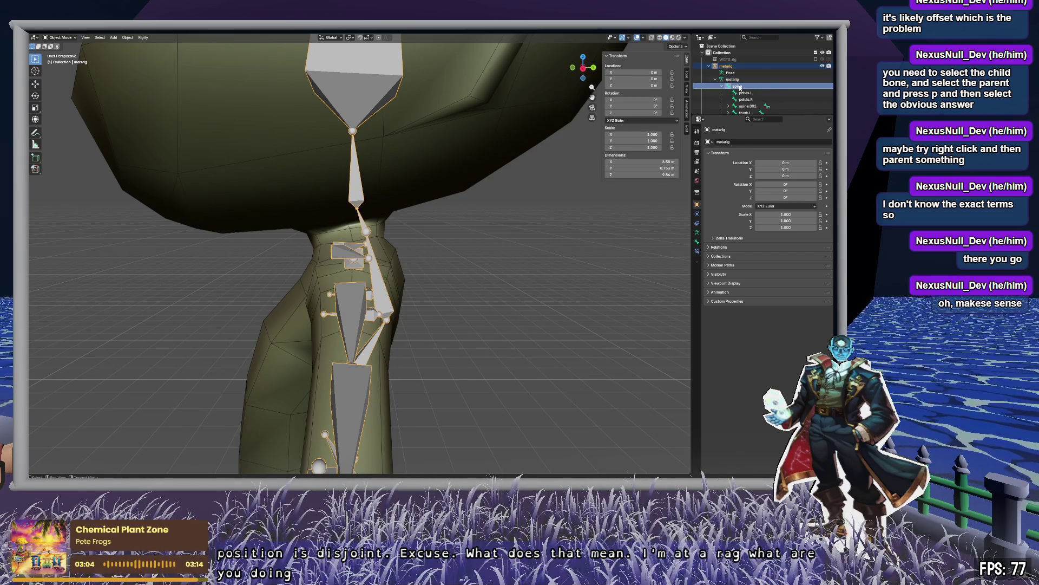
scroll(758, 81, "down", 2)
left_click(785, 80)
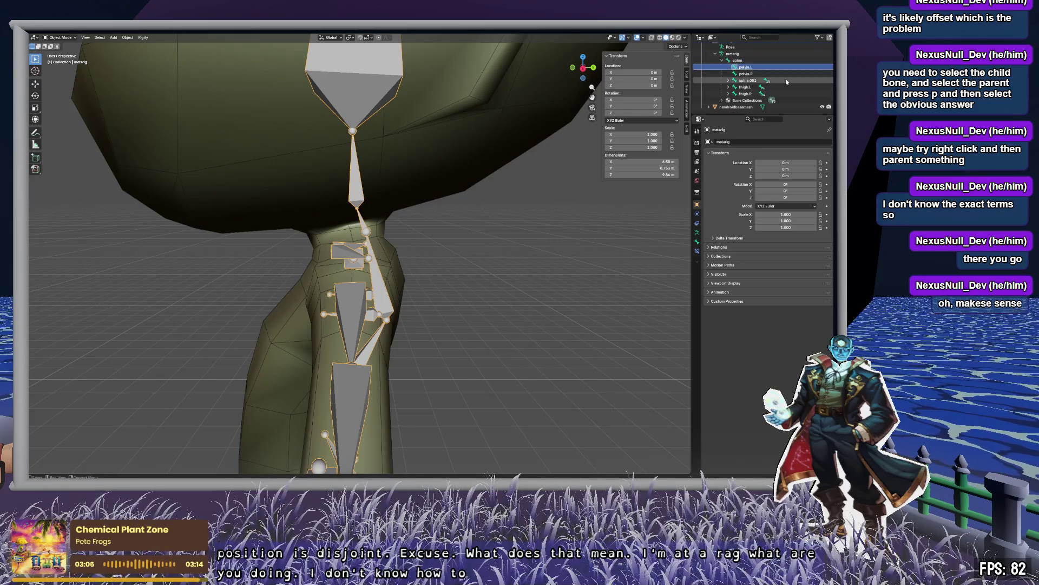
Step down the spine hierarchy to spine.004 and enter Edit Mode.
key("Down")
key("Right")
key("Down")
key("Right")
key("Down")
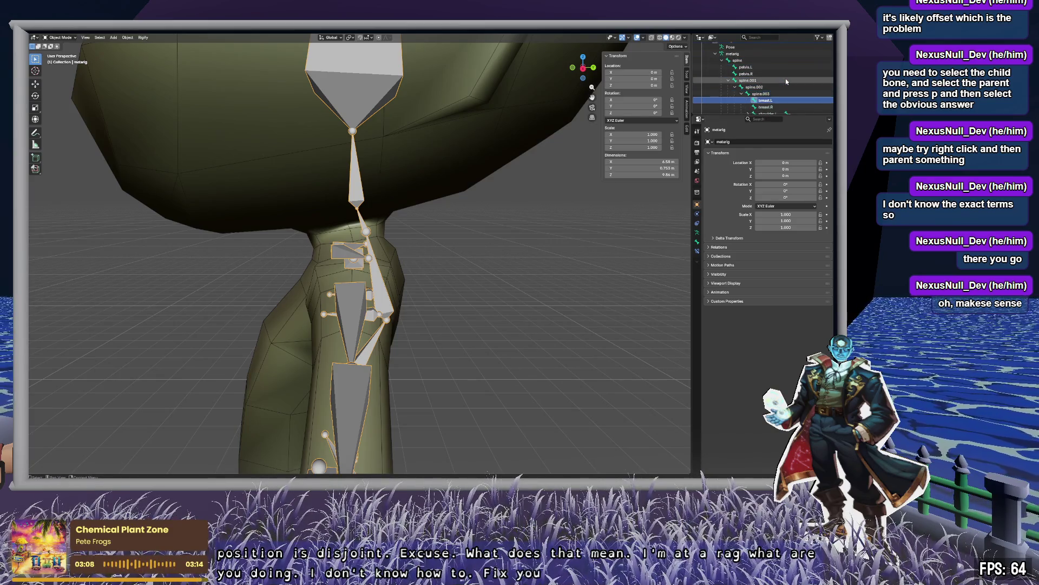
key("Down")
key("Down")
key("Down")
key("Down")
key("Down")
key("Up")
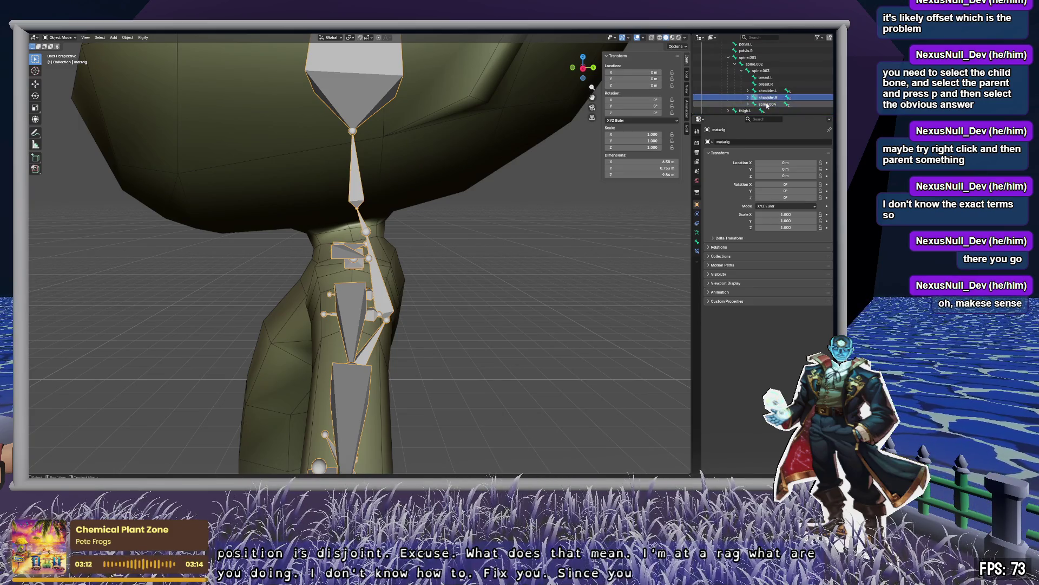
key("Right")
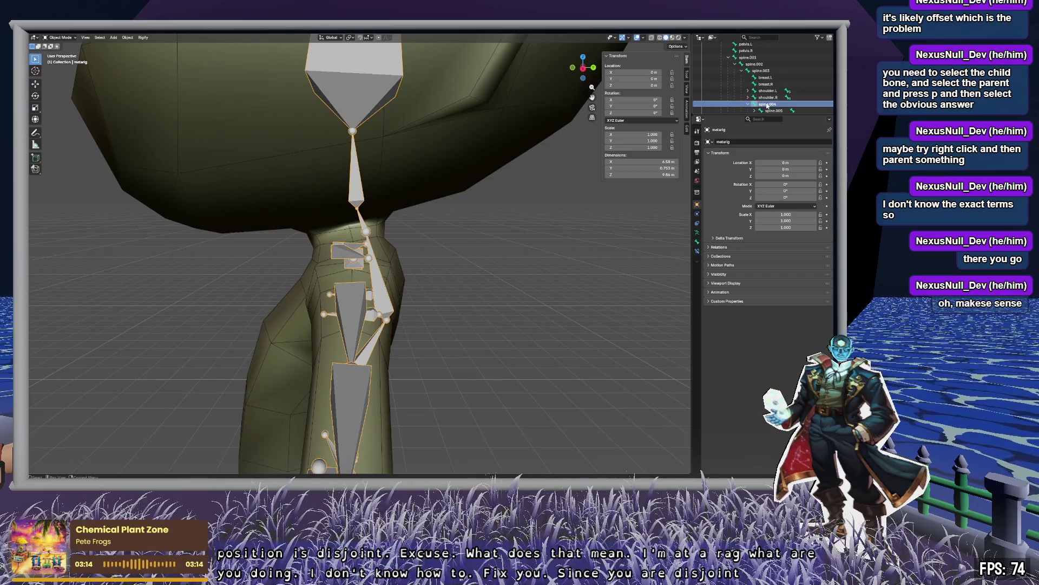
scroll(774, 101, "down", 2)
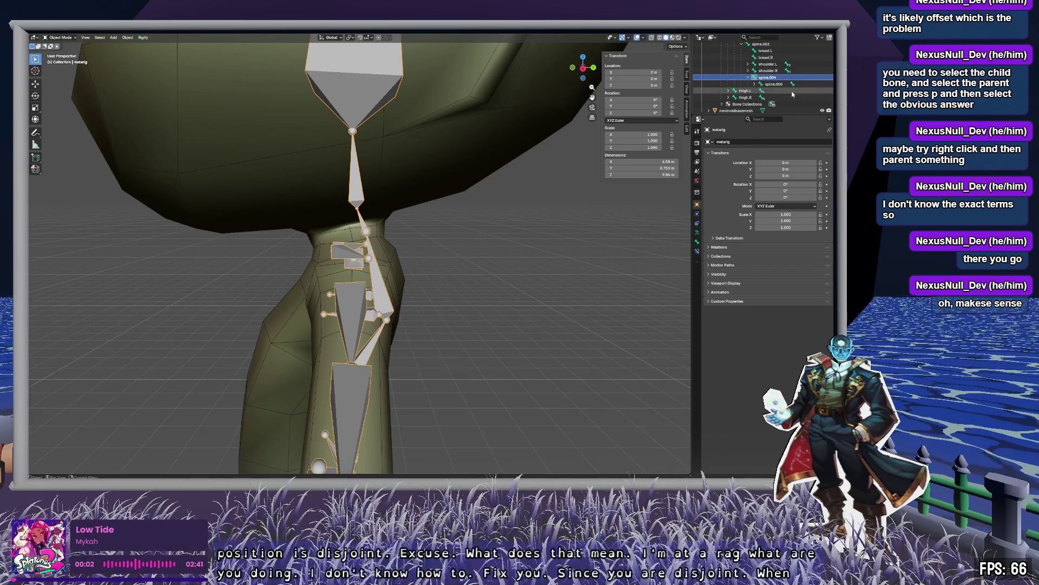
key("Left")
key("Tab")
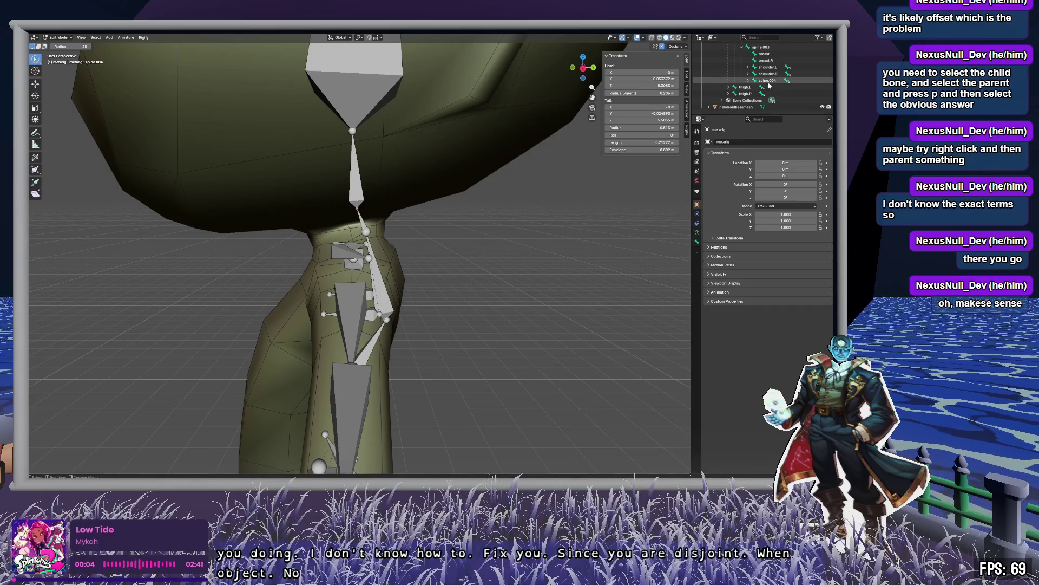
Glance at Rigify's Advanced options in Armature Data, then show spine.004's Bone tab settings.
left_click(768, 81)
key("c")
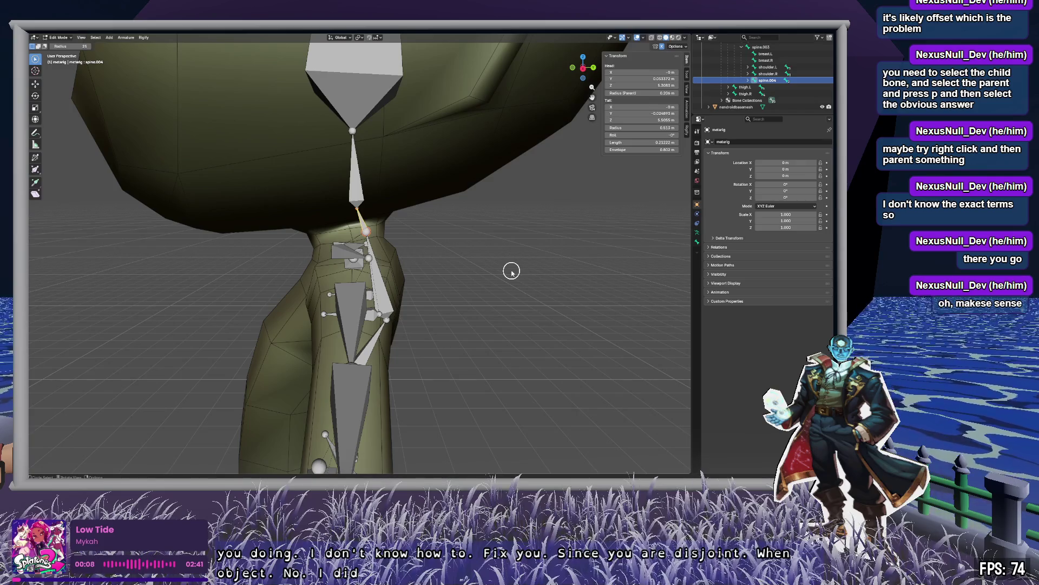
left_click(697, 241)
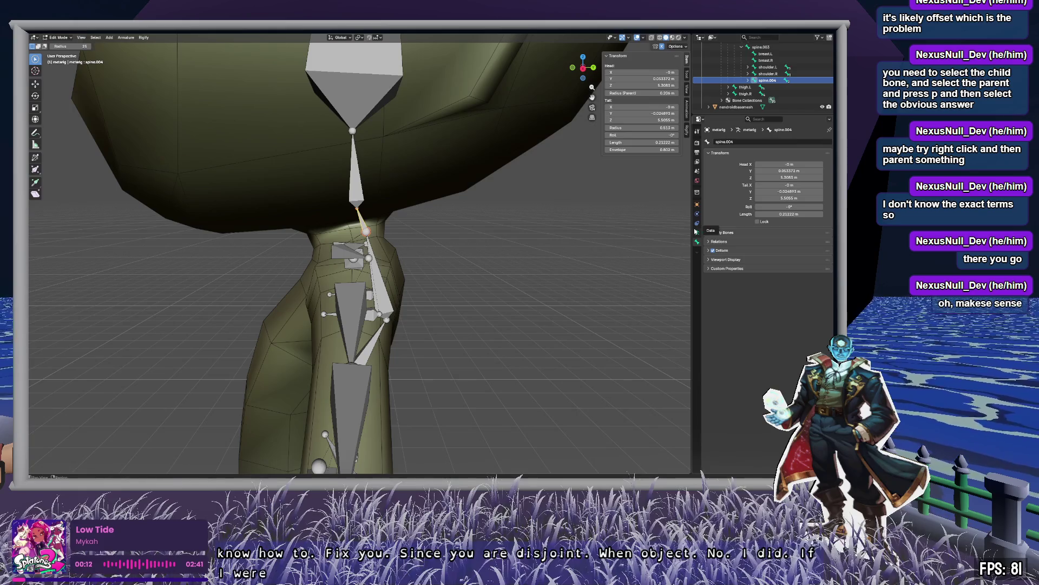
left_click(696, 233)
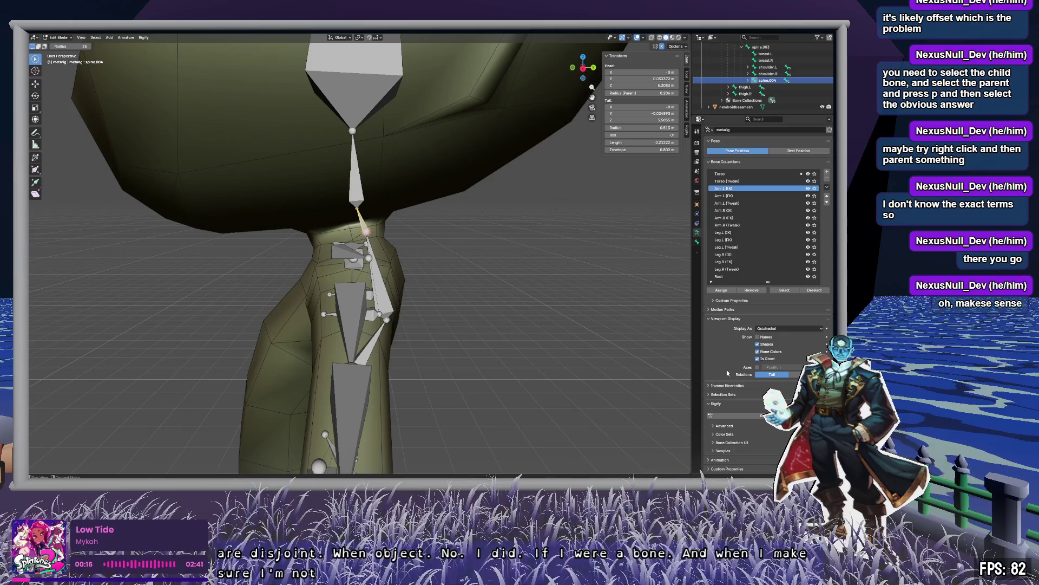
scroll(726, 368, "down", 1)
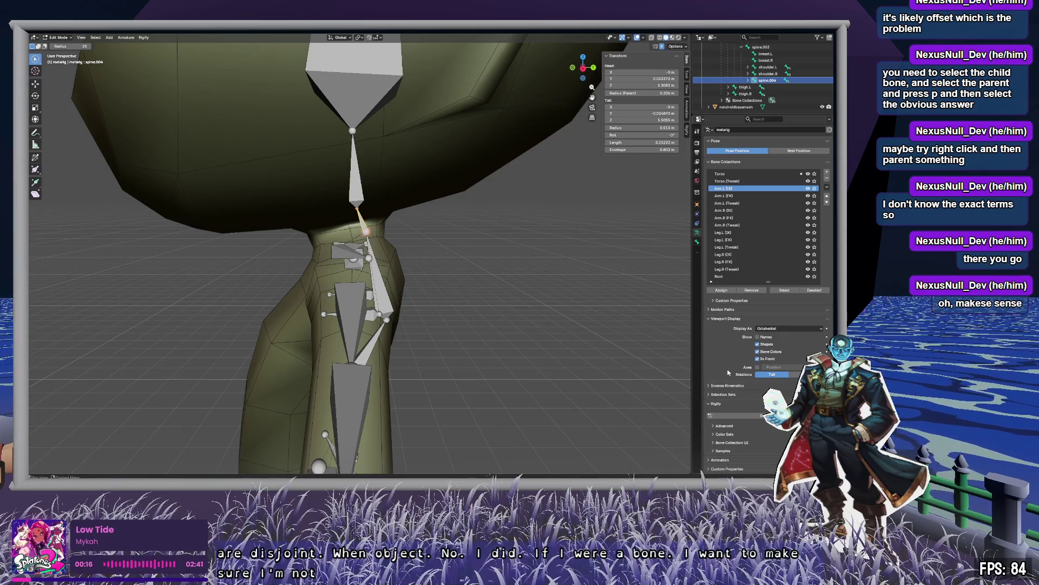
left_click(728, 427)
scroll(729, 428, "down", 5)
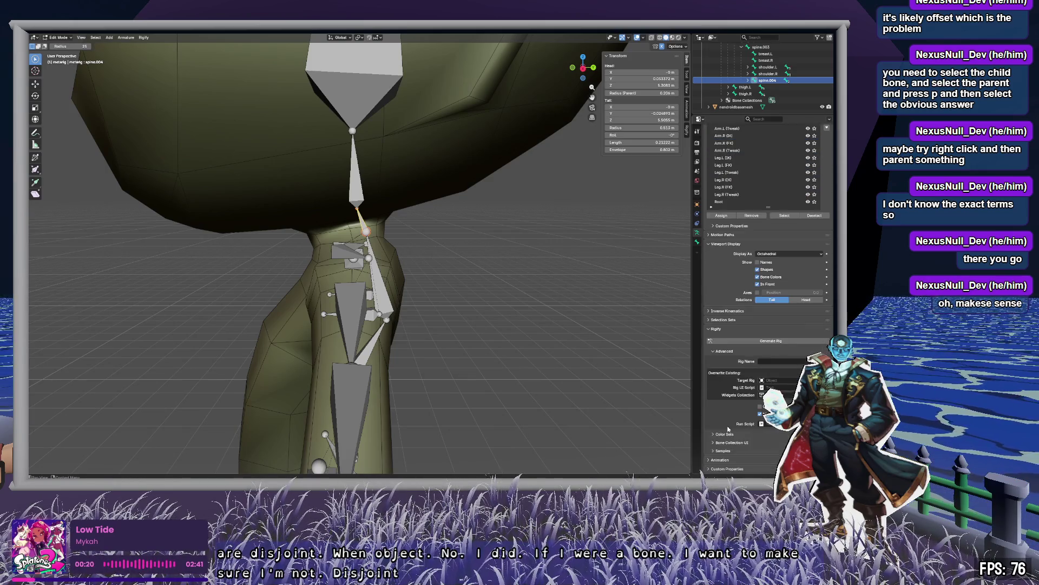
left_click(725, 353)
scroll(726, 352, "up", 5)
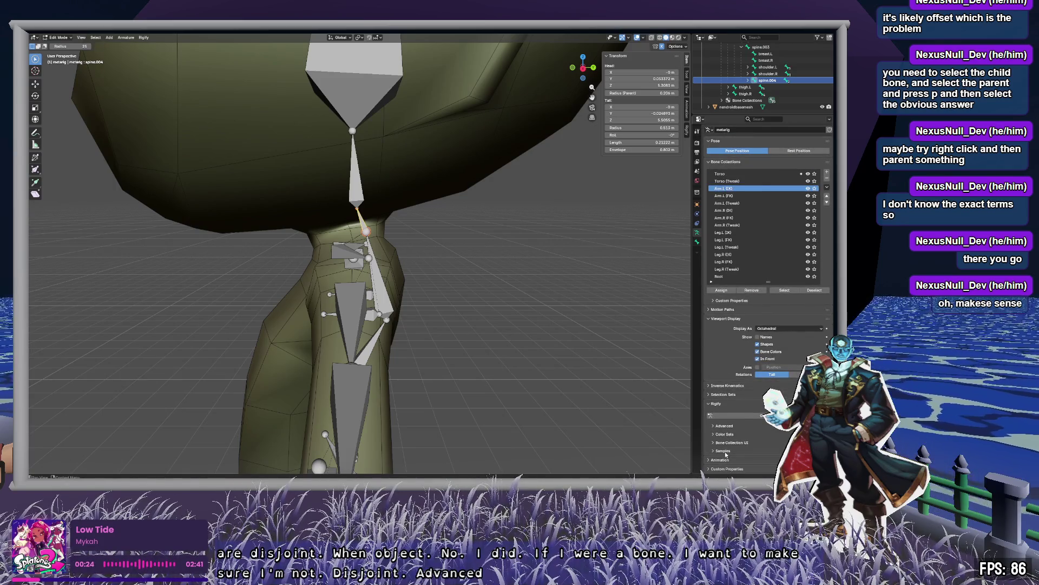
left_click(697, 241)
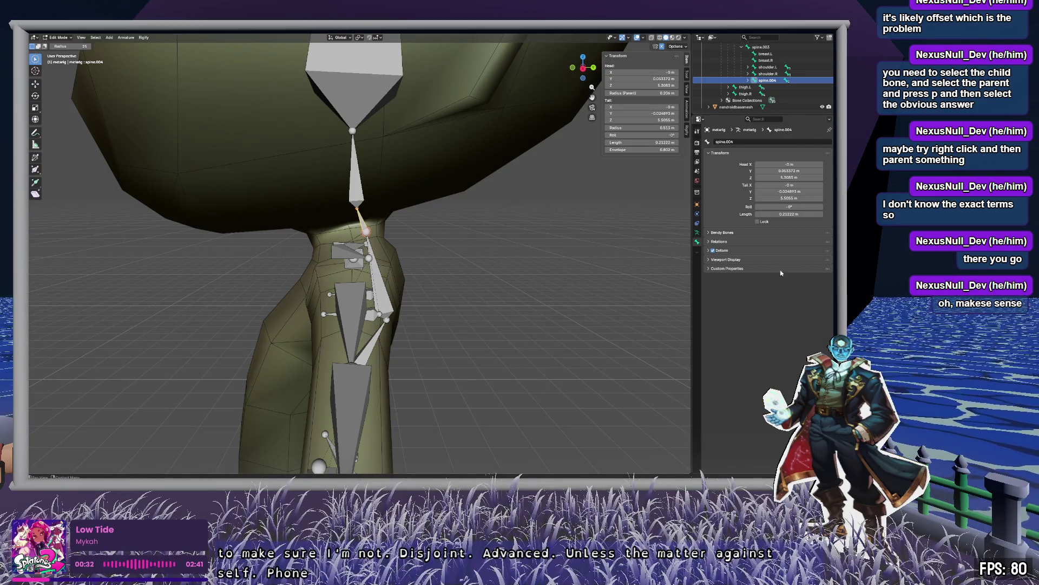
Expand Relations and compare the Parent fields of spine.003 and spine.004.
left_click(722, 241)
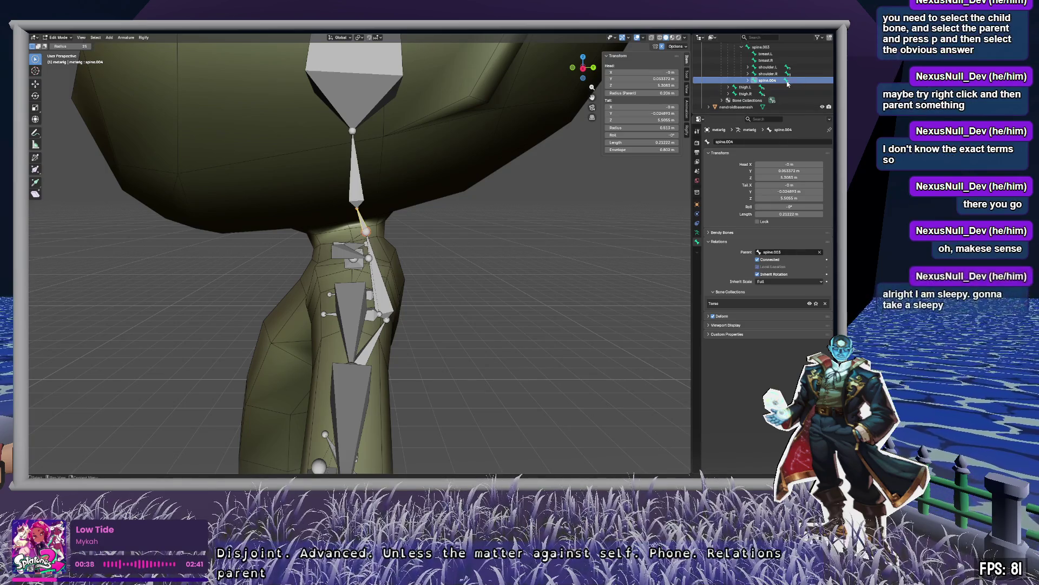
scroll(768, 68, "up", 1)
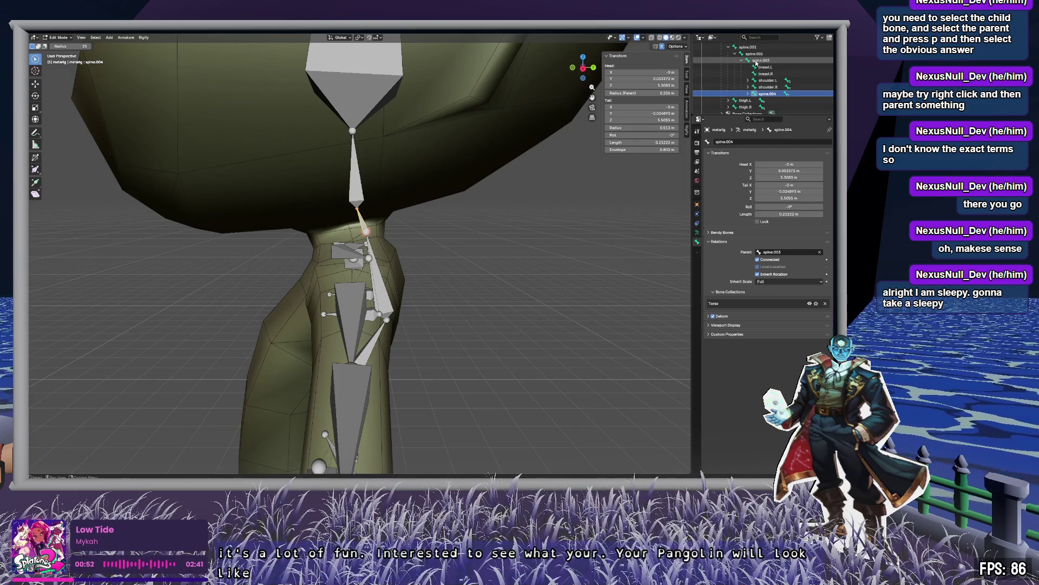
left_click(766, 61)
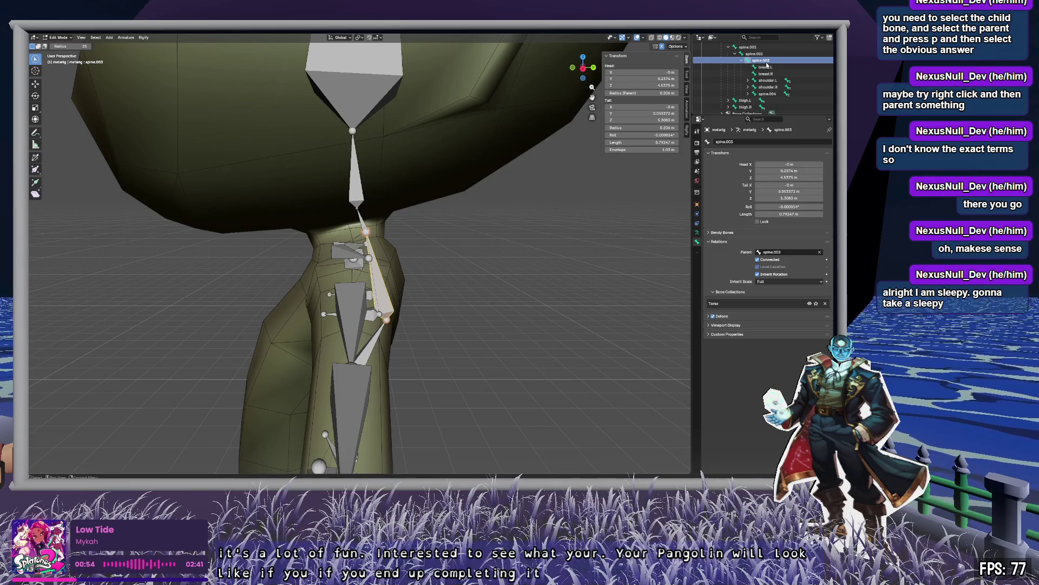
left_click(771, 95)
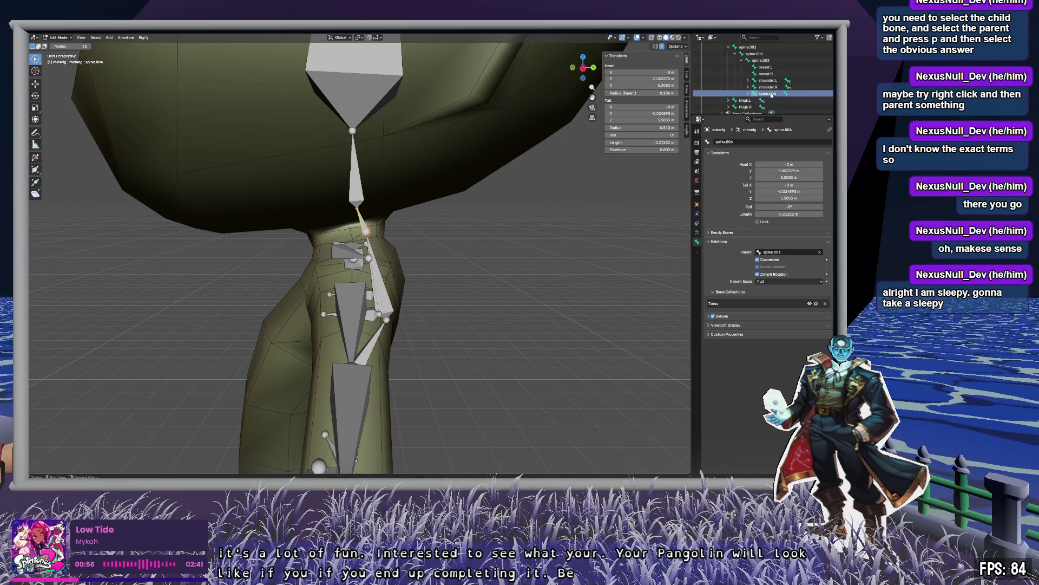
left_click(771, 63)
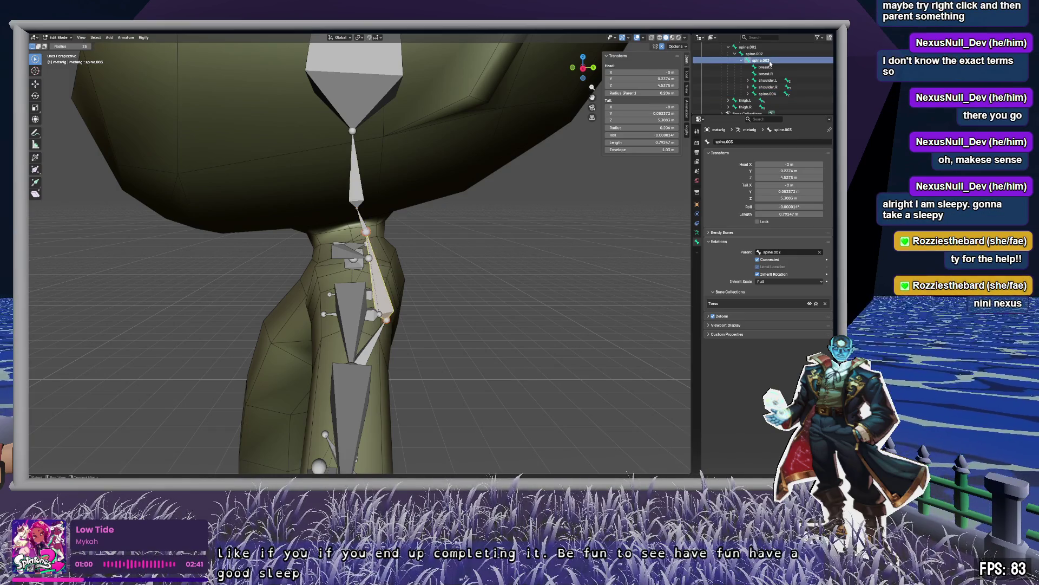
left_click(771, 94)
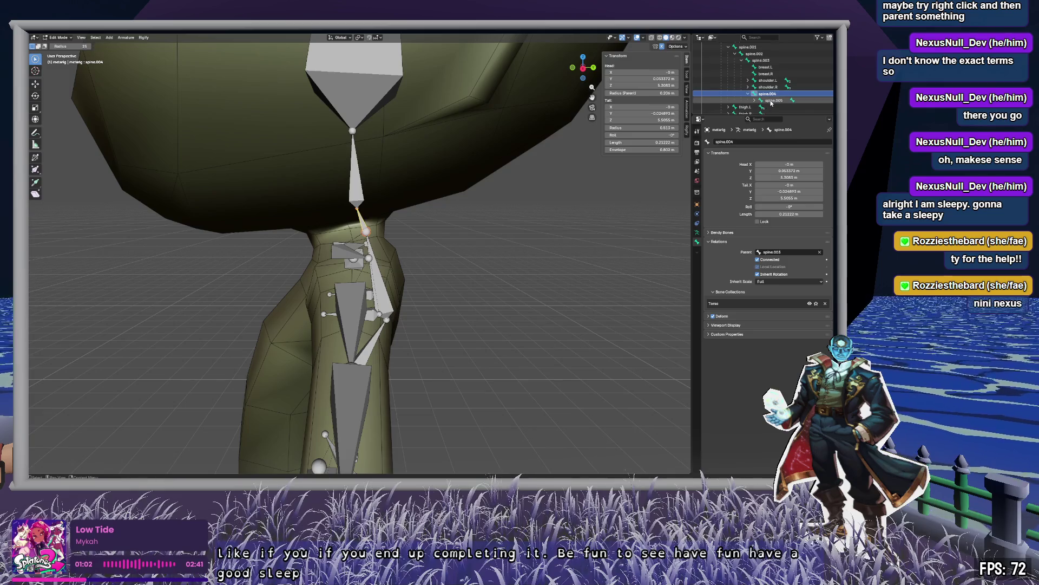
Check the parents of spine.005 and spine.006, revisit spine.004, then return to Object Mode.
left_click(771, 101)
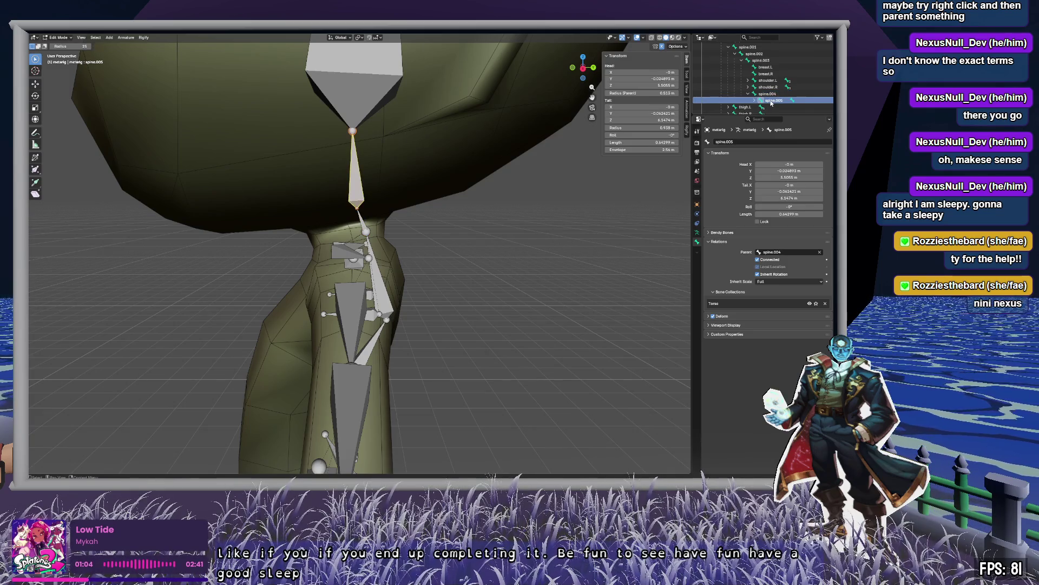
key("Right")
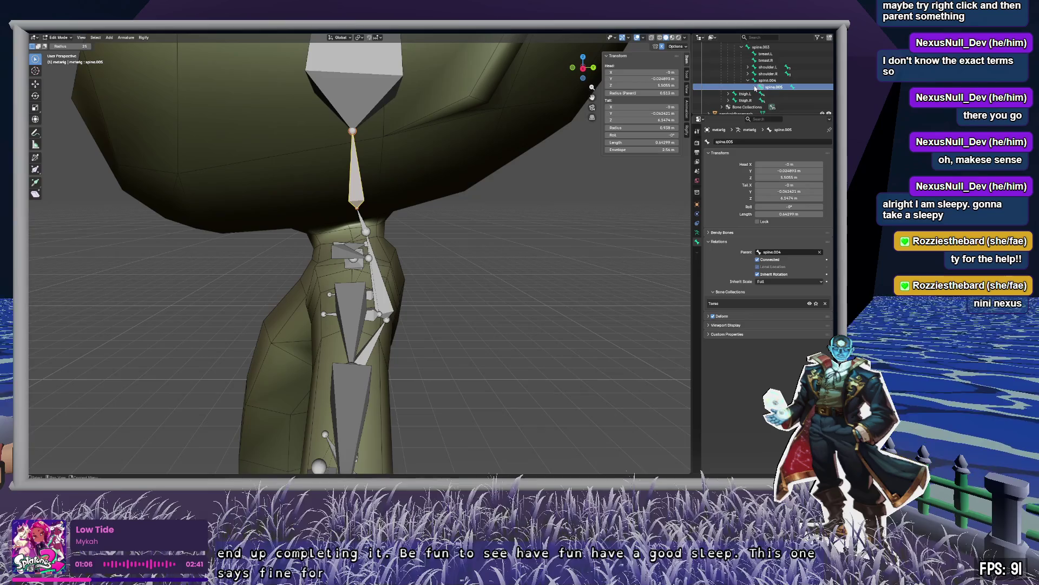
left_click(784, 95)
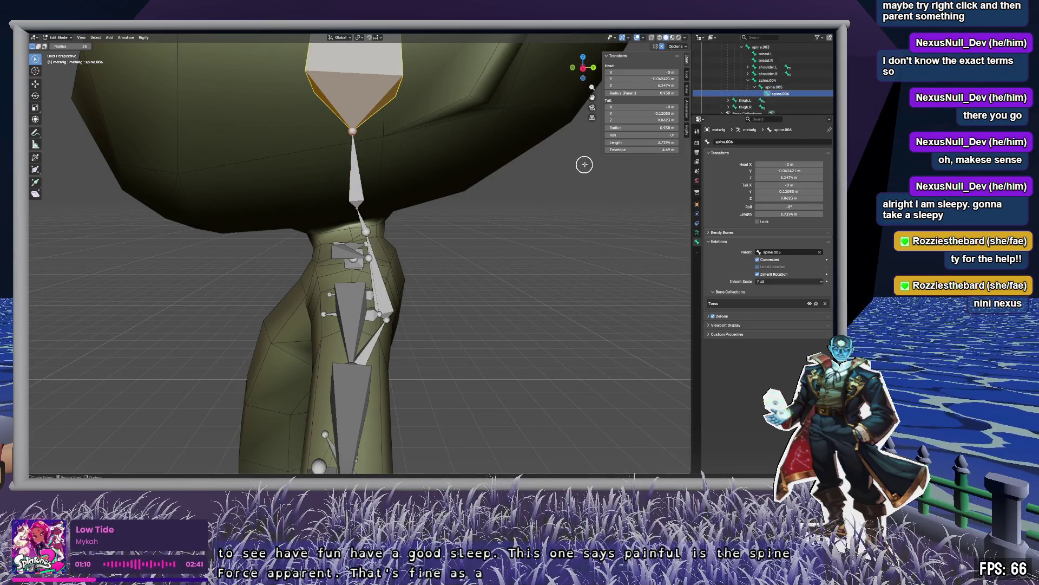
key("Home")
scroll(499, 114, "up", 6)
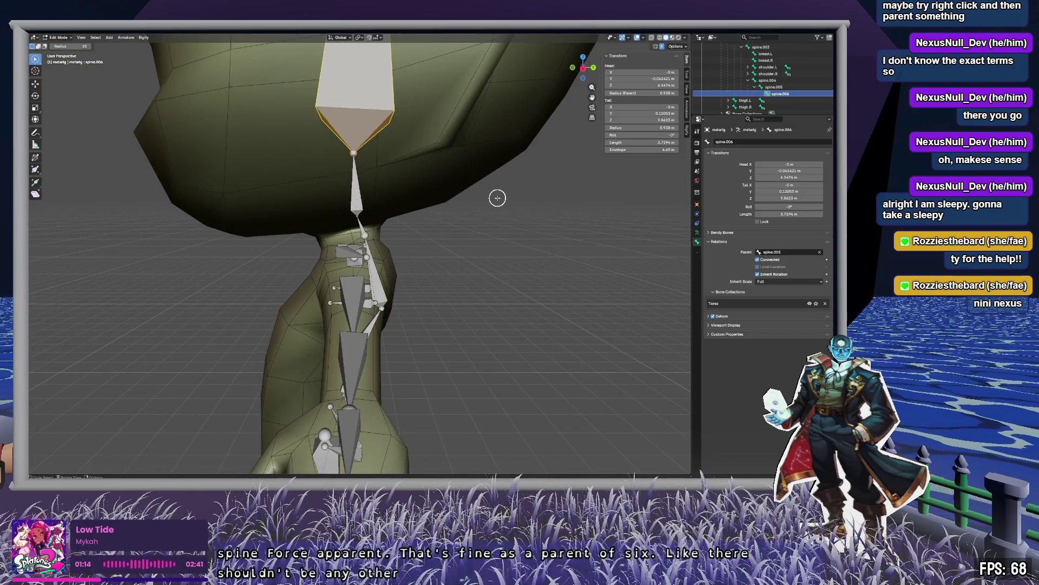
left_click(773, 83)
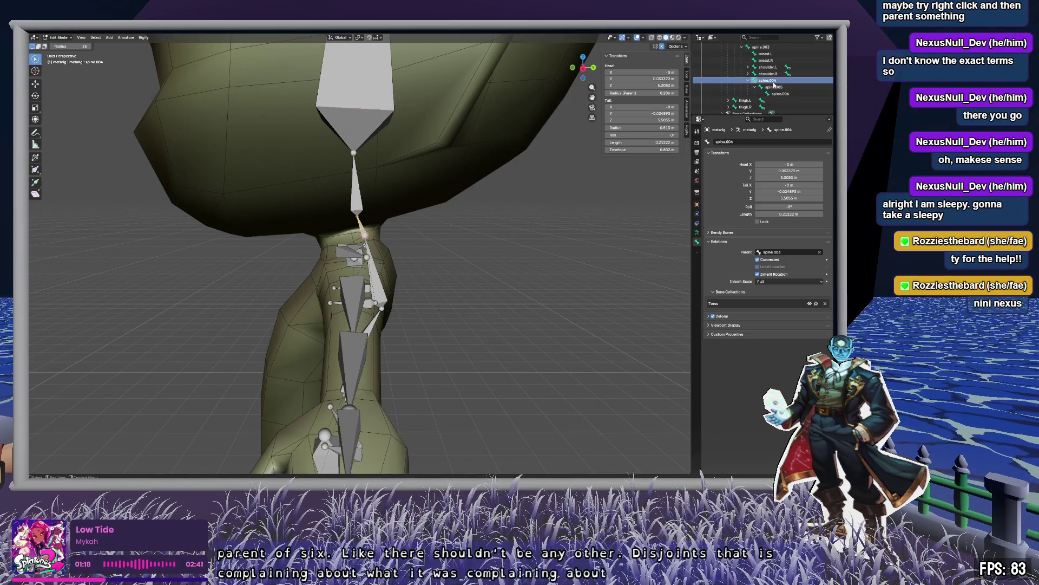
left_click(773, 86)
left_click(780, 93)
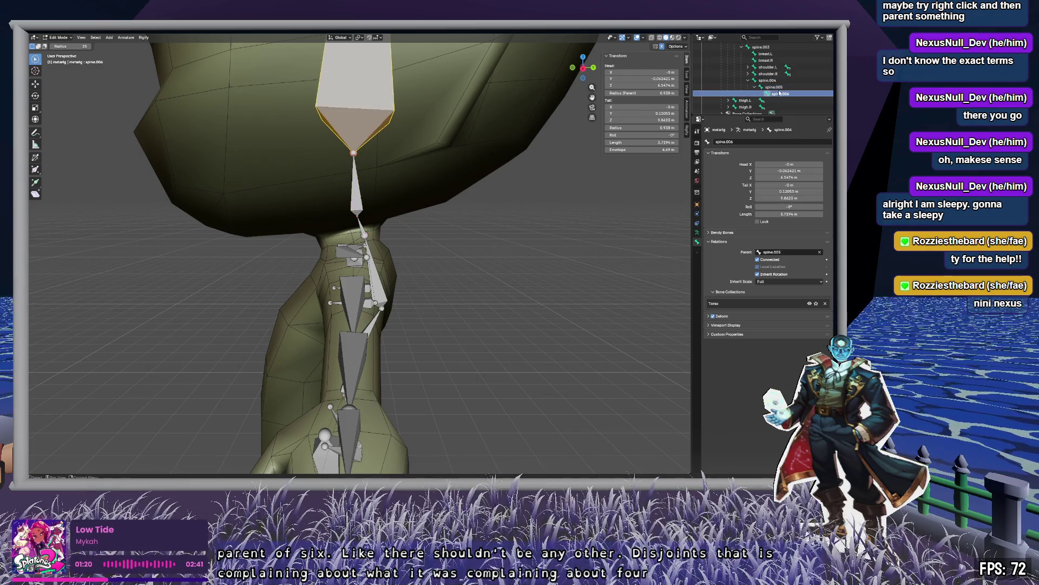
left_click(774, 87)
left_click(767, 81)
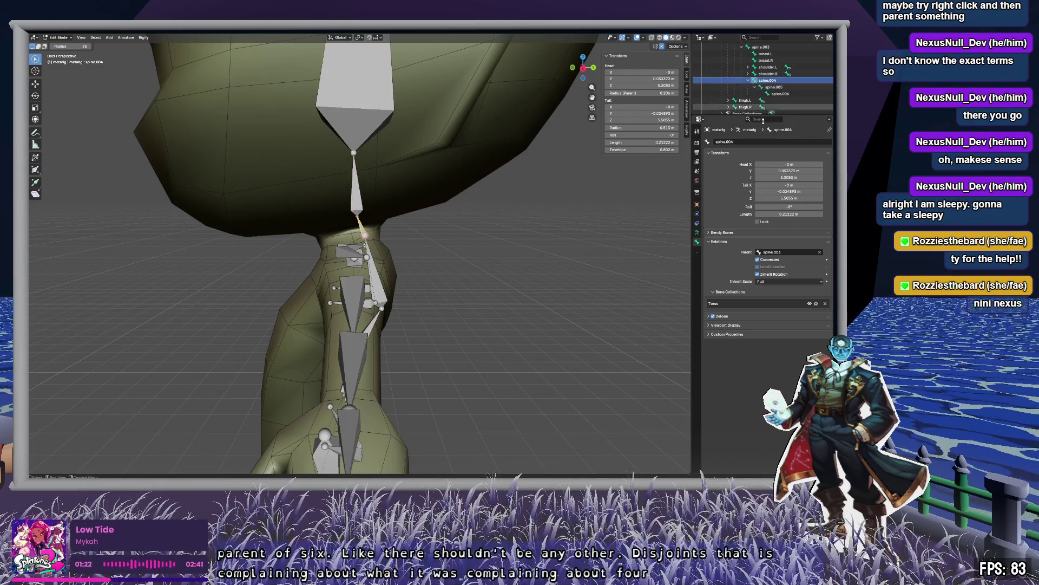
key("Tab")
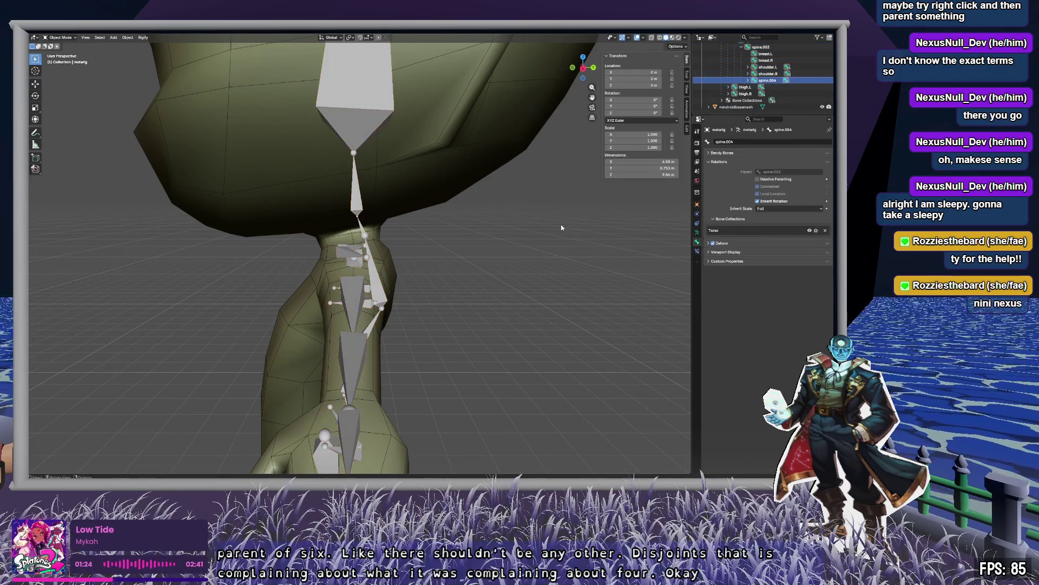
Run Generate Rig from the Armature Data tab's Rigify panel to create rig.002.
left_click(697, 232)
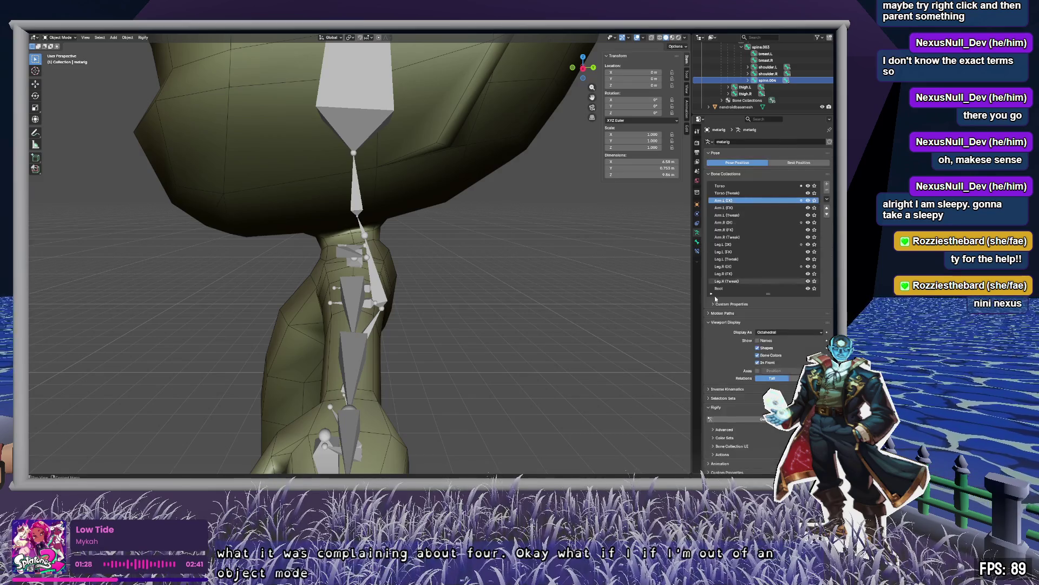
left_click(737, 415)
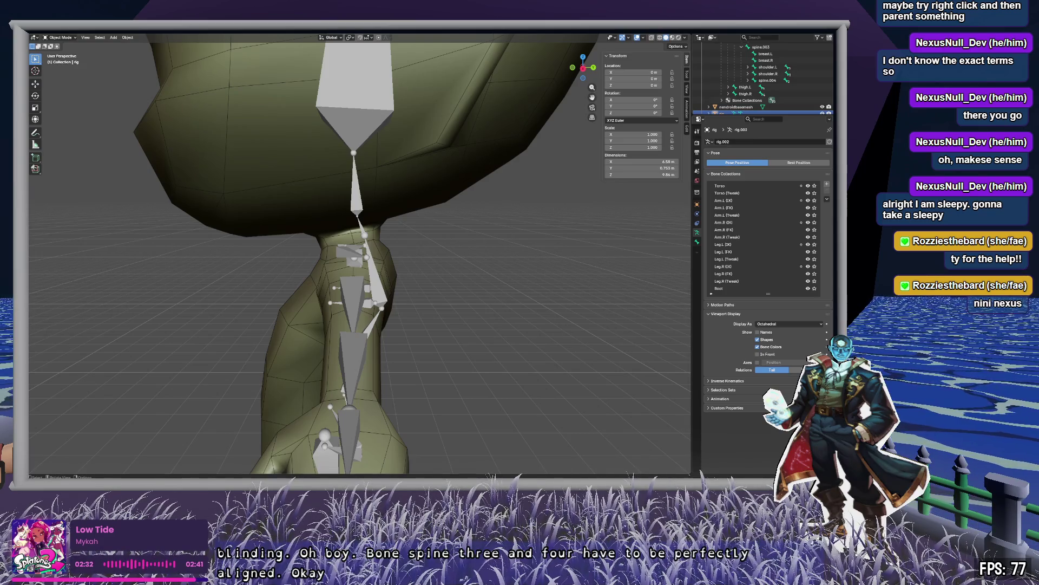
scroll(396, 250, "up", 10)
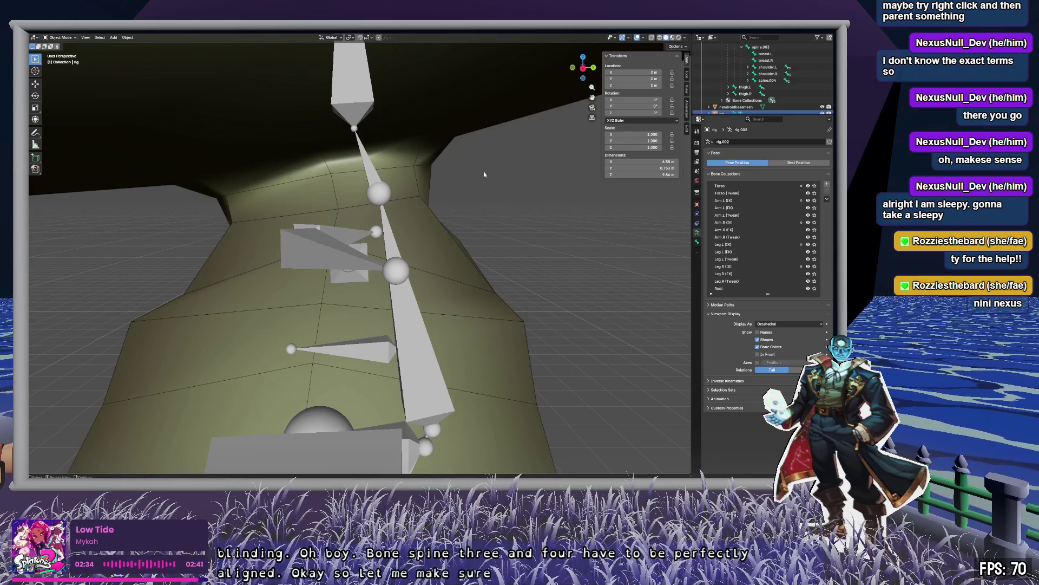
middle_click_drag(474, 179, 439, 194)
key("Tab")
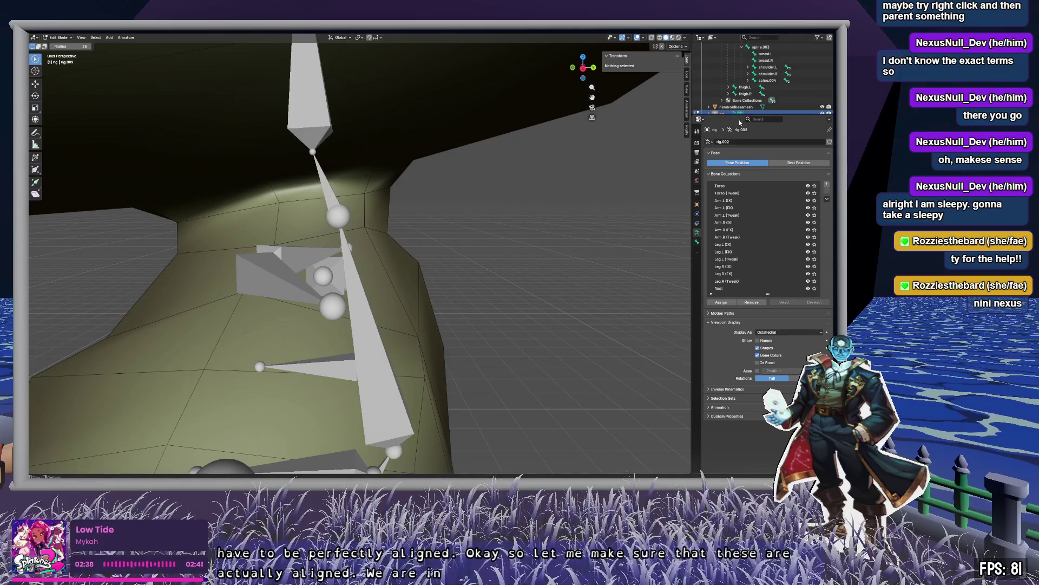
scroll(787, 93, "up", 1)
left_click(768, 94)
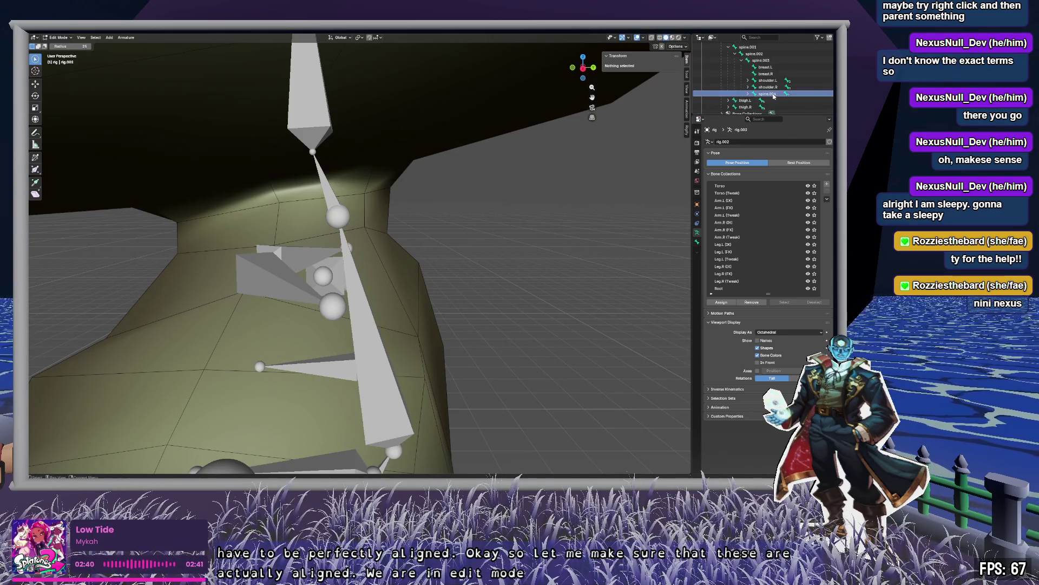
key("KP_Decimal")
scroll(453, 237, "down", 10)
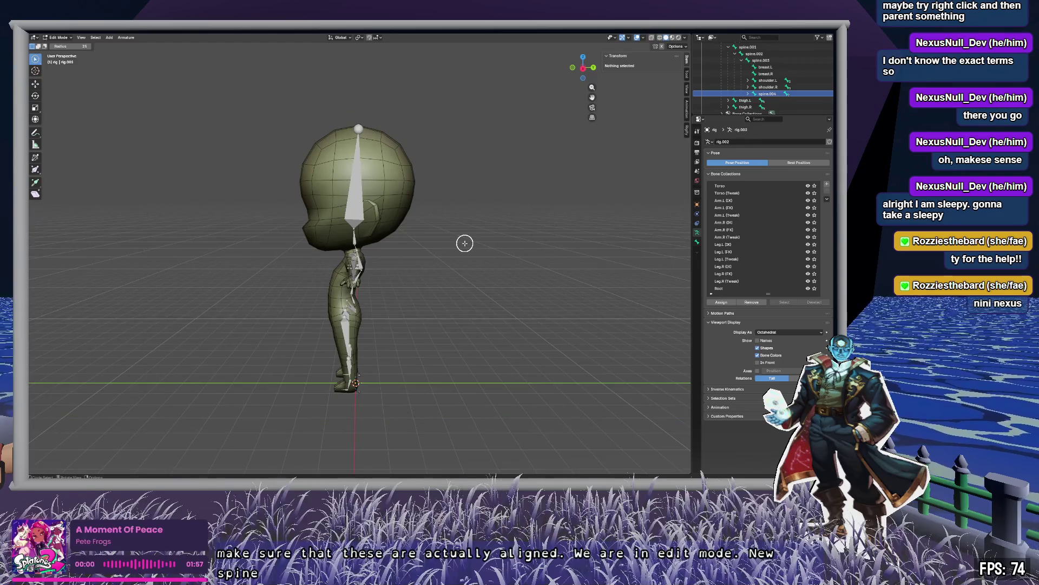
scroll(463, 242, "up", 2)
scroll(465, 243, "up", 8)
mouse_move(411, 198)
left_mouse_down()
mouse_move(365, 181)
mouse_move(360, 225)
mouse_move(374, 230)
left_mouse_up()
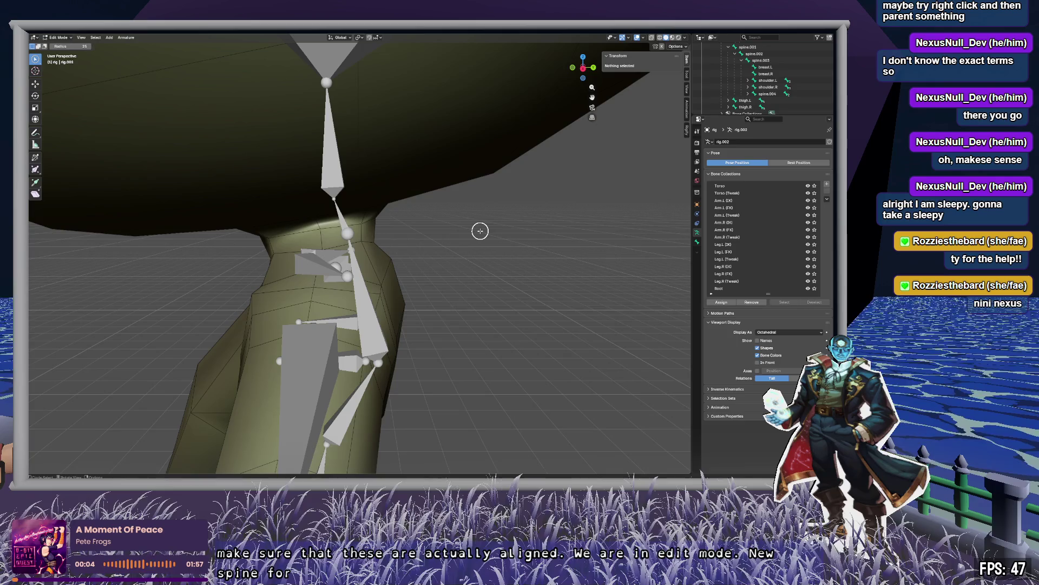
key("Tab")
left_click(352, 242)
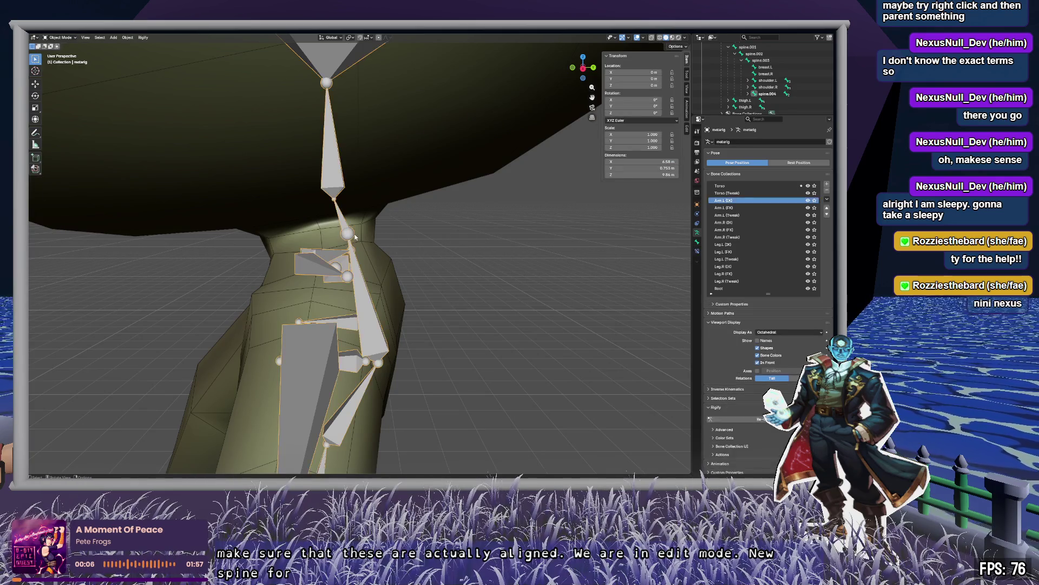
key("Tab")
left_click(349, 235)
scroll(406, 222, "up", 2)
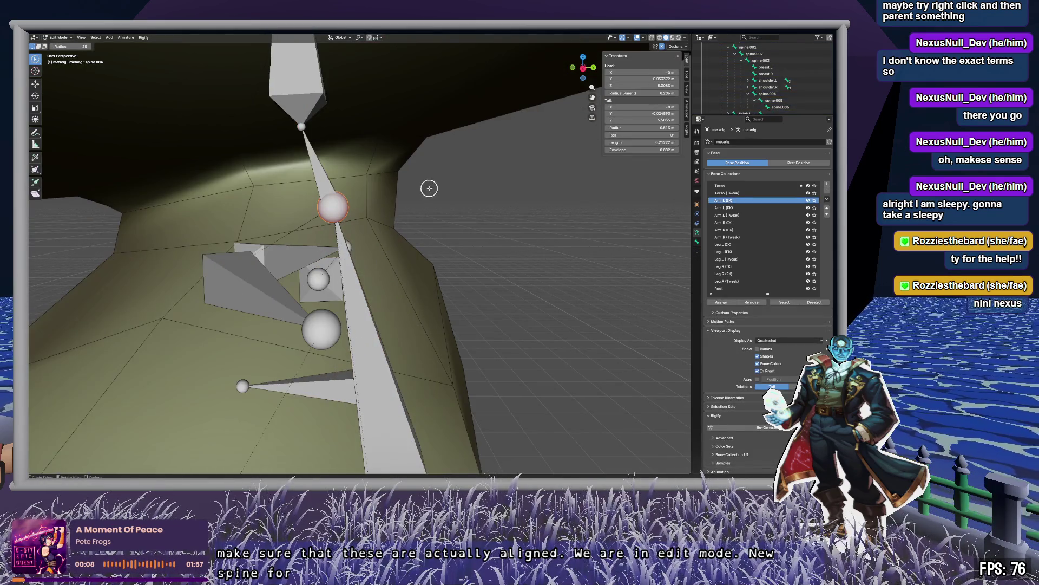
middle_click_drag(429, 186, 449, 195)
left_click(779, 107)
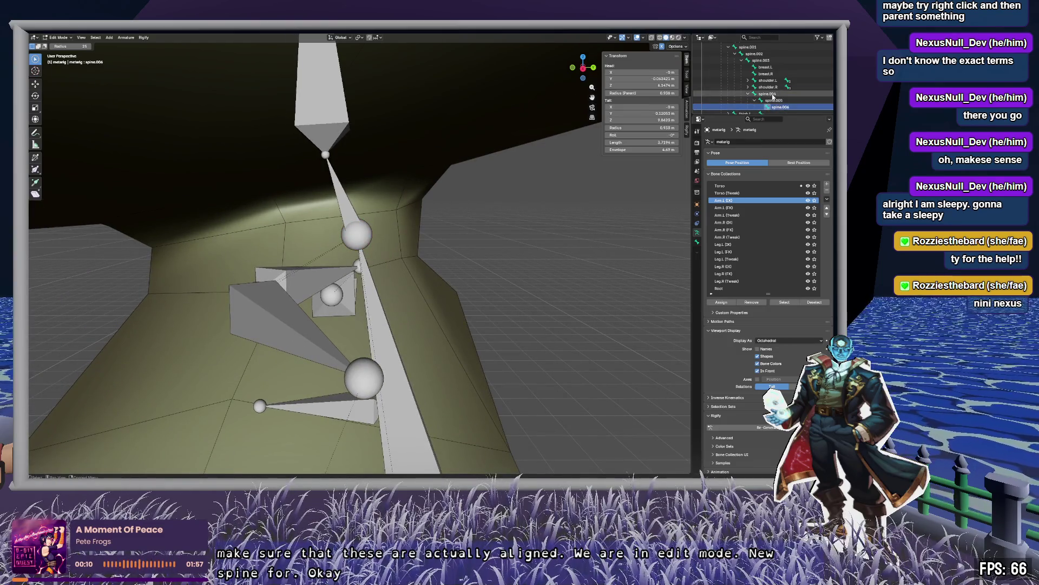
left_click(767, 94)
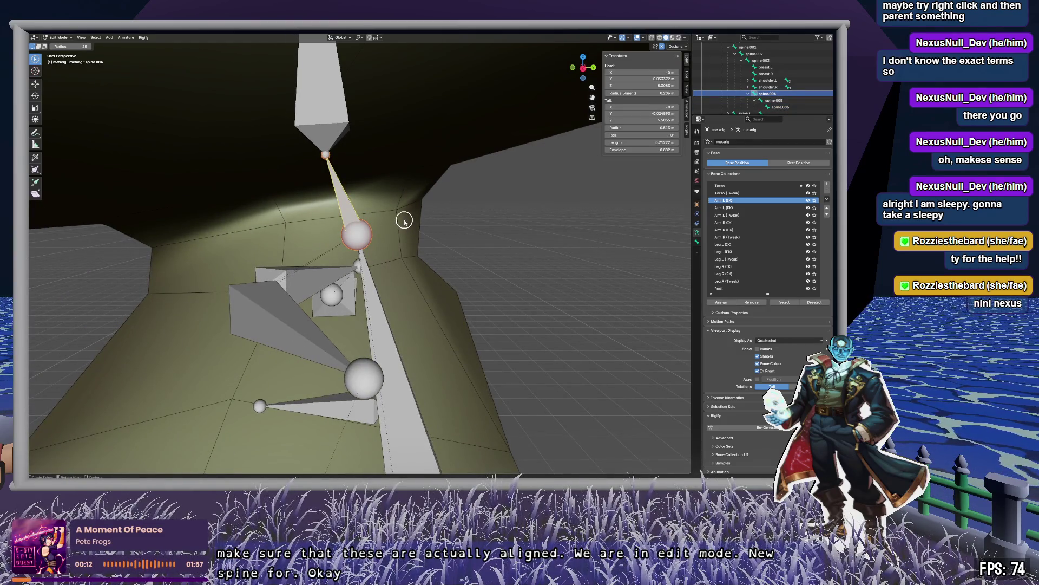
key("g")
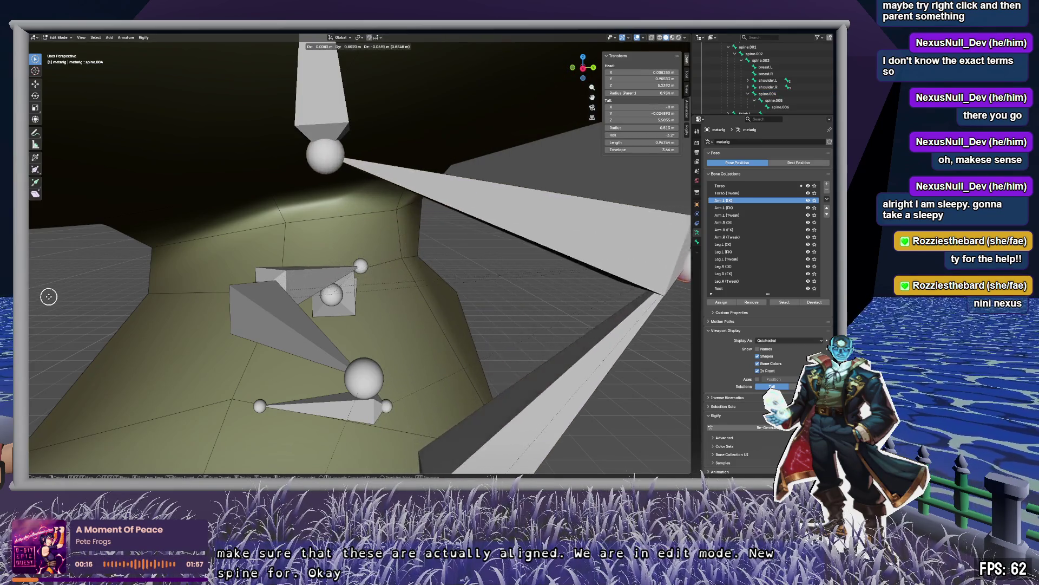
right_click(482, 235)
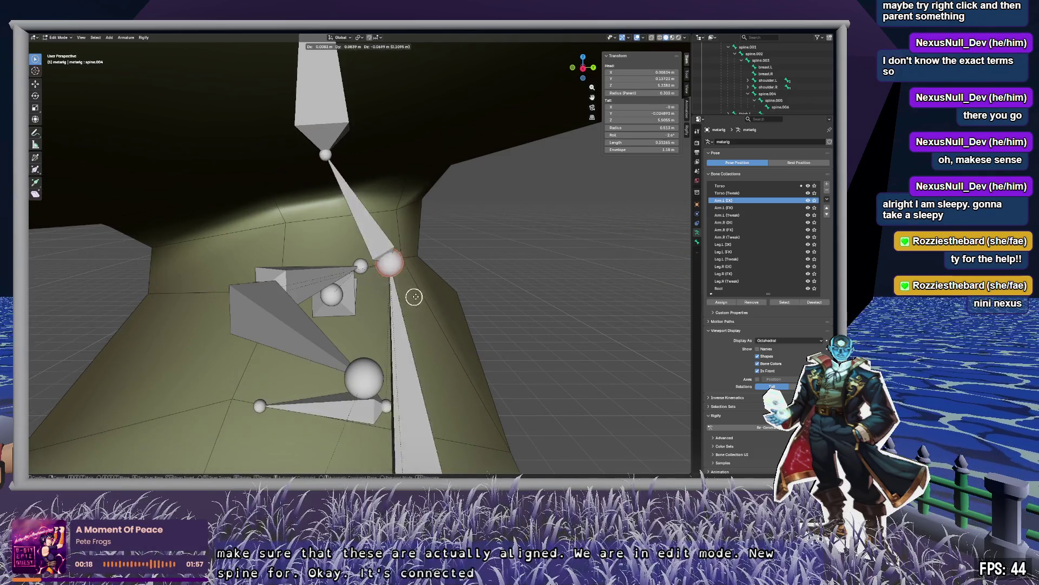
key("c")
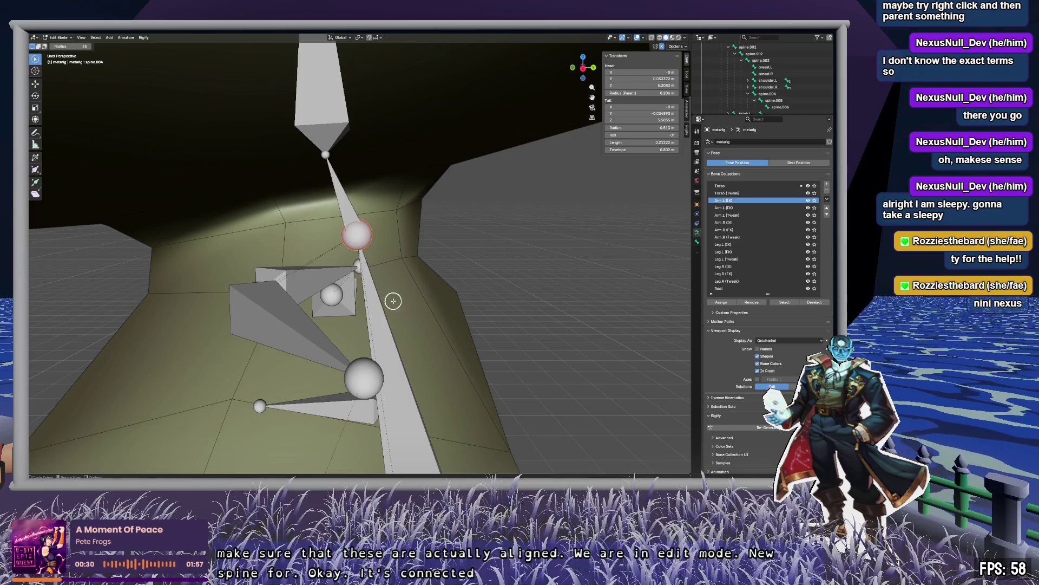
mouse_move(404, 298)
middle_mouse_down()
mouse_move(427, 207)
mouse_move(408, 204)
mouse_move(399, 252)
mouse_move(423, 249)
middle_mouse_up()
left_click(777, 60)
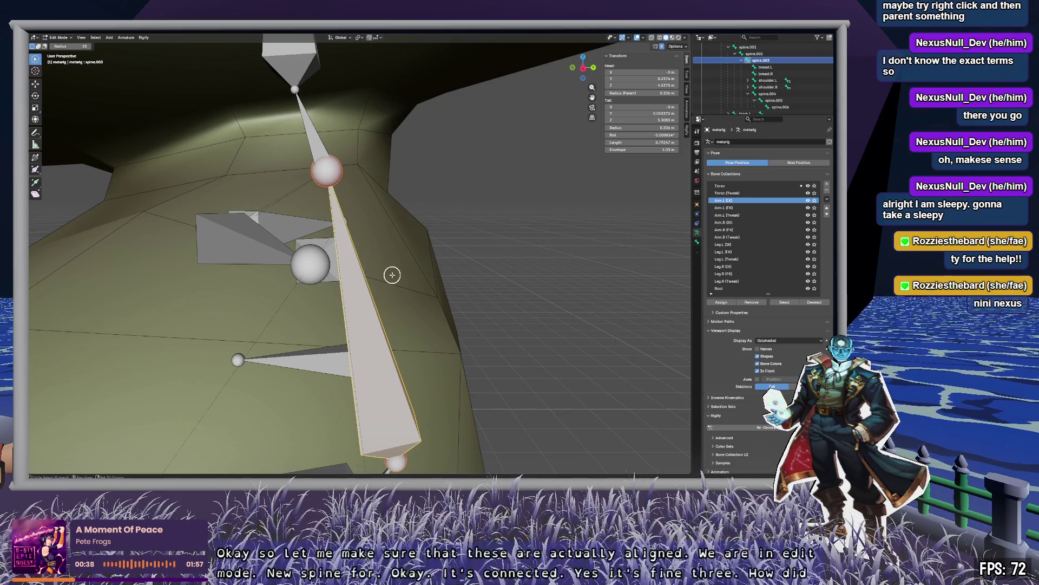
Snap the 3D cursor to spine.003 with Cursor to Selected, then try moving a joint.
key("shift+s")
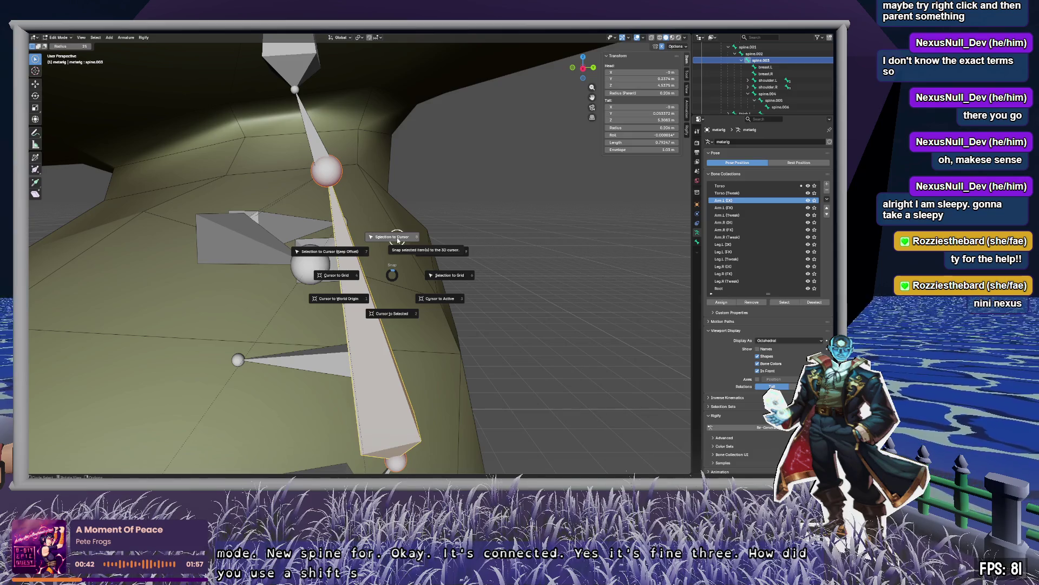
left_click(389, 266)
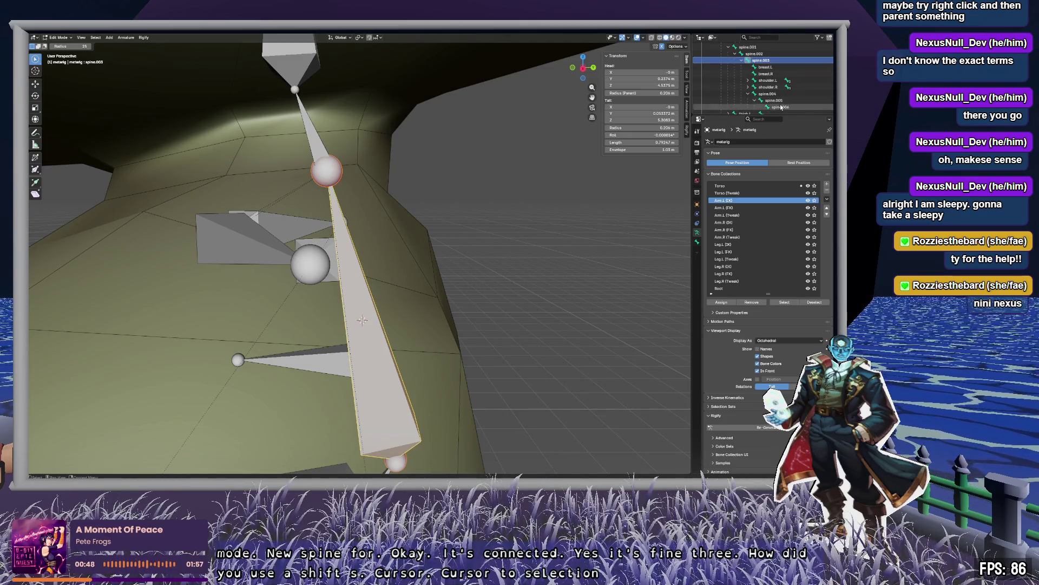
key("alt+a")
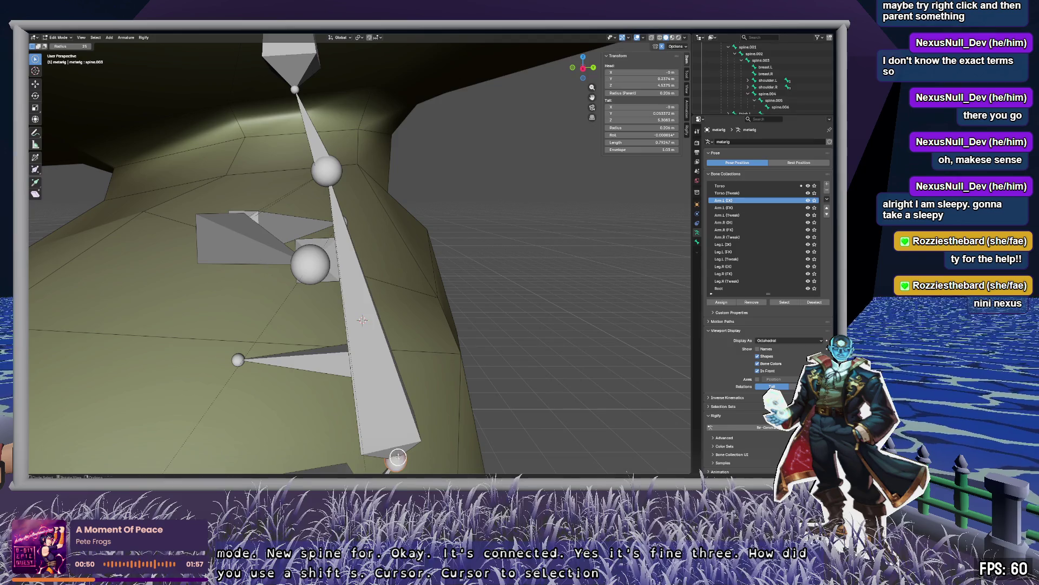
key("c")
left_click(509, 322)
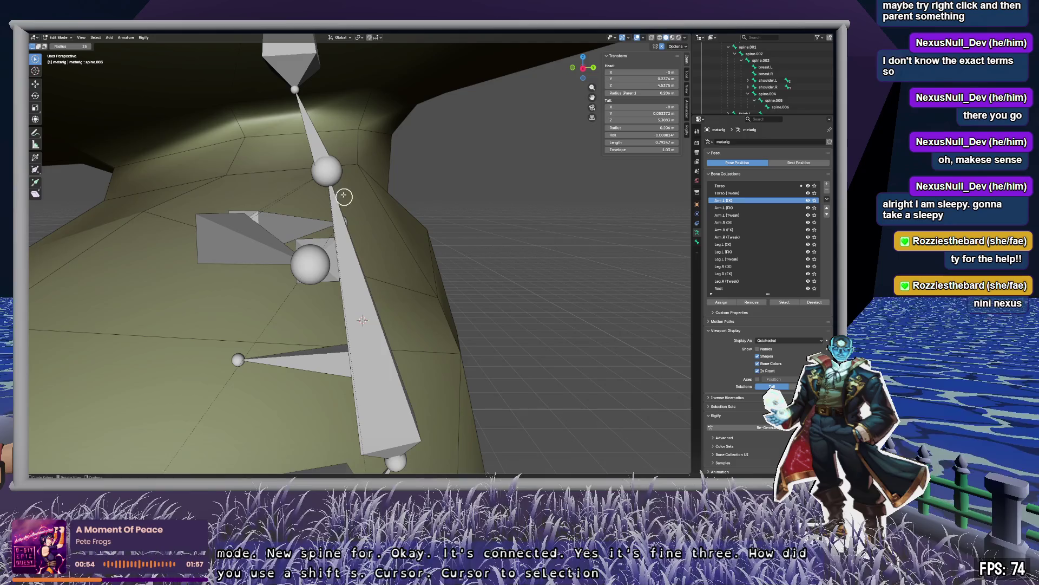
left_click(297, 87)
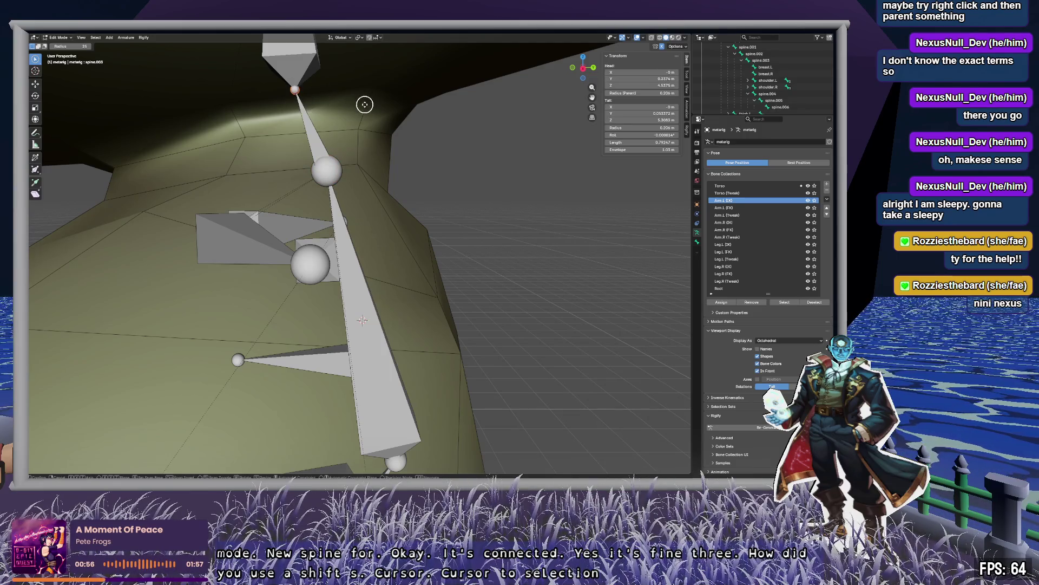
key("g")
key("Escape")
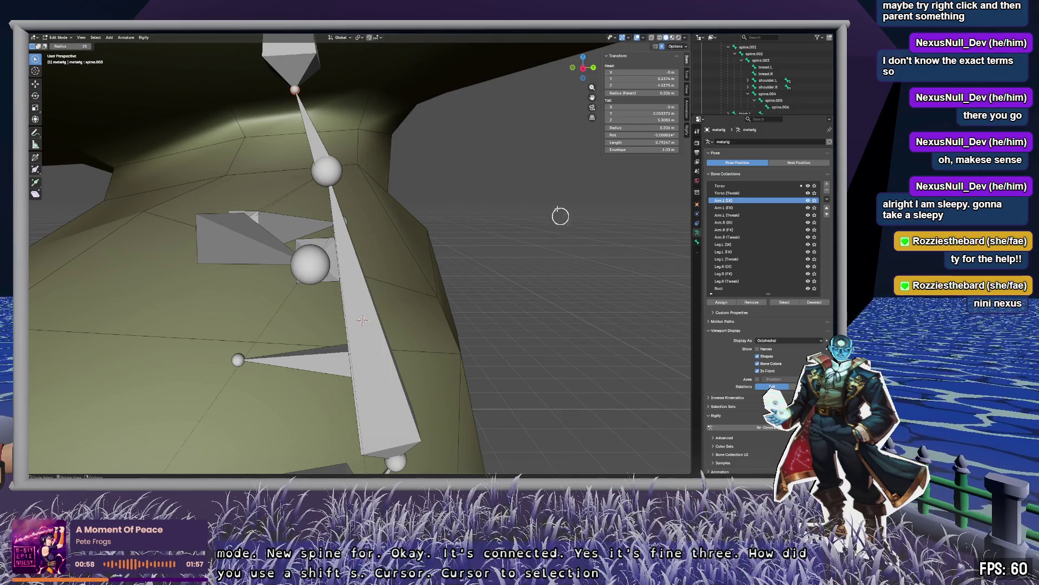
Snap spine.004 to the cursor with Selection to Cursor and click Re-Generate Rig.
left_click(773, 95)
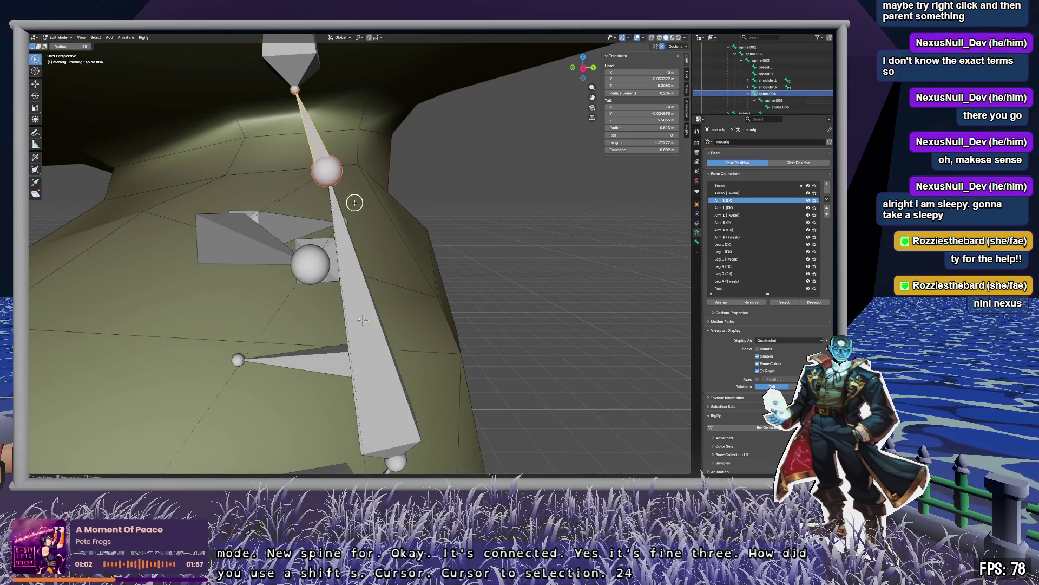
key("shift+s")
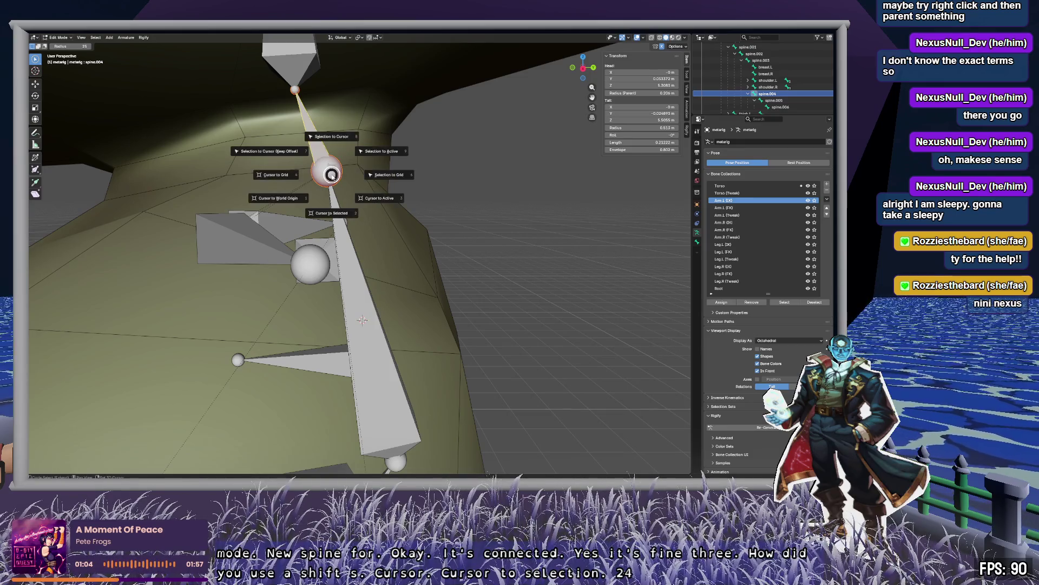
key("8")
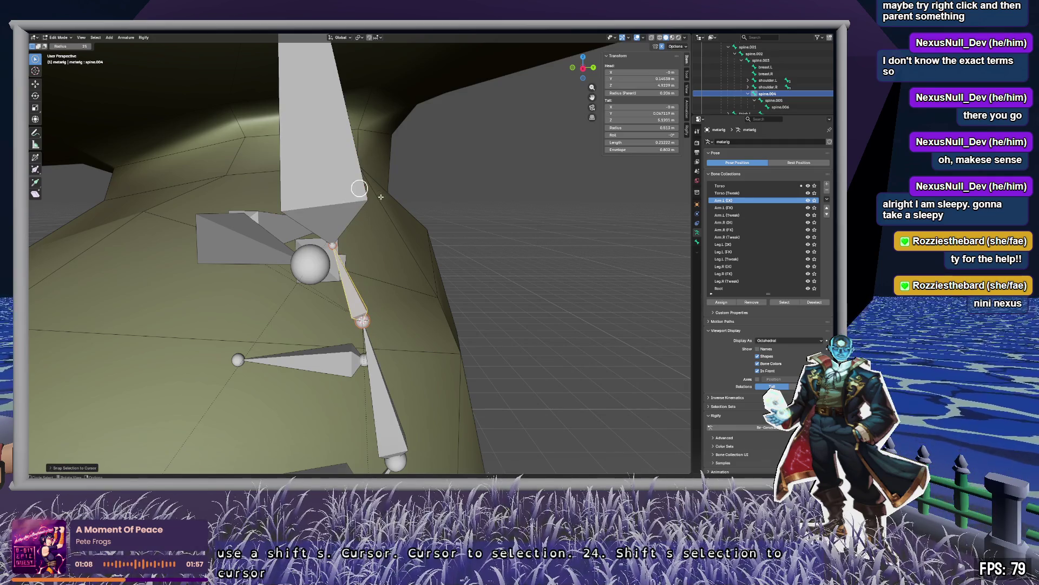
left_click(416, 297)
mouse_move(415, 300)
middle_mouse_down()
mouse_move(434, 283)
mouse_move(413, 294)
middle_mouse_up()
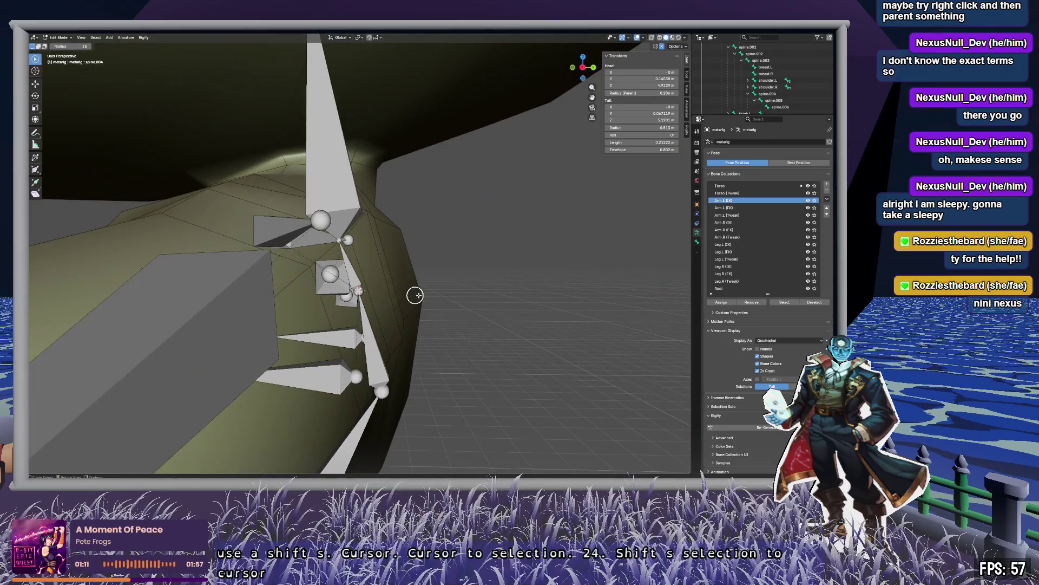
left_click(773, 428)
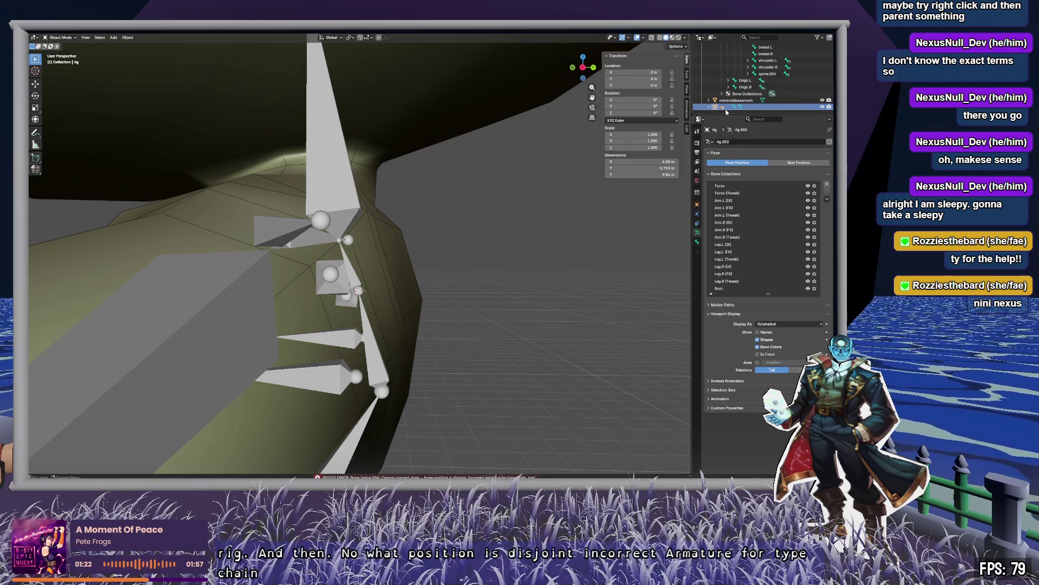
Delete the failed generated rig and orbit back to the metarig's torso bones.
key("Delete")
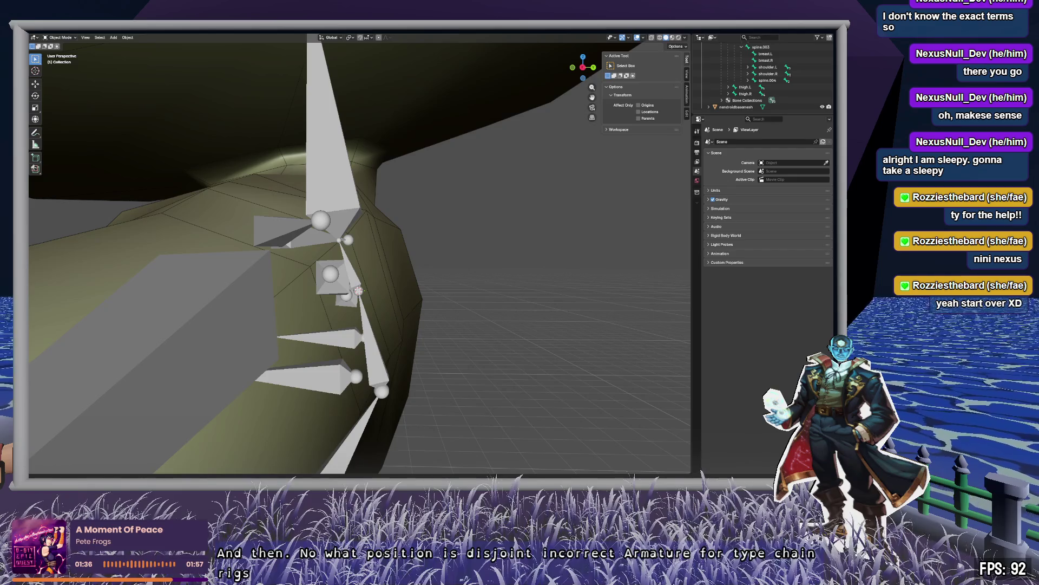
scroll(476, 193, "down", 5)
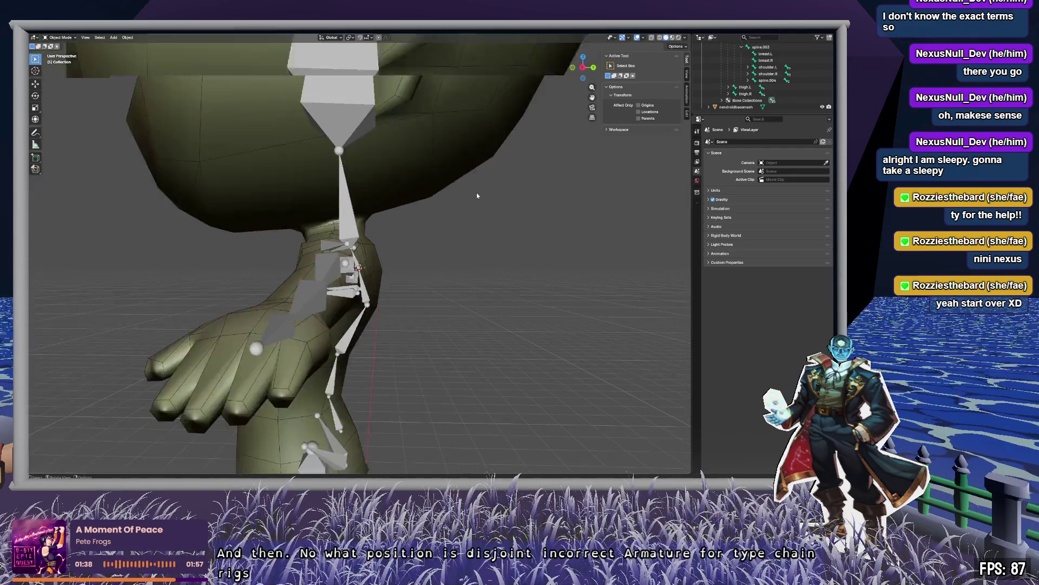
mouse_move(476, 193)
middle_mouse_down()
mouse_move(423, 261)
mouse_move(426, 212)
mouse_move(476, 203)
mouse_move(505, 212)
mouse_move(498, 236)
mouse_move(419, 218)
mouse_move(433, 242)
middle_mouse_up()
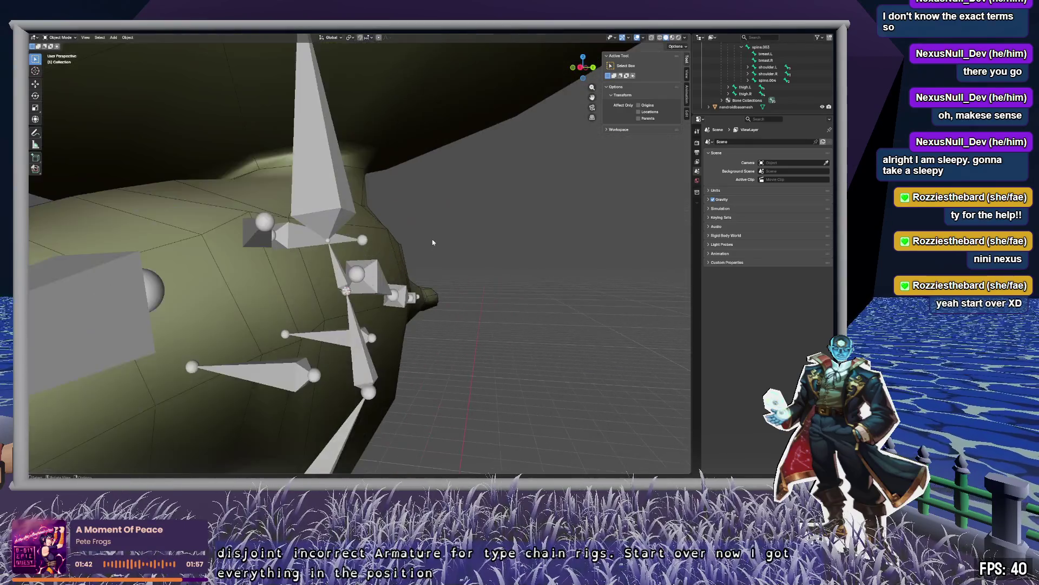
middle_click_drag(472, 199, 454, 194)
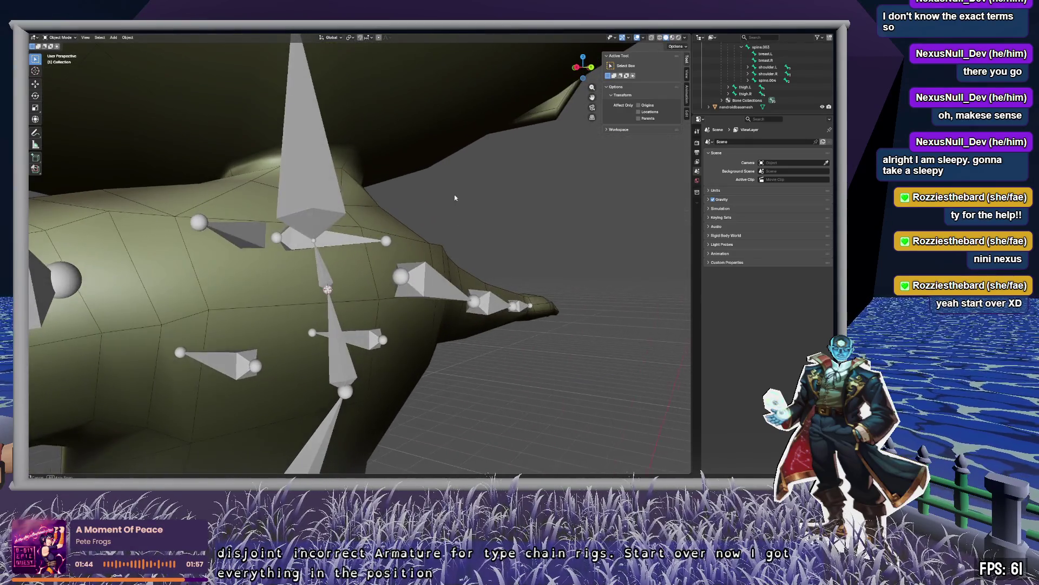
In the metarig's Edit Mode, move the spine.004 bone out to the right of the body.
left_click(329, 276)
key("Tab")
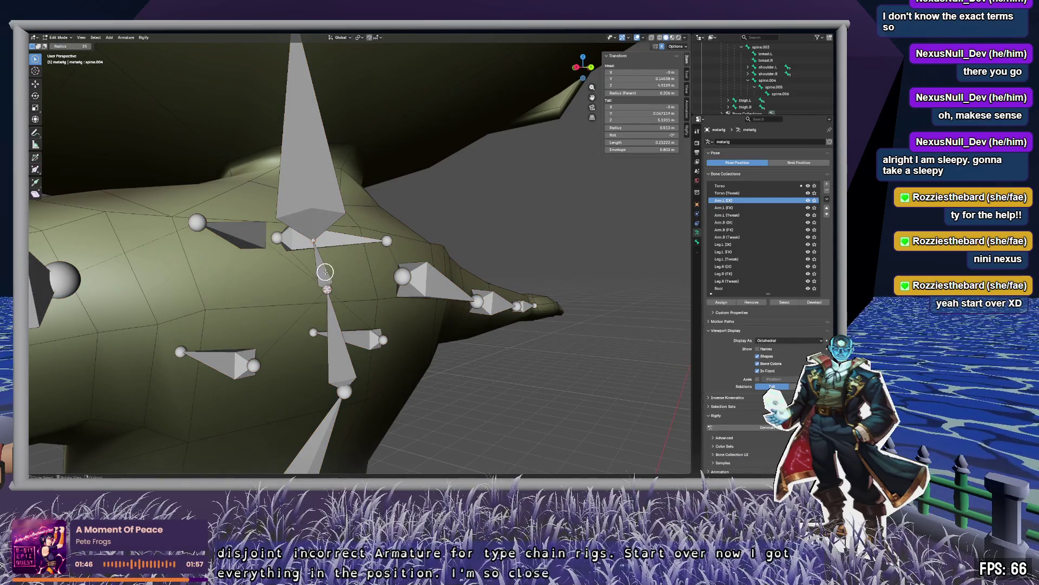
middle_click_drag(358, 269, 372, 270)
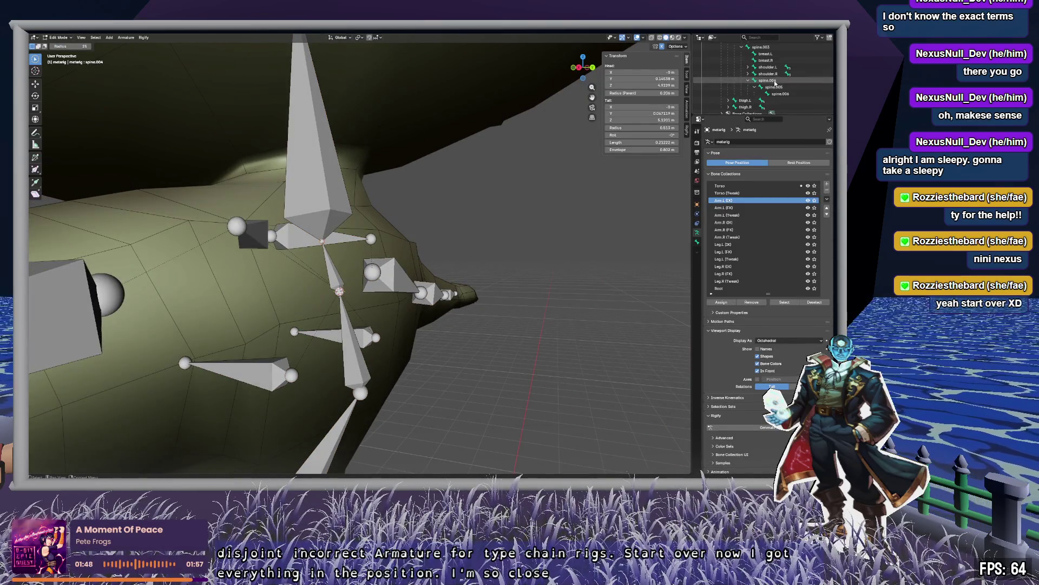
left_click(333, 273)
key("g")
left_click(523, 228)
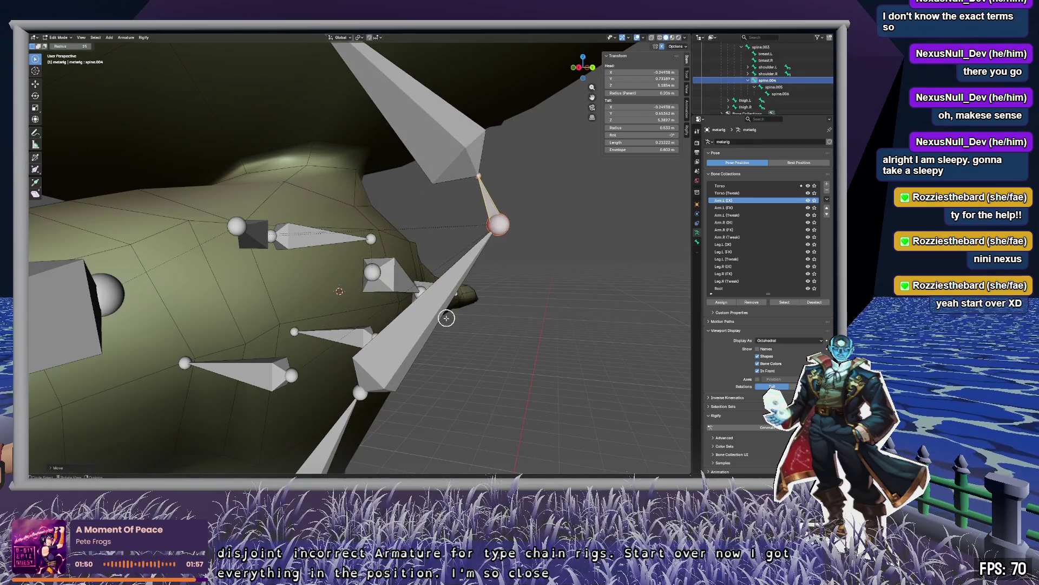
Clear spine.004's Parent in the Bone properties so it detaches from spine.003.
key("Escape")
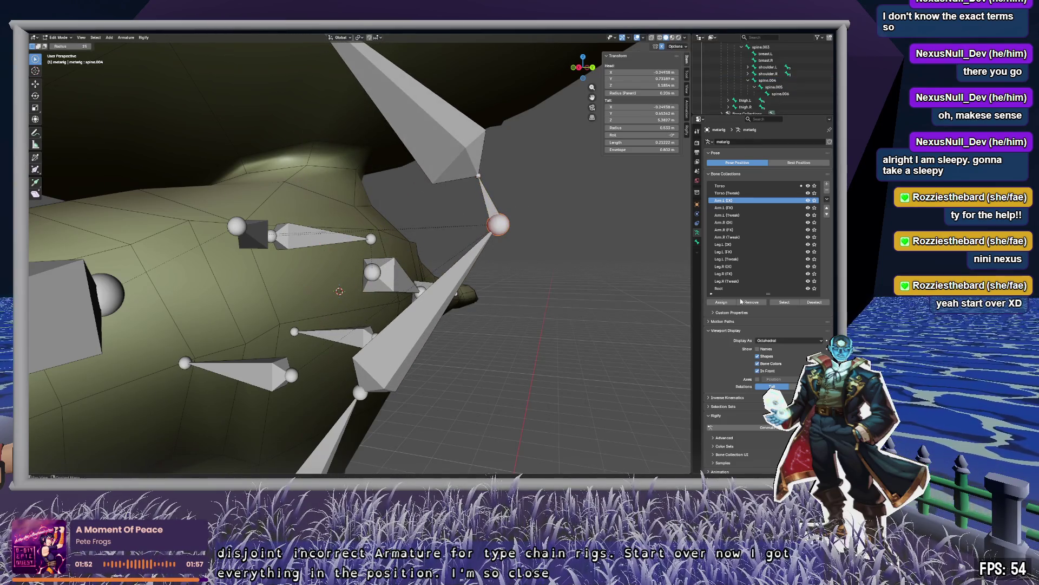
left_click(698, 243)
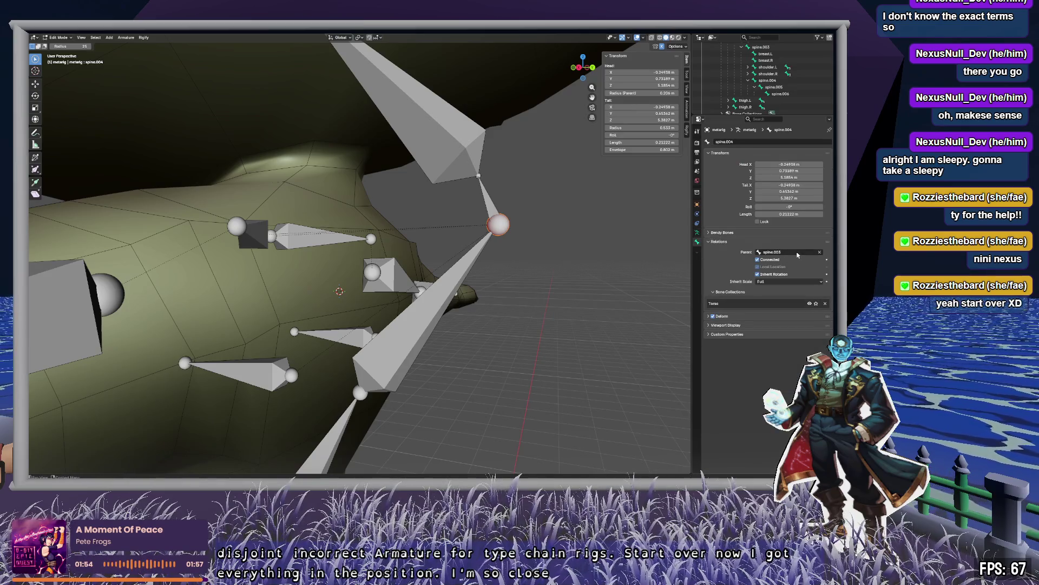
left_click(820, 252)
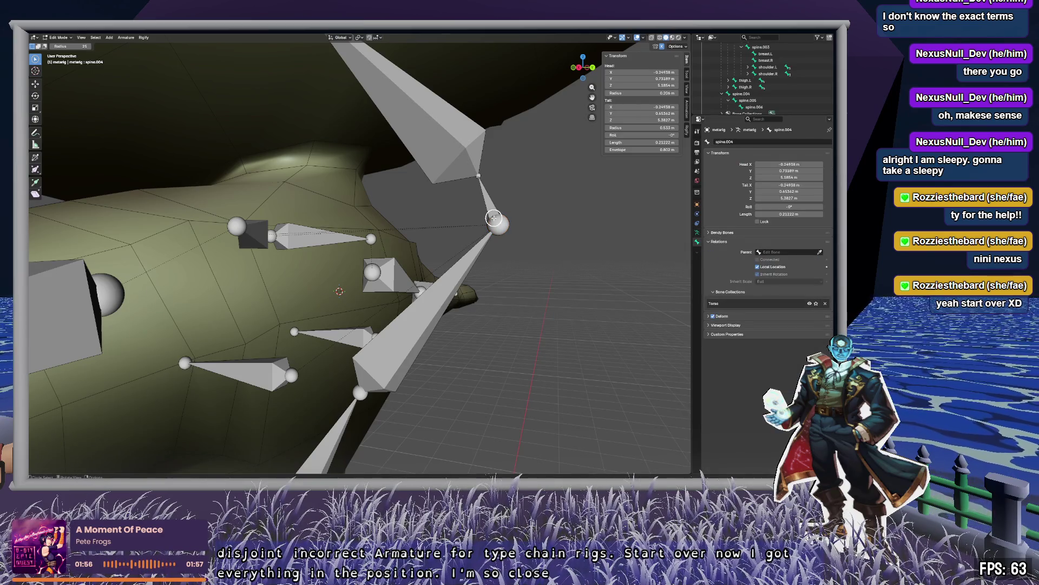
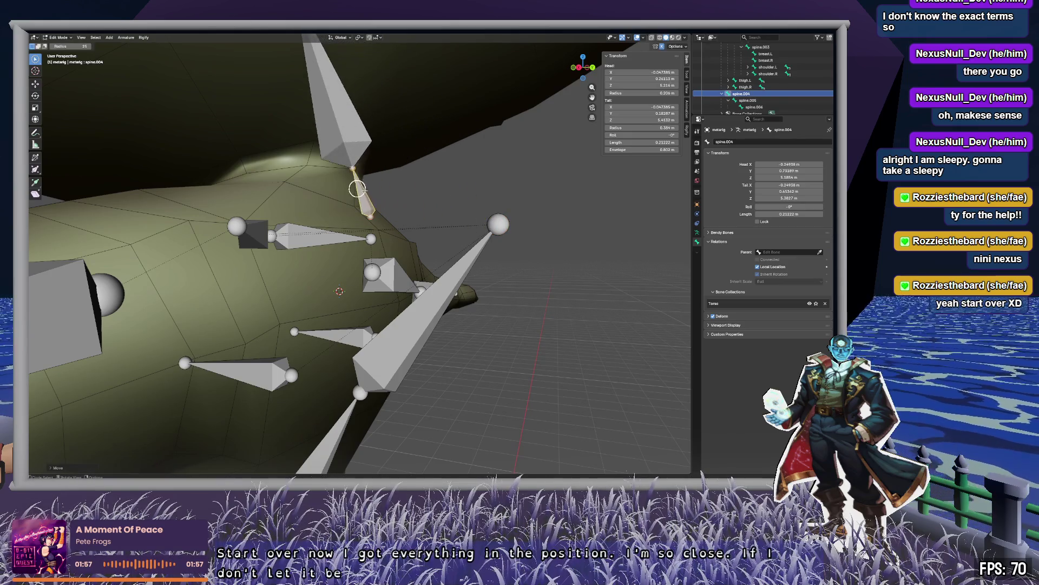
Move the chest bone's end joint to a new position.
left_click(500, 223)
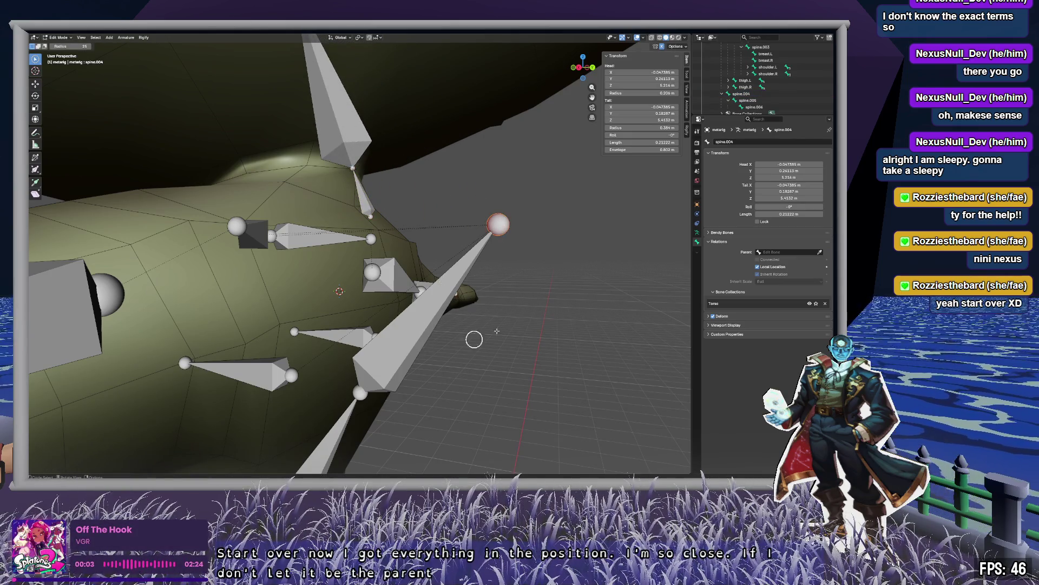
key("g")
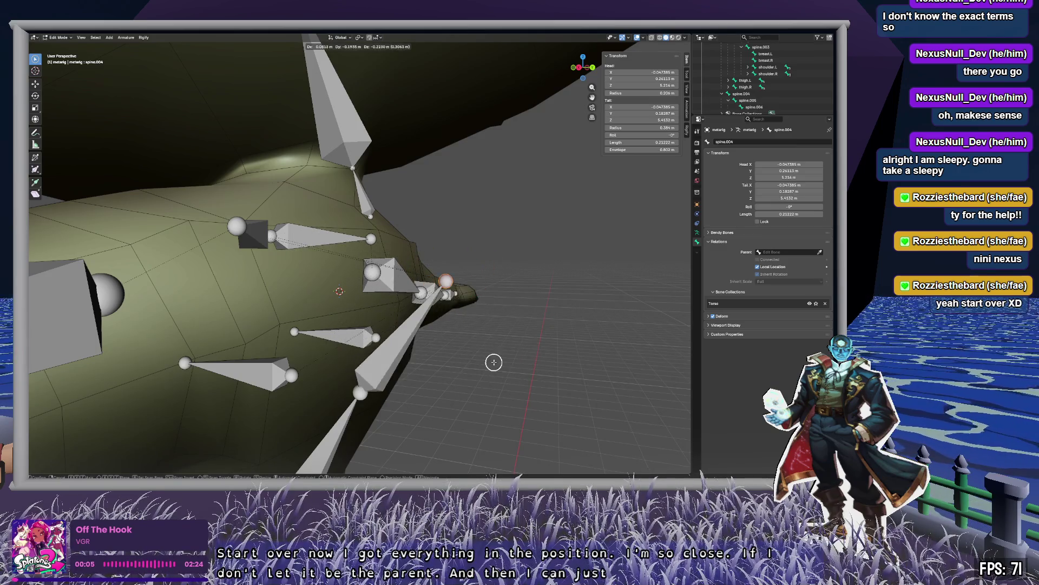
left_click(494, 363)
Delete the left breast bone (breast.L) from the metarig.
mouse_move(538, 294)
middle_mouse_down()
mouse_move(531, 311)
mouse_move(465, 314)
mouse_move(480, 314)
middle_mouse_up()
left_click_drag(349, 320, 272, 310)
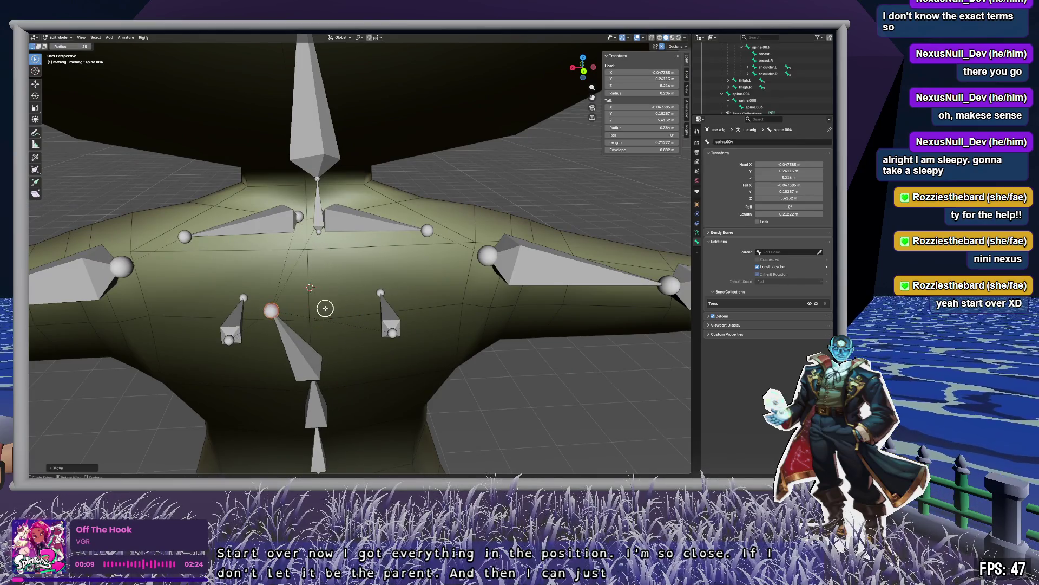
mouse_move(325, 308)
middle_mouse_down()
mouse_move(403, 315)
mouse_move(301, 296)
mouse_move(451, 298)
middle_mouse_up()
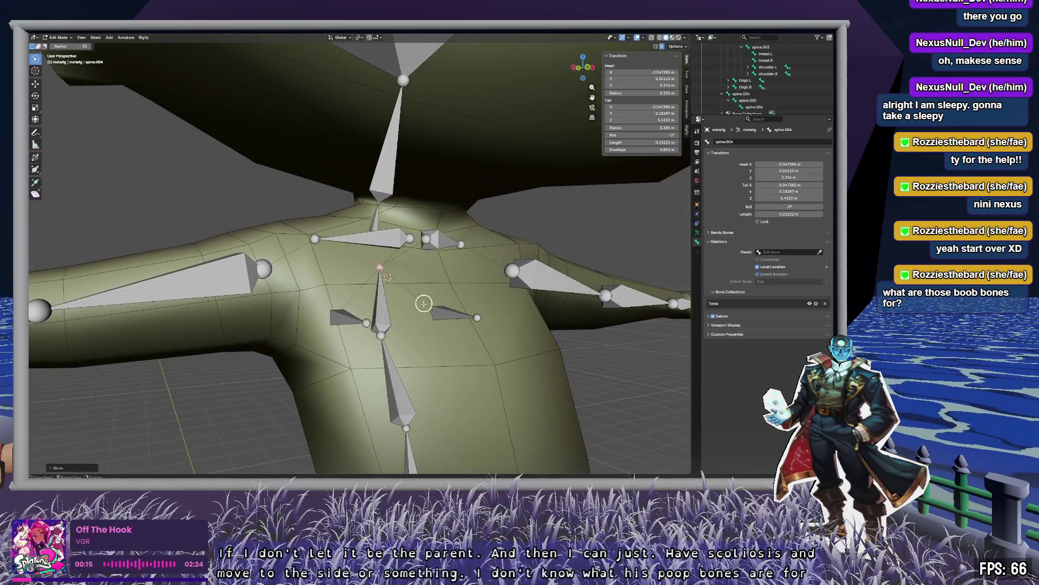
left_click(454, 311)
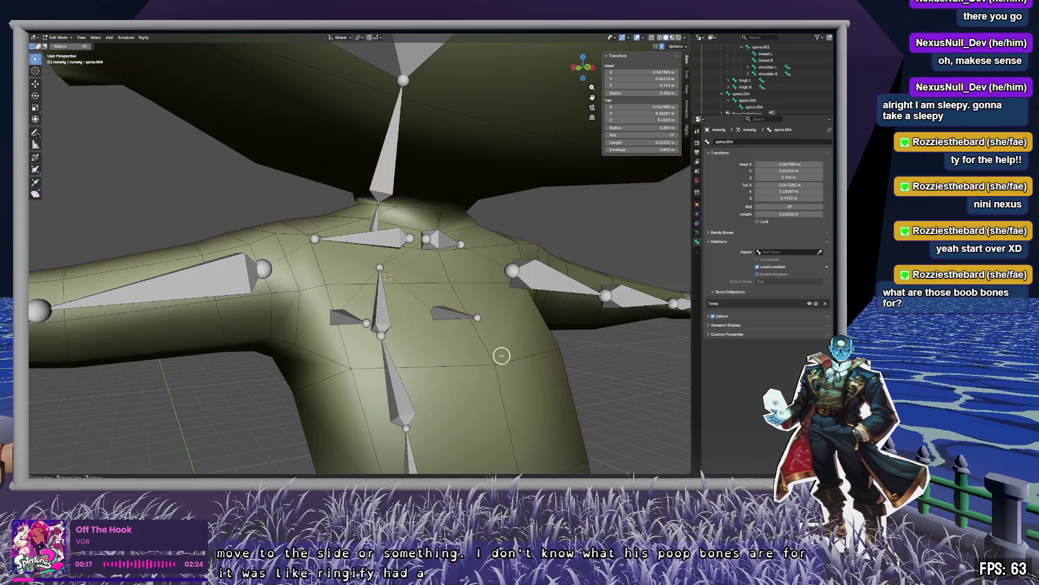
mouse_move(562, 360)
middle_mouse_down()
mouse_move(473, 309)
mouse_move(433, 306)
mouse_move(411, 330)
mouse_move(444, 262)
mouse_move(428, 328)
middle_mouse_up()
key("x")
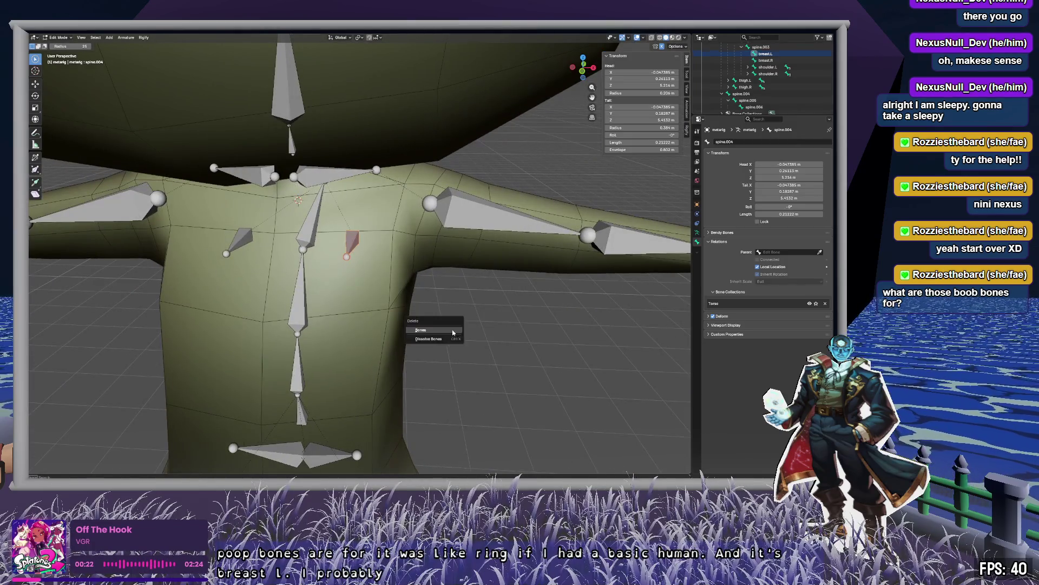
left_click(452, 330)
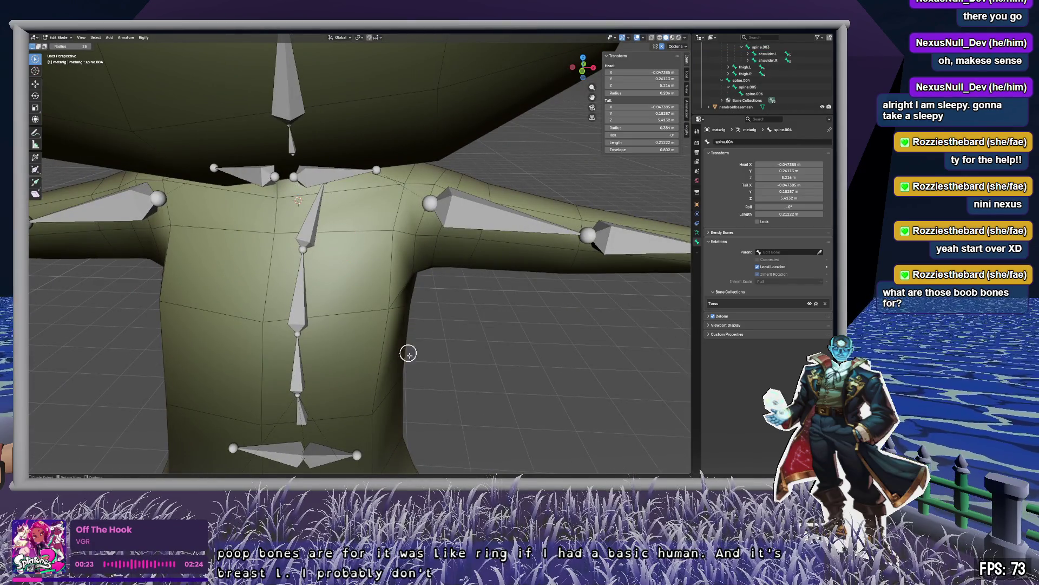
mouse_move(407, 379)
middle_mouse_down("shift")
mouse_move(492, 228)
mouse_move(398, 218)
mouse_move(359, 255)
mouse_move(362, 243)
mouse_move(541, 181)
mouse_move(469, 216)
mouse_move(491, 175)
middle_mouse_up("shift")
In back view, move spine.004's tail and head joints onto the body's centre line.
left_click(591, 69)
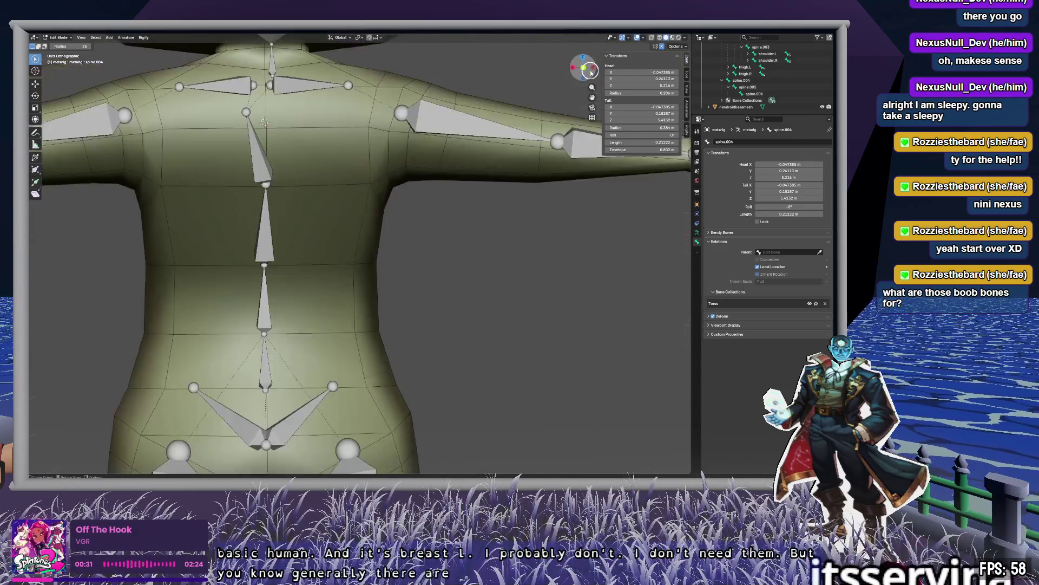
left_click_drag(241, 112, 261, 122)
middle_click_drag(331, 79, 396, 194, "shift")
key("g")
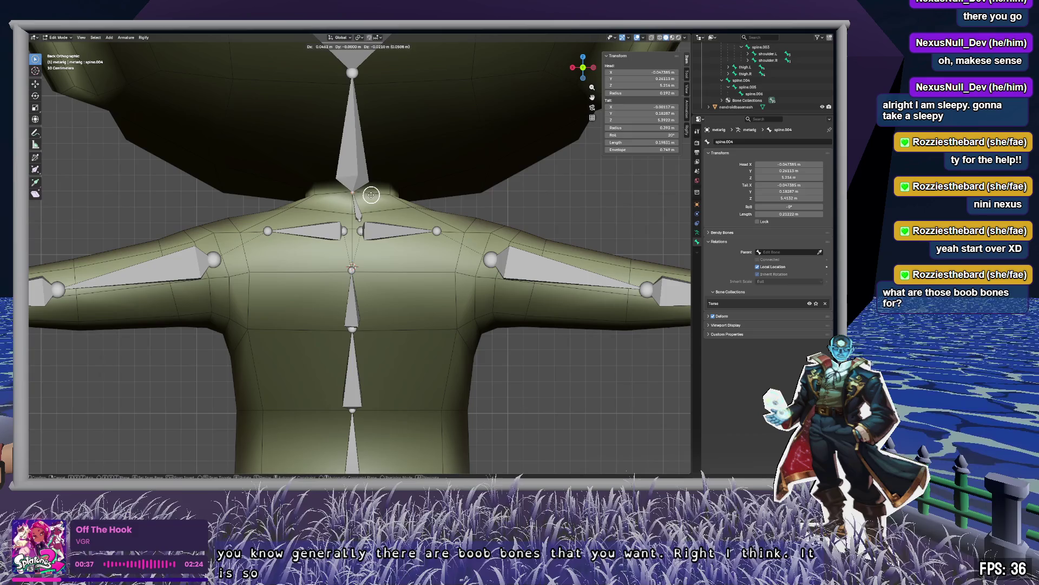
left_click(372, 195)
key("g")
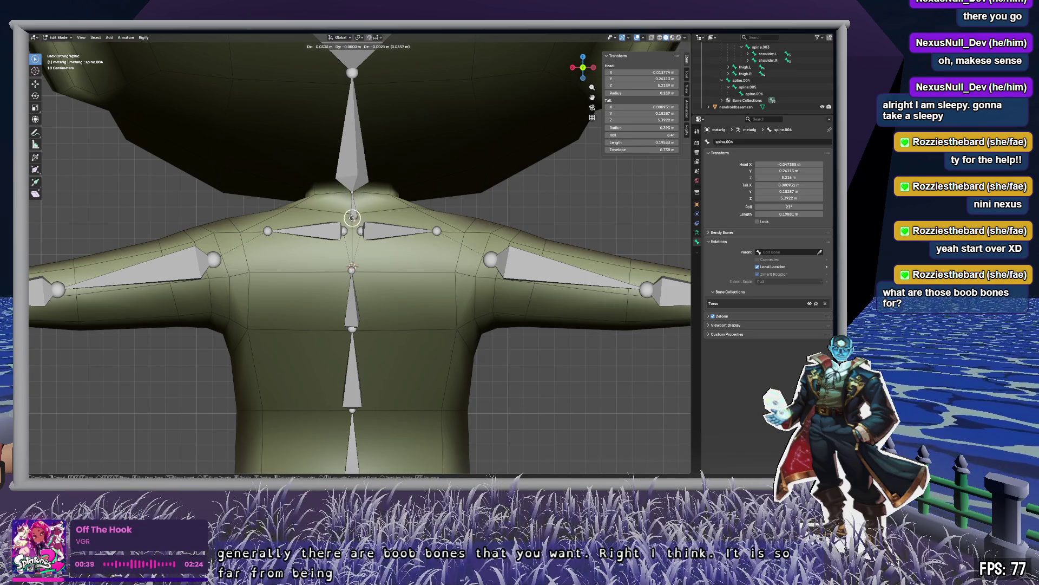
left_click(352, 212)
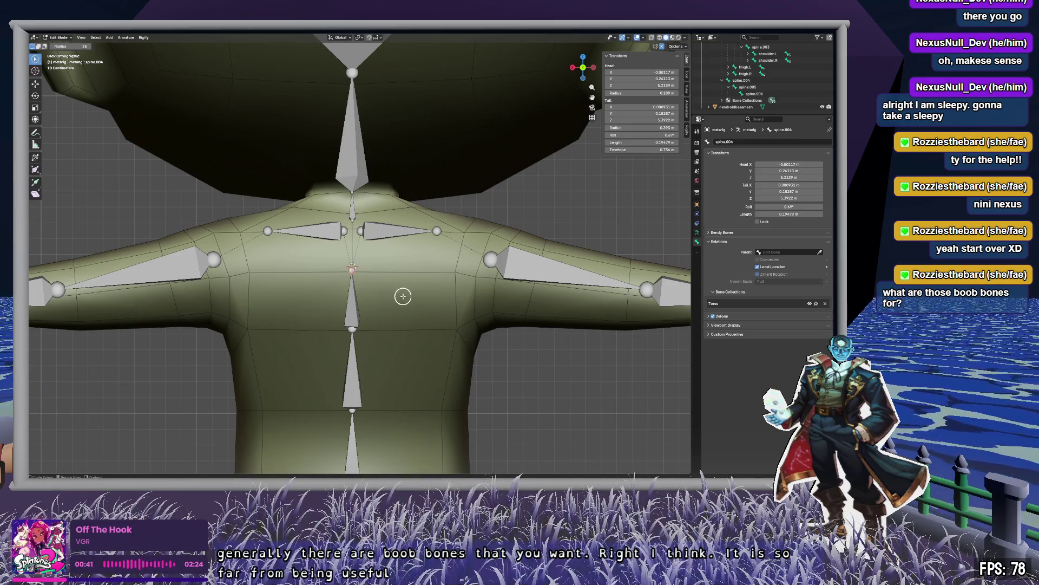
Snap the 3D cursor to a joint, then snap the spine.004 head to the cursor.
middle_click_drag(402, 295, 430, 294)
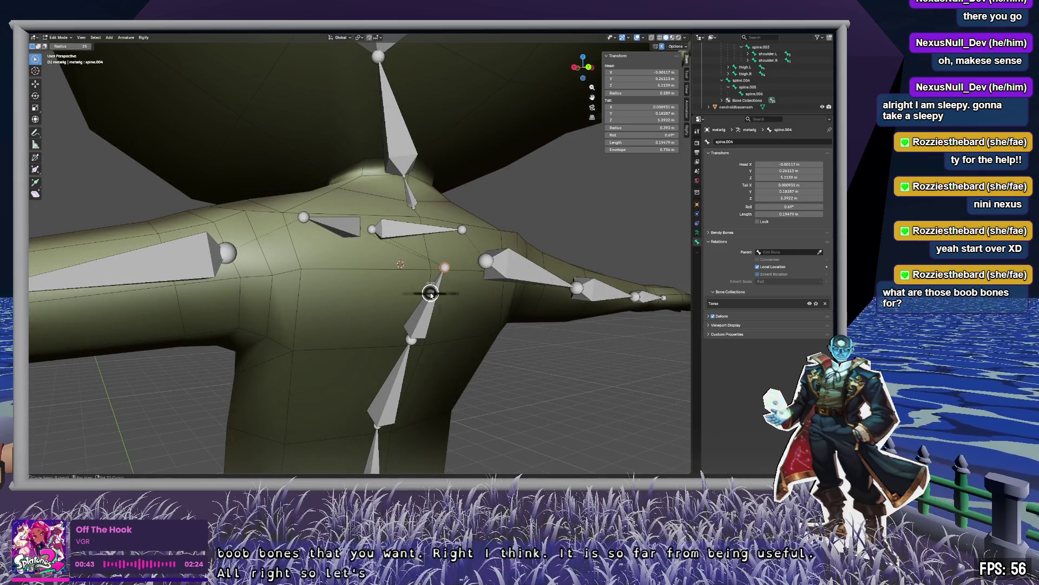
key("shift+s")
left_click(438, 327)
mouse_move(438, 327)
middle_mouse_down()
mouse_move(445, 265)
mouse_move(428, 267)
middle_mouse_up()
middle_click_drag(435, 200, 402, 207)
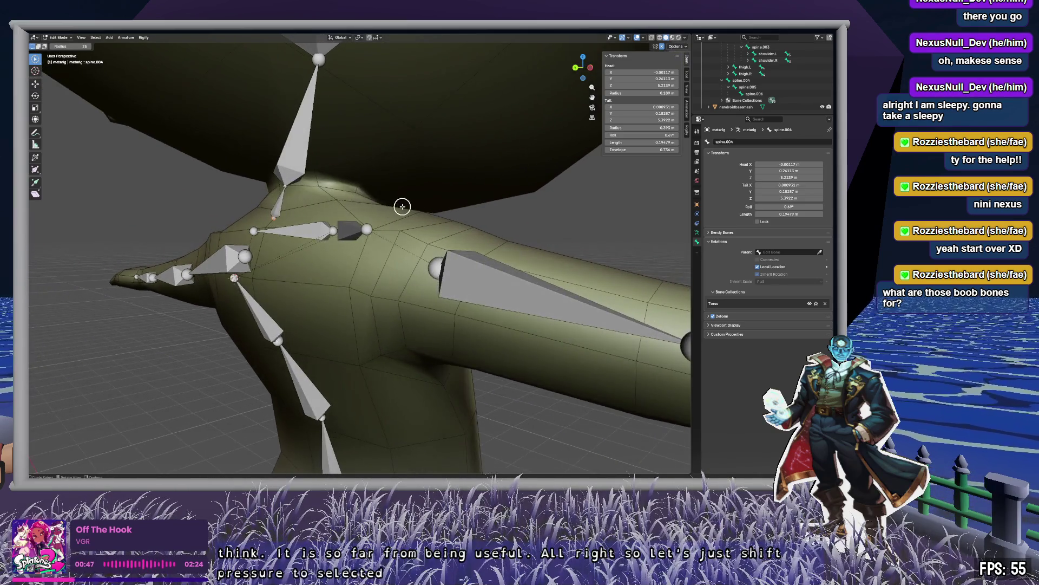
key("shift+s")
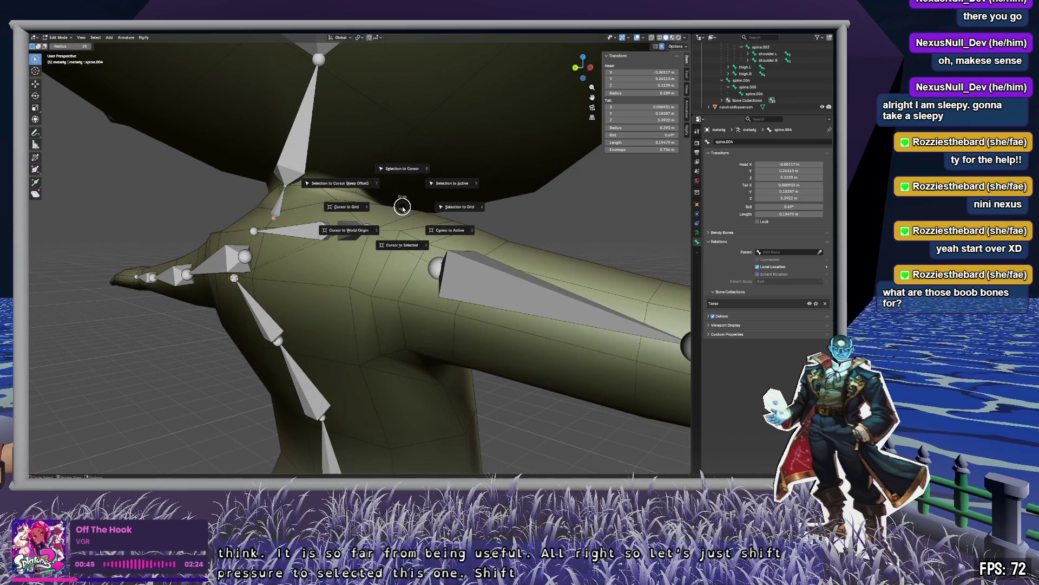
key("8")
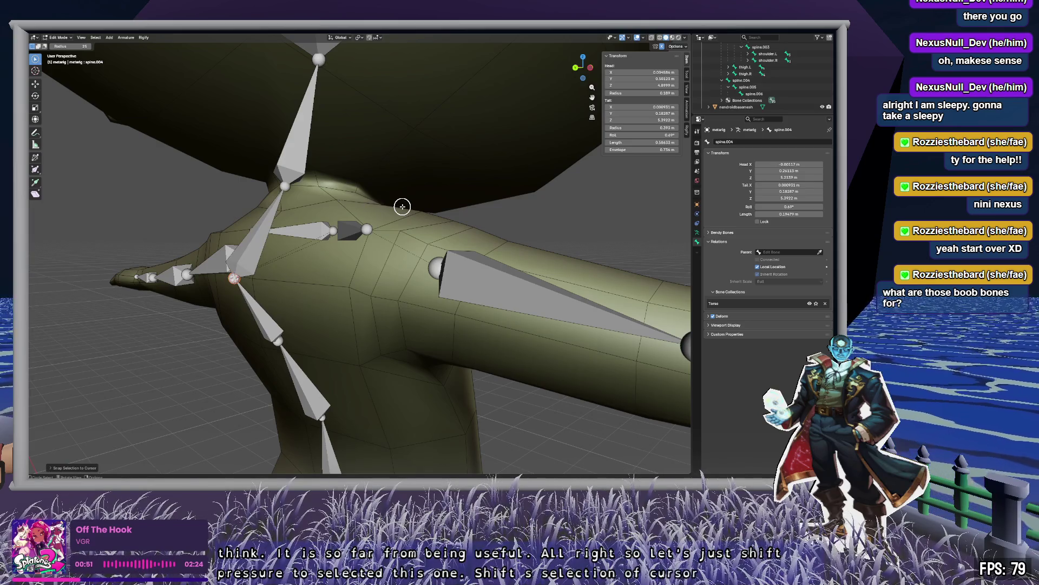
Set spine.004's parent to spine.003 in Bone Relations.
left_click(760, 80)
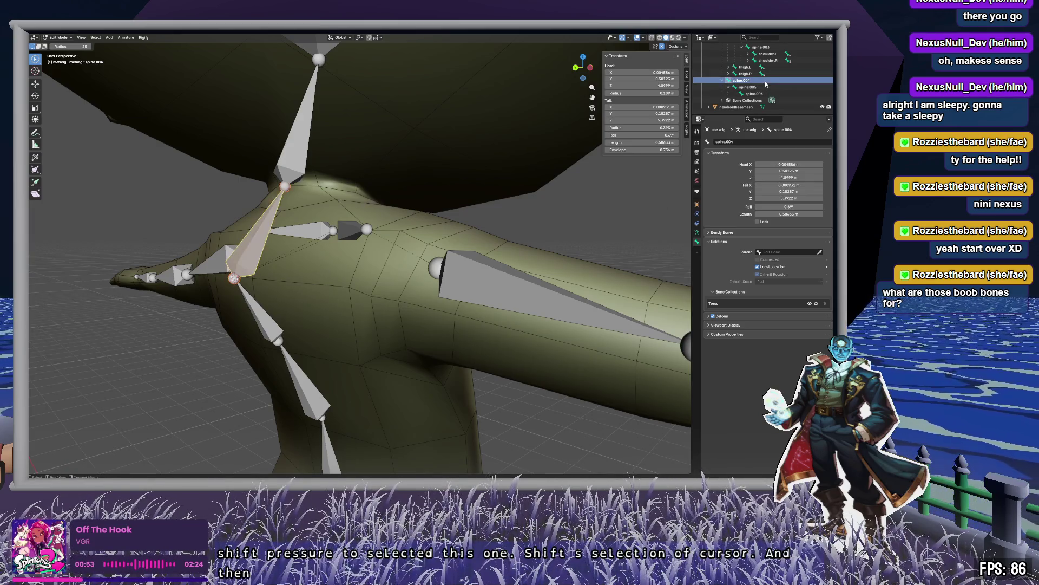
scroll(785, 94, "up", 2)
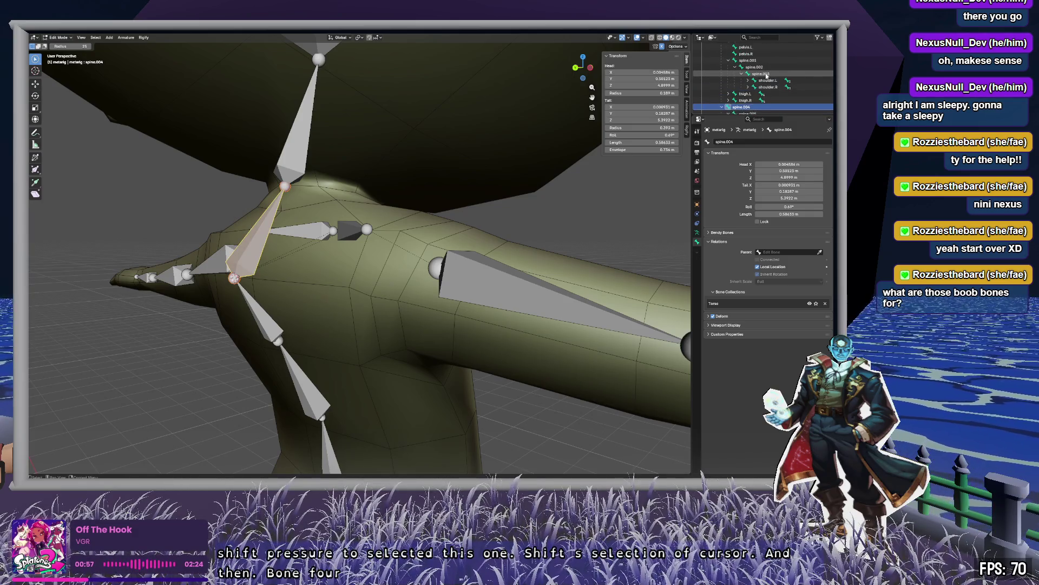
scroll(766, 77, "down", 1)
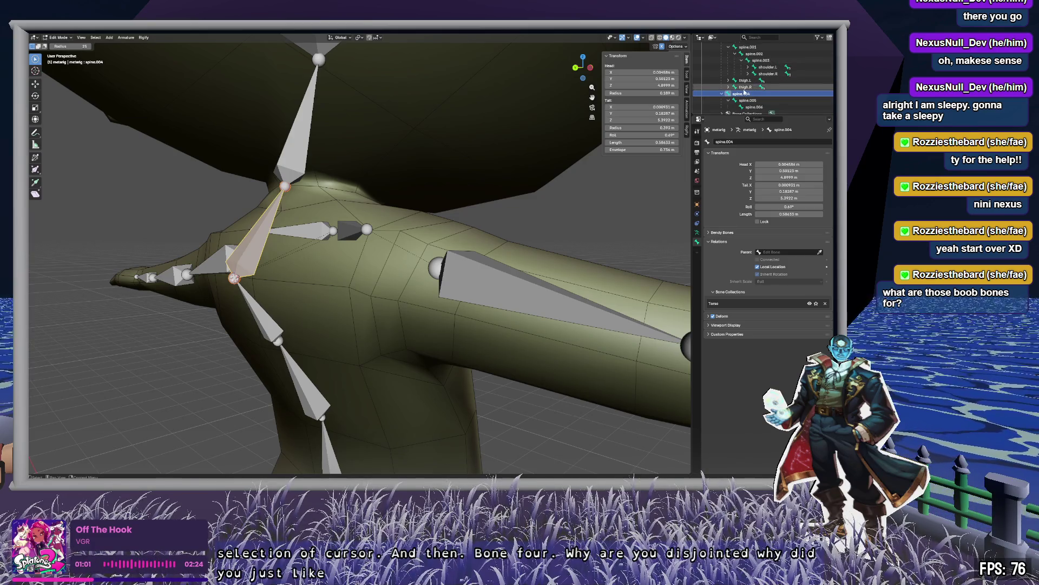
left_click(799, 252)
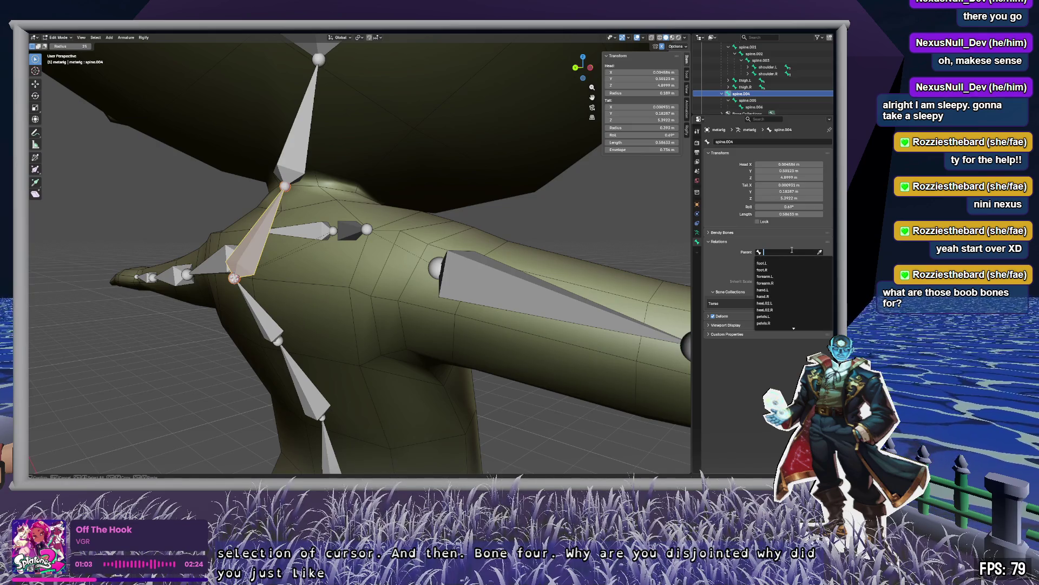
type("spine")
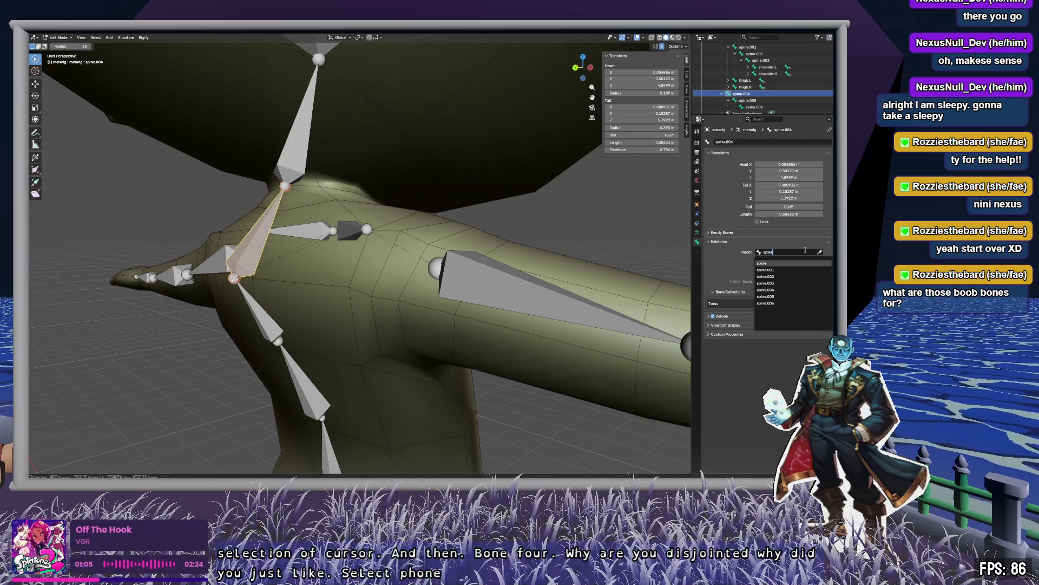
key("Down")
key("Down")
key("Down")
key("Return")
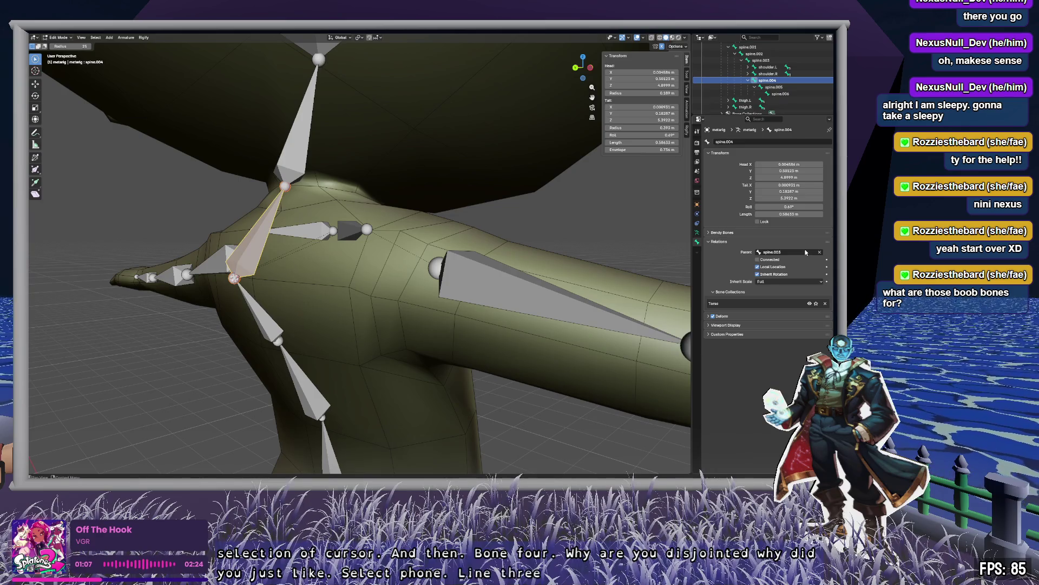
Clear the bone selection and switch to back, then right side view to reposition a joint.
key("alt+a")
key("c")
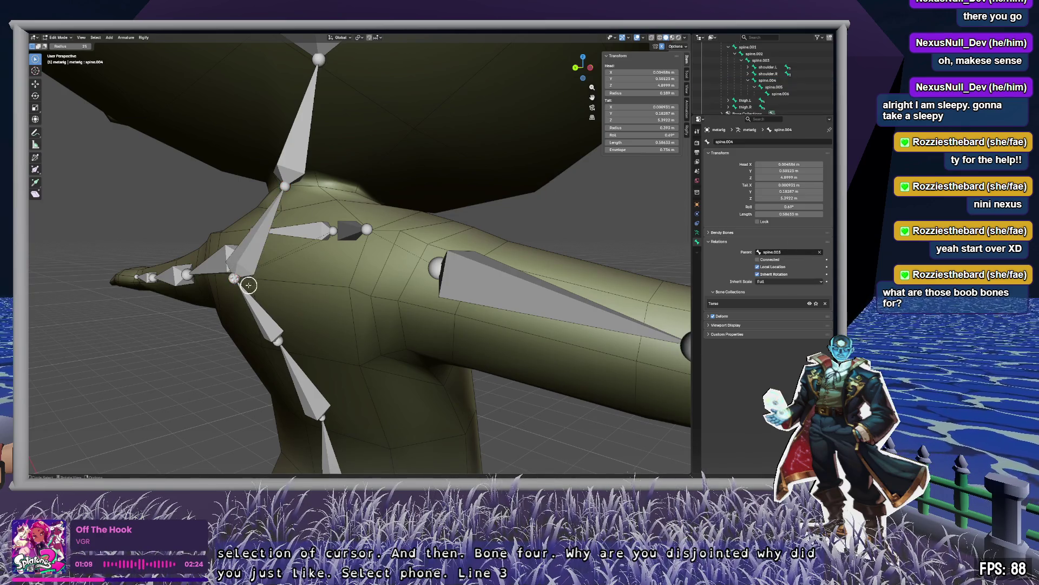
middle_click_drag(364, 290, 584, 202)
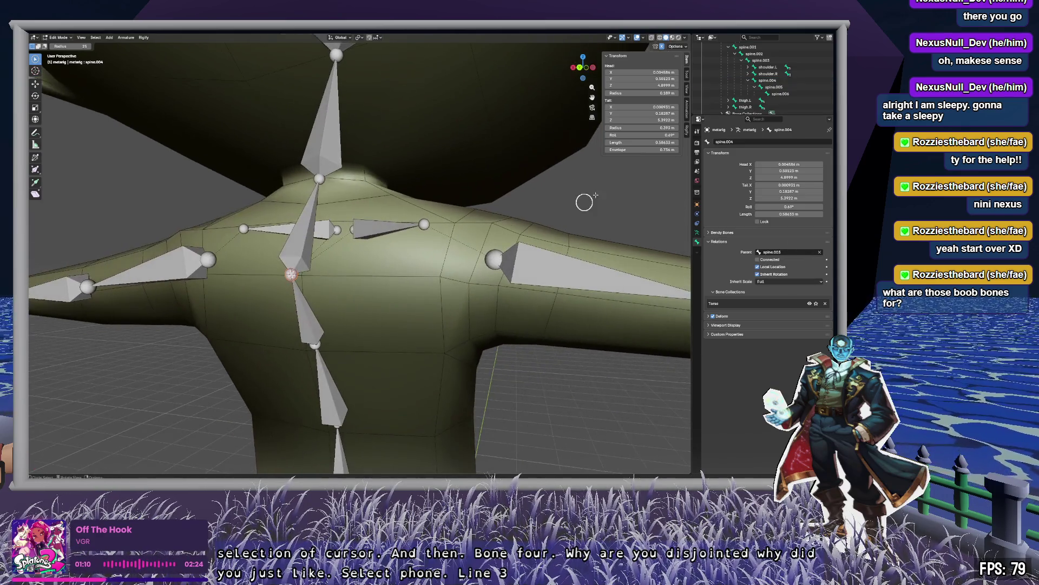
left_click(578, 68)
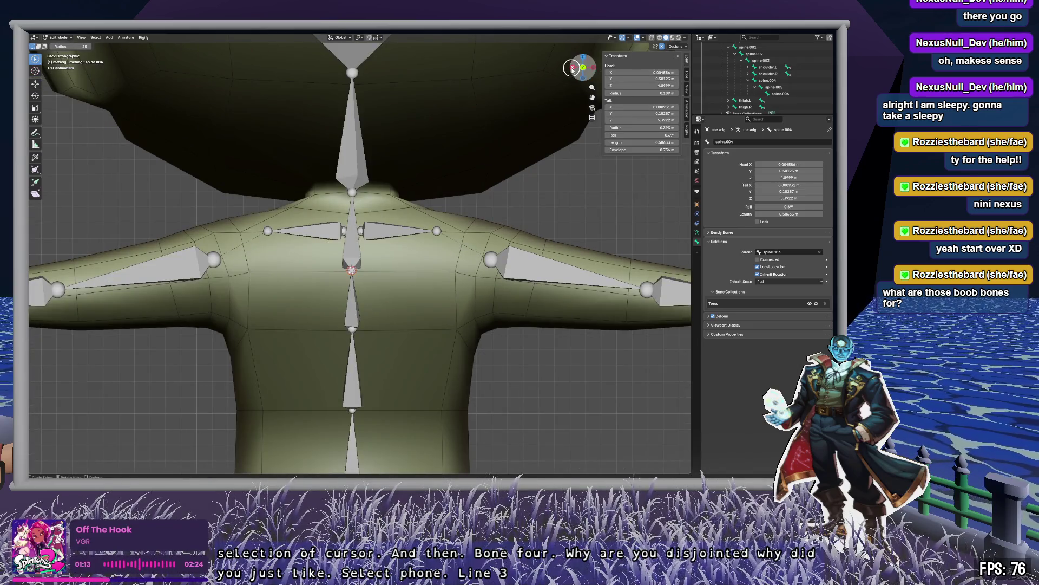
left_click(572, 69)
key("g")
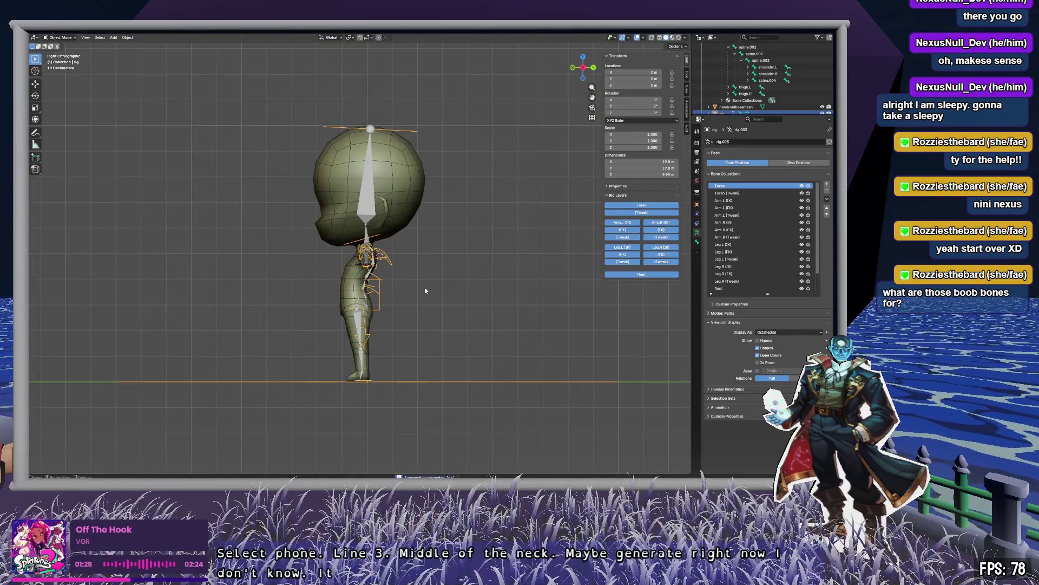
Orbit around the generated rig, toggling its selection to inspect it.
mouse_move(425, 291)
middle_mouse_down()
mouse_move(481, 278)
mouse_move(486, 335)
mouse_move(499, 312)
mouse_move(499, 247)
mouse_move(502, 274)
mouse_move(494, 282)
mouse_move(486, 244)
mouse_move(527, 294)
middle_mouse_up()
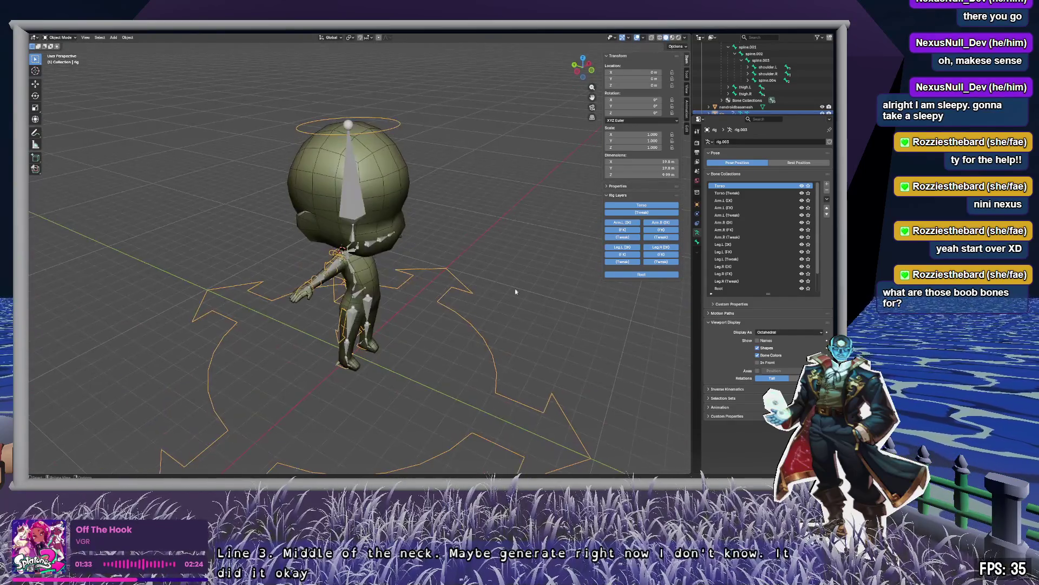
mouse_move(158, 439)
middle_mouse_down()
mouse_move(470, 236)
mouse_move(487, 254)
mouse_move(399, 255)
mouse_move(433, 233)
mouse_move(507, 364)
mouse_move(527, 259)
middle_mouse_up()
left_click(547, 368)
scroll(527, 258, "down", 3)
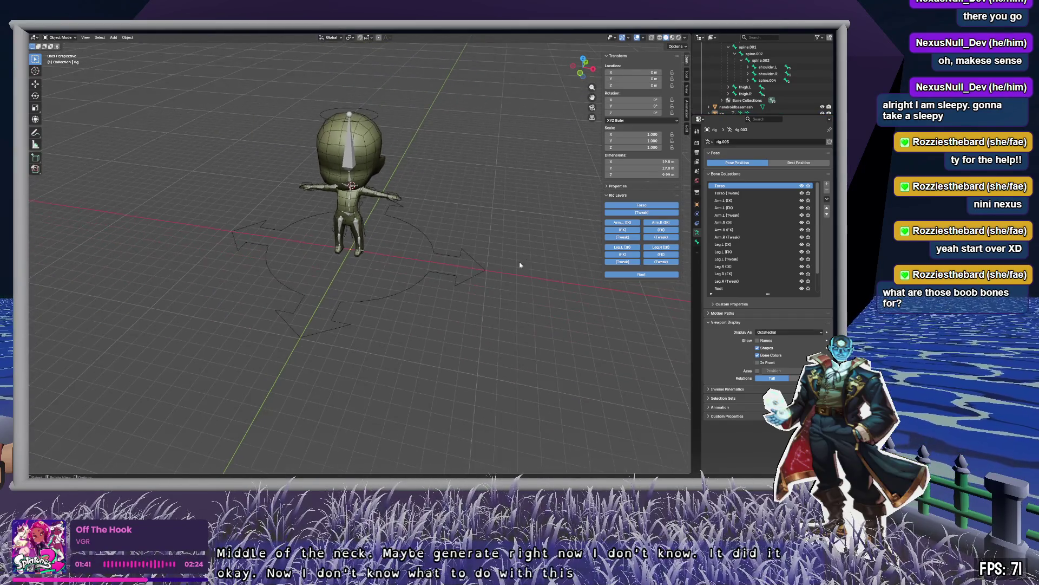
scroll(504, 269, "up", 3)
left_click(479, 272)
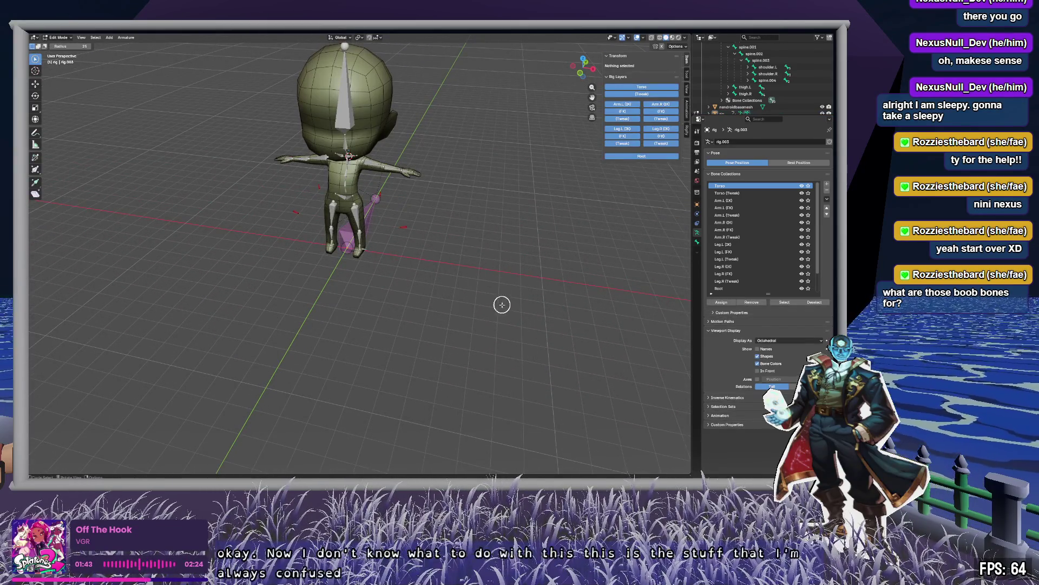
left_click(498, 255)
middle_click_drag(562, 240, 595, 206)
scroll(709, 67, "up", 5)
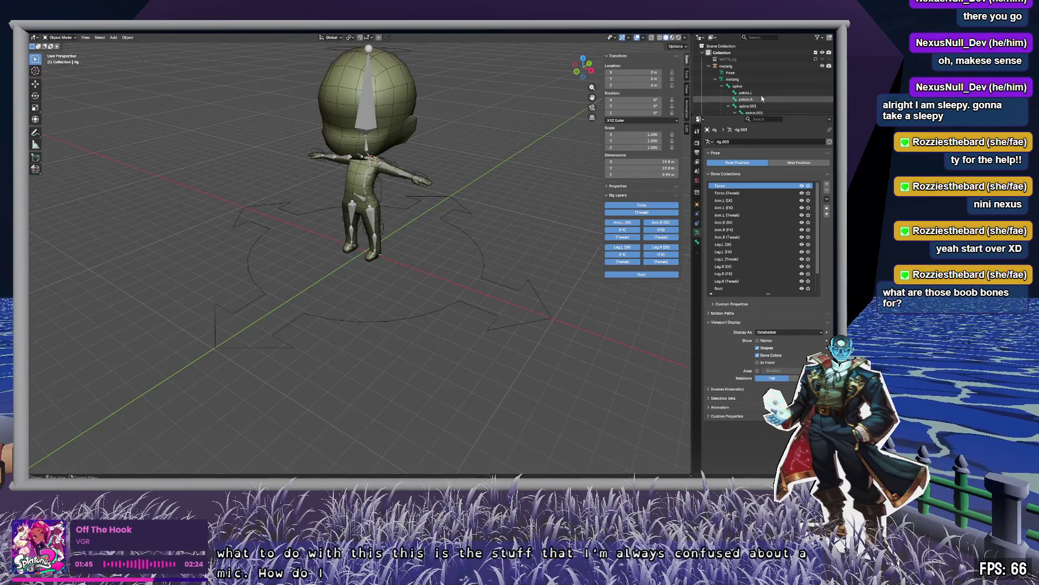
Select the generated rig object and switch it to Pose Mode.
left_click(710, 66)
left_click(722, 79)
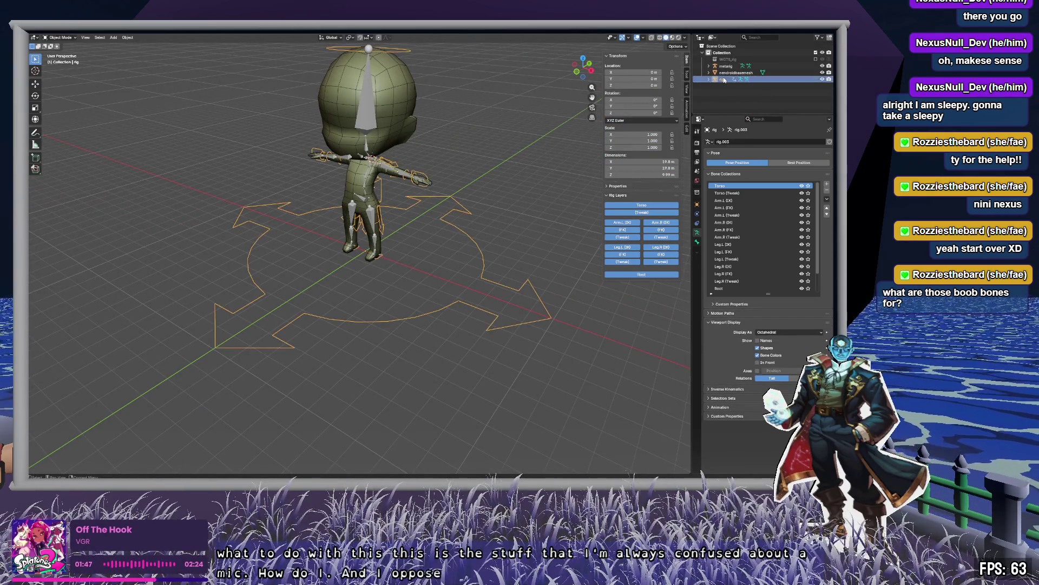
middle_click_drag(401, 271, 437, 259)
left_click(432, 255)
left_click(435, 257)
left_click(60, 37)
left_click(62, 59)
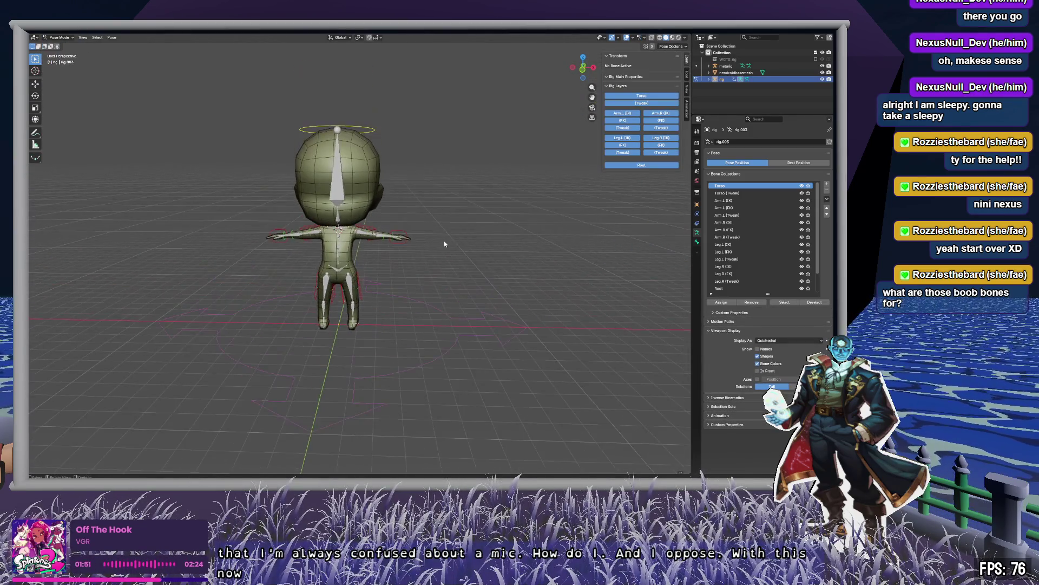
Select all rig bones and apply Parent With Automatic Weights via the F3 'weight' search.
scroll(444, 240, "up", 6)
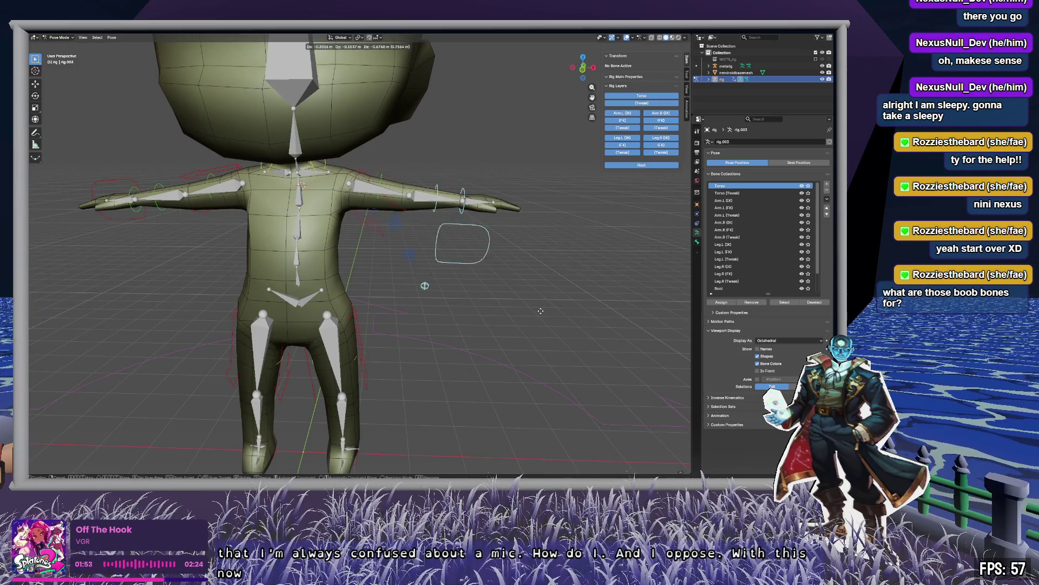
left_click(595, 341)
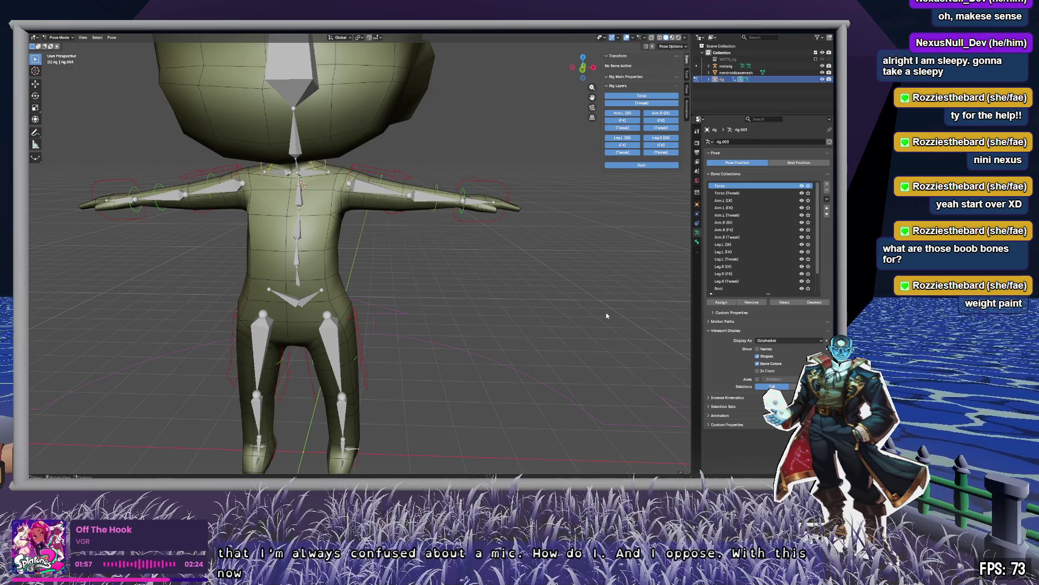
key("a")
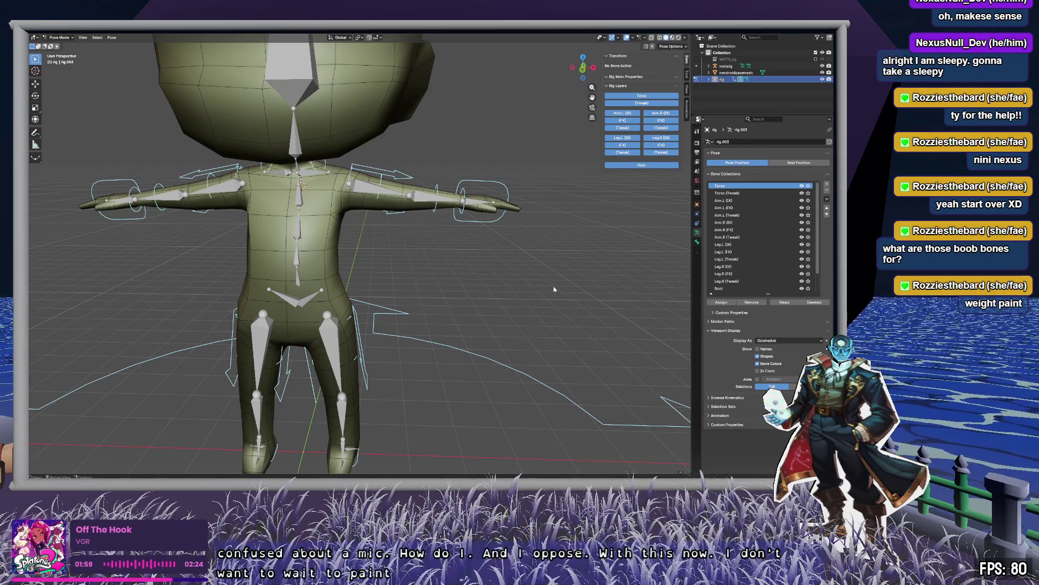
right_click(482, 281)
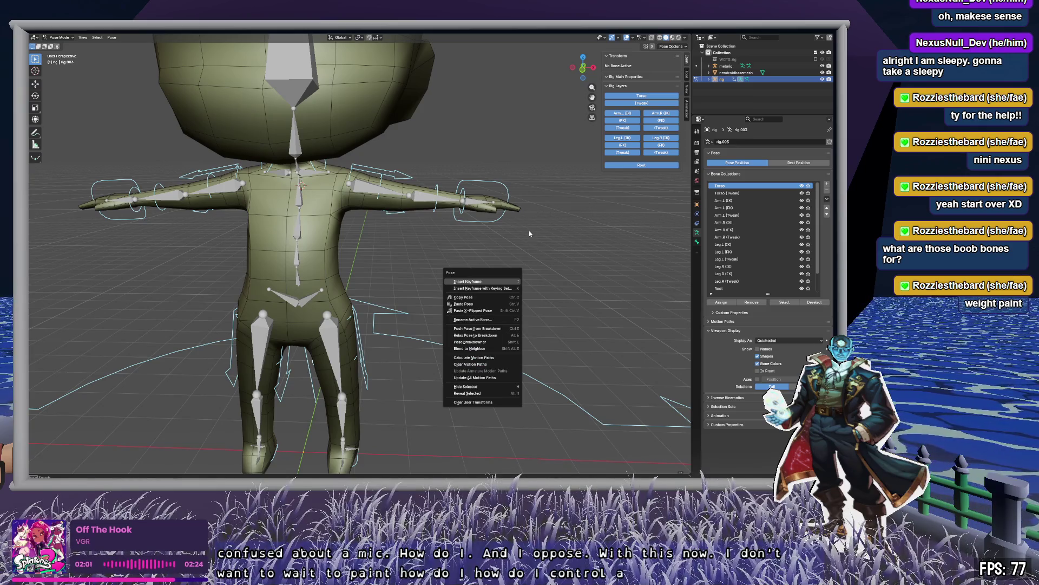
key("Escape")
key("F3")
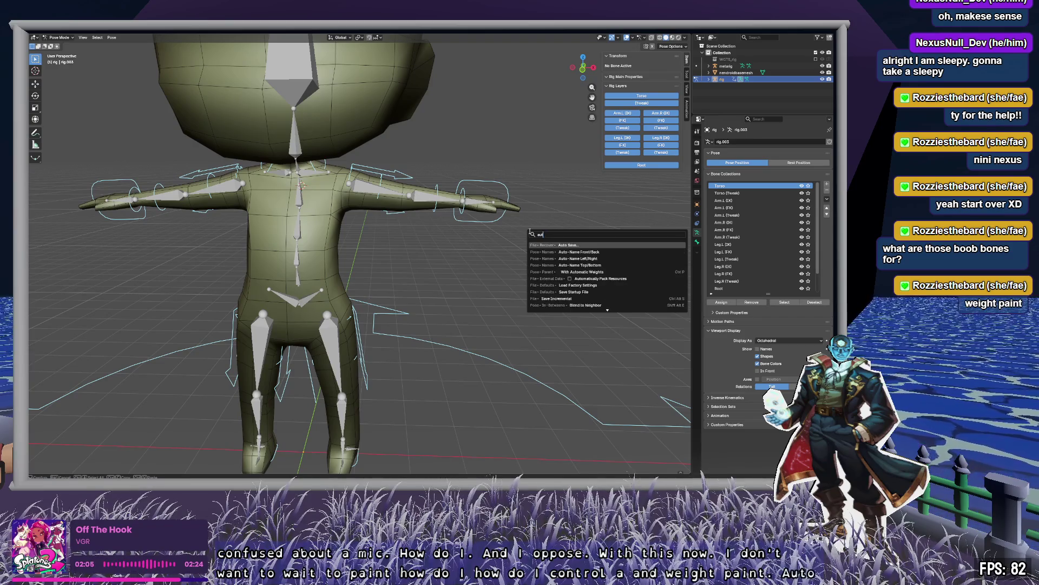
type("weight")
key("Down")
key("Return")
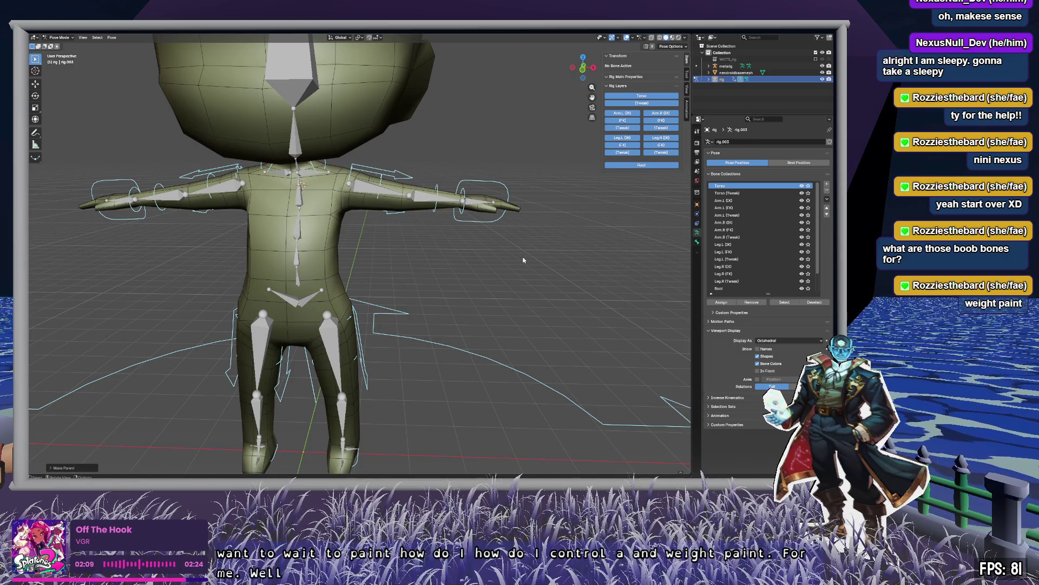
Test-move the right-hand control bone and cancel so the pose is unchanged.
left_click(523, 258)
left_click_drag(452, 174, 598, 316)
key("g")
key("Escape")
left_click(594, 345)
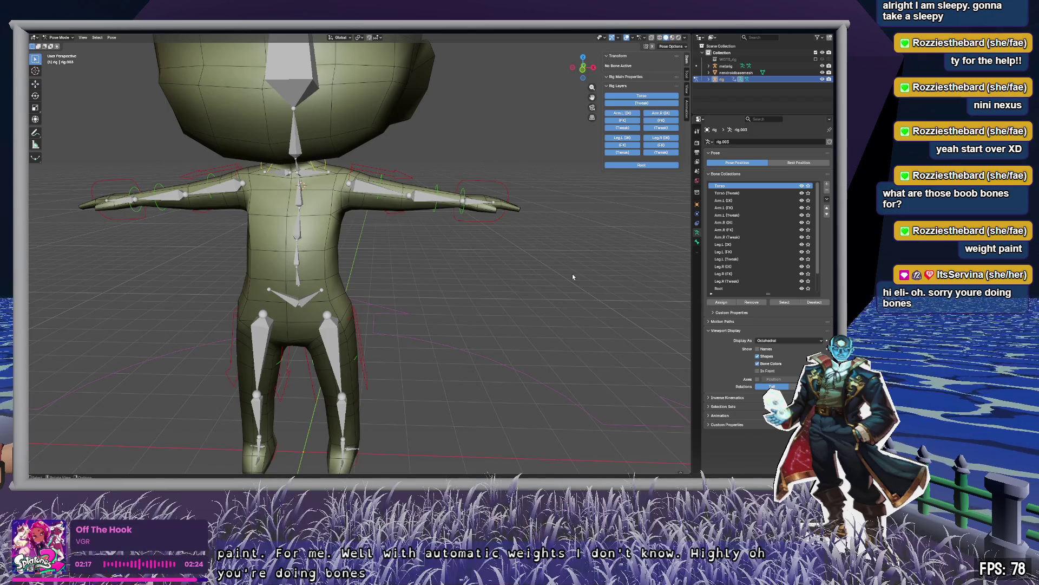
Orbit the character to inspect the rig from side and three-quarter views.
mouse_move(558, 279)
middle_mouse_down()
mouse_move(606, 268)
mouse_move(569, 264)
mouse_move(563, 287)
middle_mouse_up()
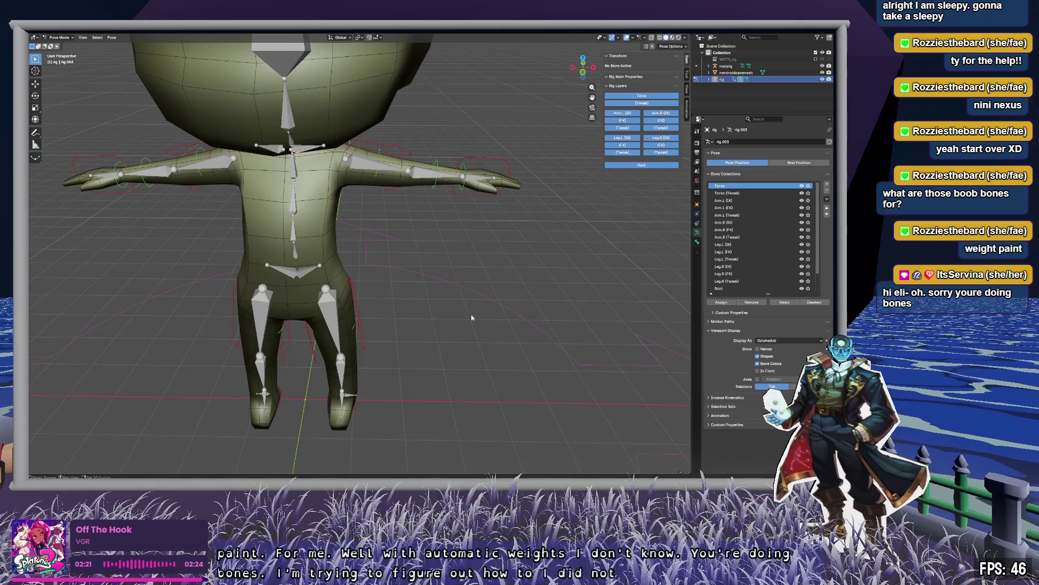
middle_click_drag(463, 316, 554, 335, "shift")
scroll(472, 273, "down", 3)
mouse_move(409, 185)
middle_mouse_down()
mouse_move(473, 174)
mouse_move(338, 160)
mouse_move(332, 247)
mouse_move(331, 223)
mouse_move(429, 155)
middle_mouse_up()
scroll(410, 192, "up", 6)
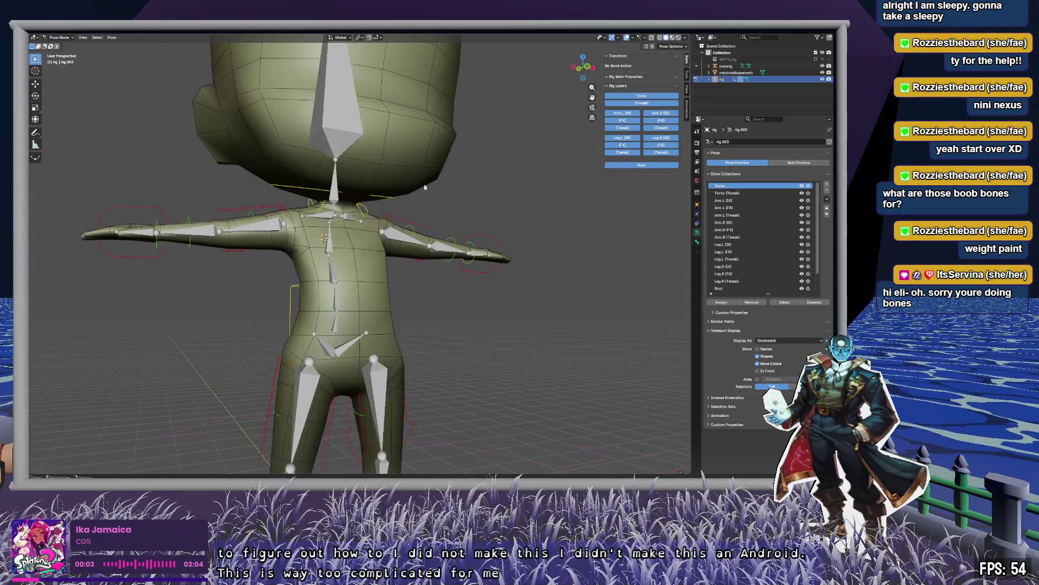
scroll(413, 190, "down", 5)
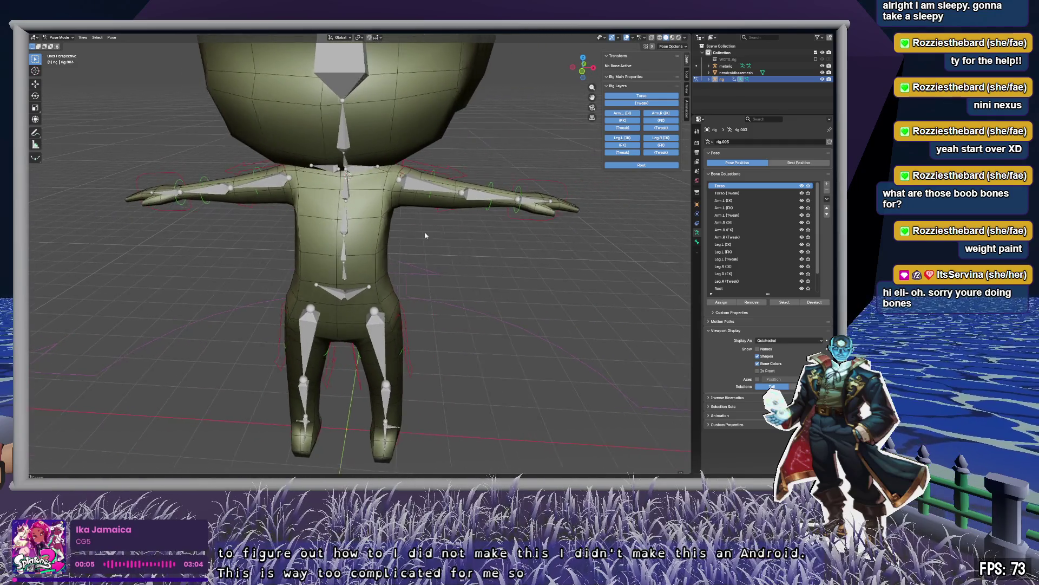
mouse_move(494, 243)
middle_mouse_down()
mouse_move(370, 213)
mouse_move(535, 247)
mouse_move(545, 226)
middle_mouse_up()
scroll(499, 240, "up", 3)
Take the rig through Edit Mode back to Object Mode and reselect the rig.
key("Tab")
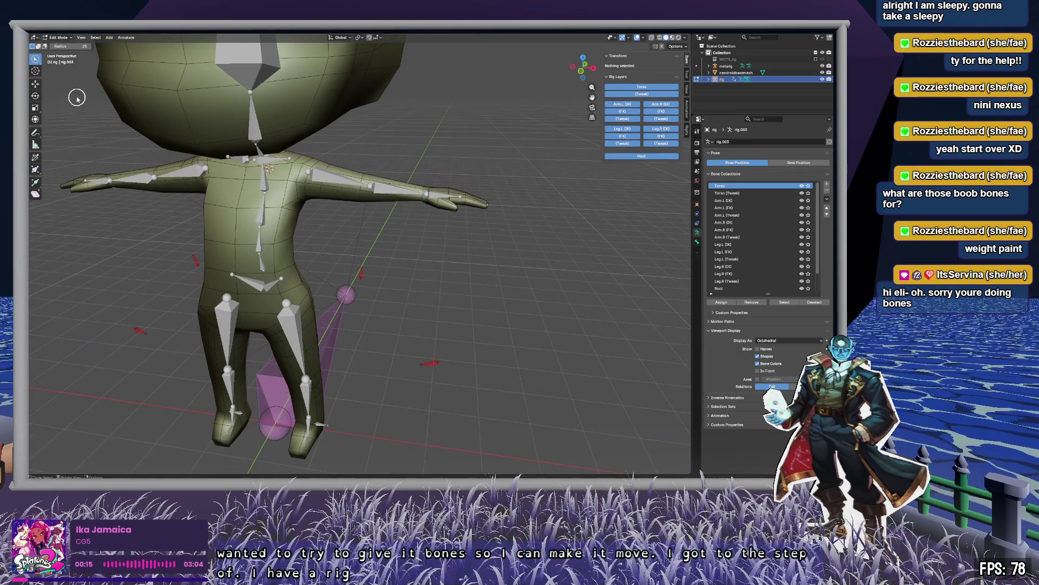
key("Escape")
key("Tab")
left_click(444, 285)
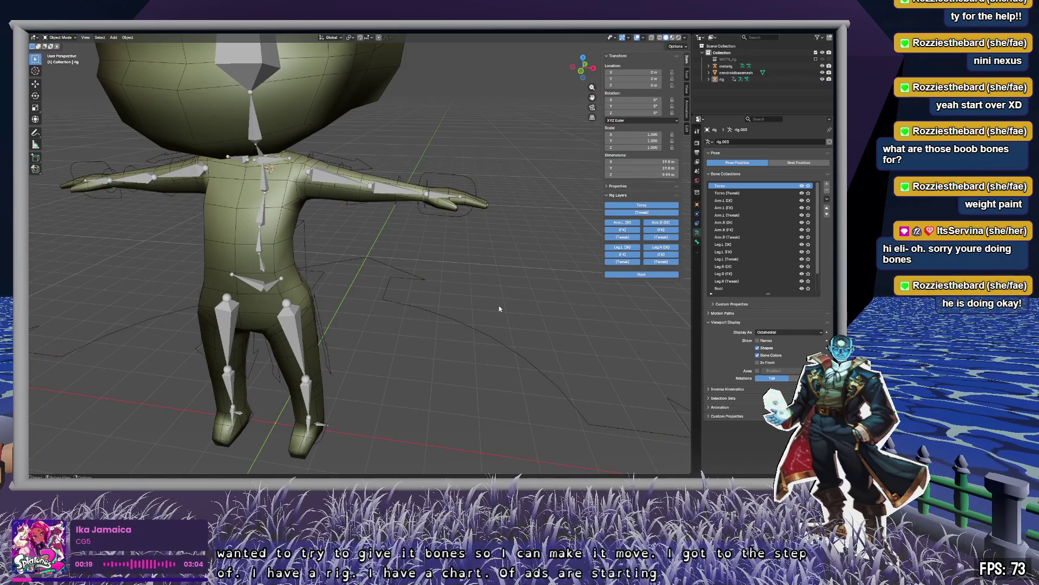
key("a")
left_click(726, 95)
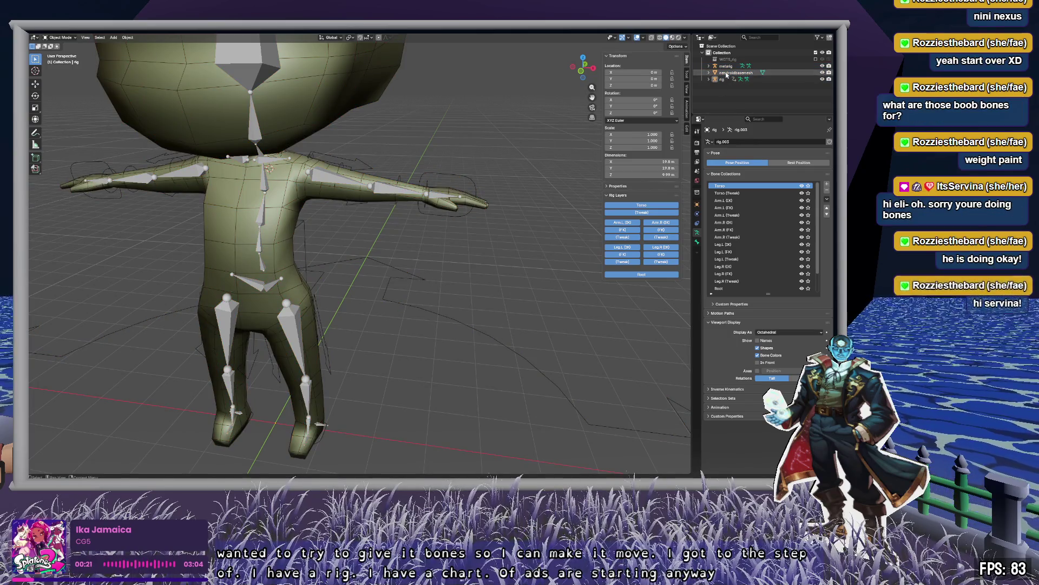
left_click(727, 73)
left_click(721, 80)
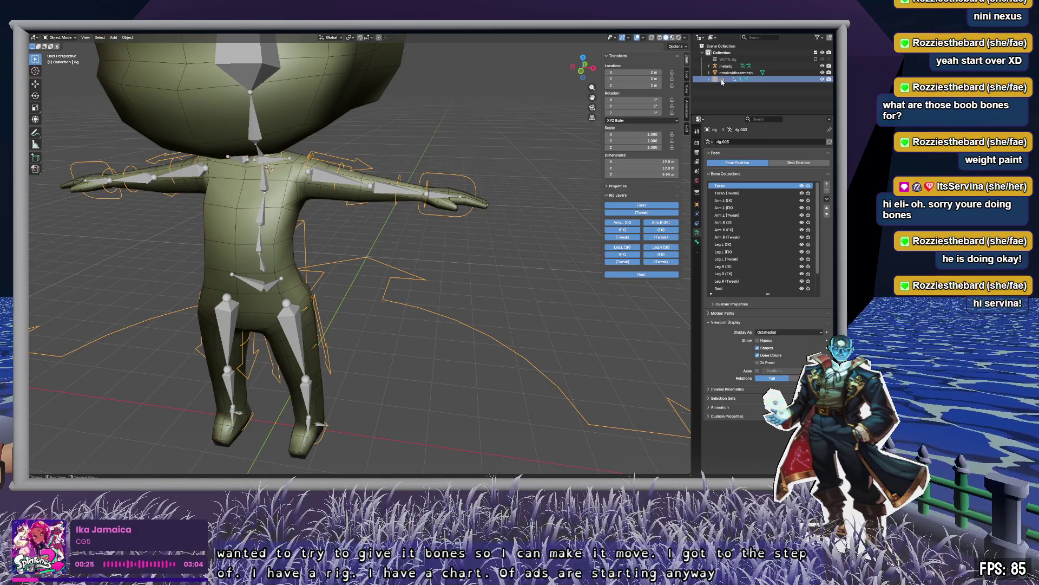
Show the rig's armature data settings in the Properties editor.
left_click(698, 205)
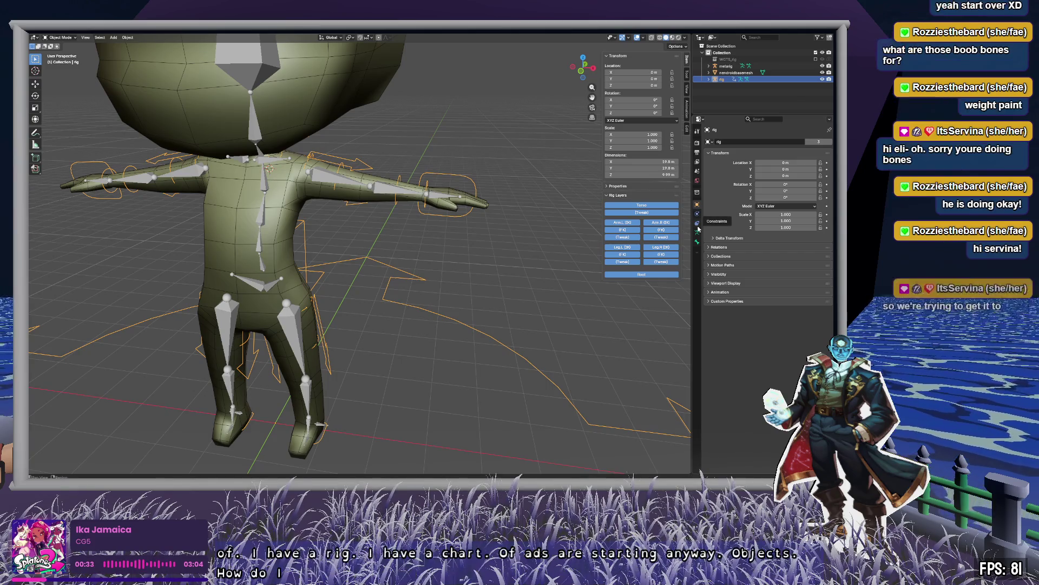
left_click(698, 234)
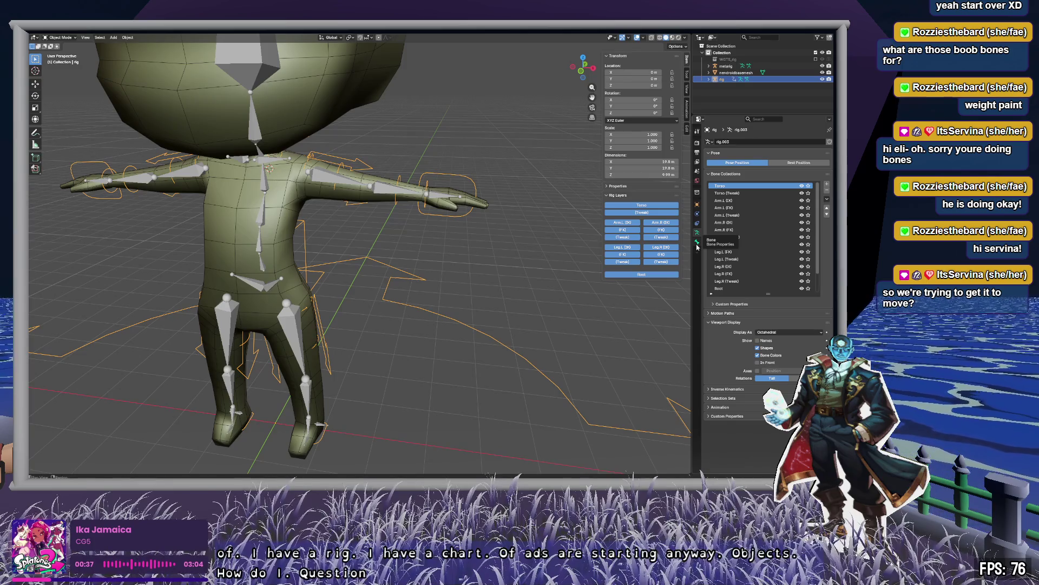
left_click(697, 245)
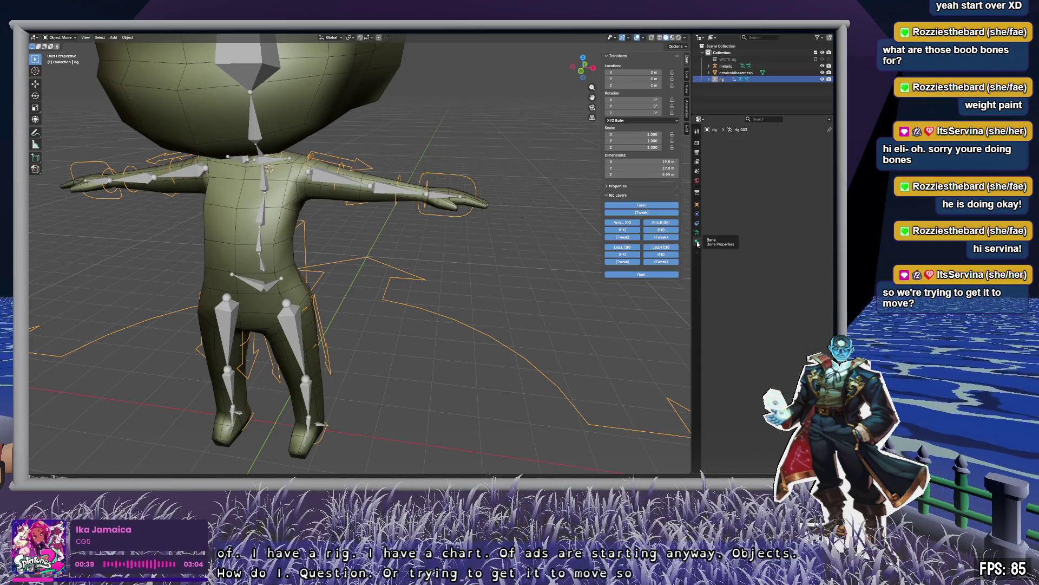
left_click(697, 232)
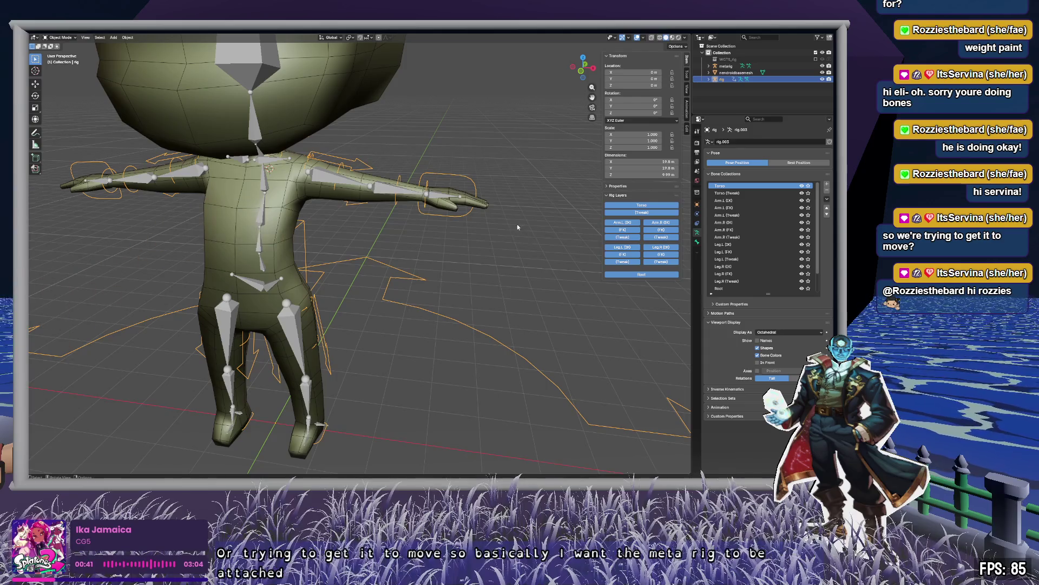
Orbit to the arm and torso, starting and cancelling a move of the whole rig.
middle_click_drag(518, 249, 390, 252)
key("g")
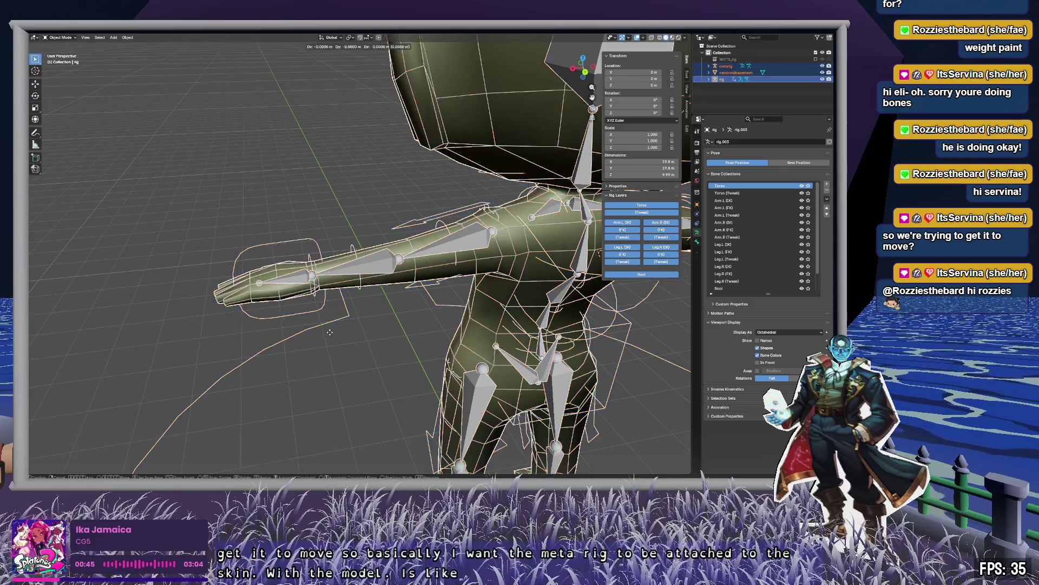
key("Escape")
mouse_move(296, 346)
middle_mouse_down()
mouse_move(204, 254)
mouse_move(314, 168)
mouse_move(478, 292)
middle_mouse_up()
left_click(478, 292)
In Pose Mode, test-move the right-hand control bone and cancel the move.
left_click(60, 38)
left_click(65, 60)
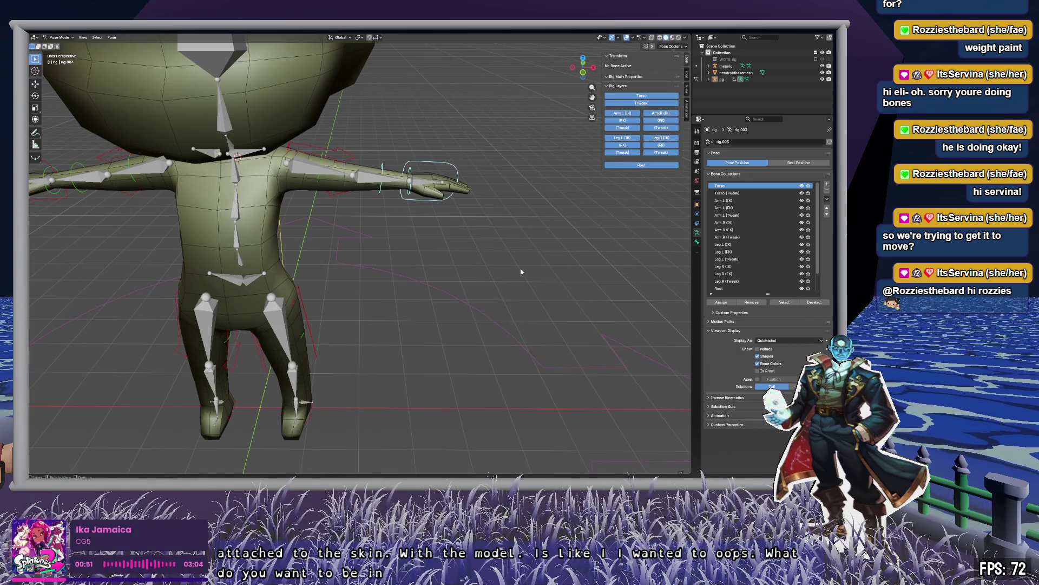
left_click(721, 79)
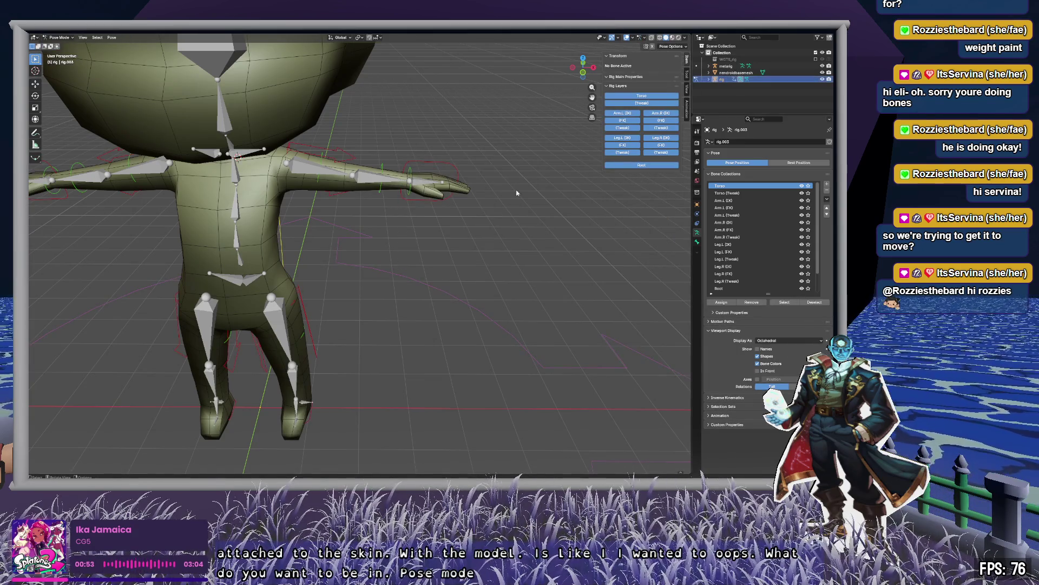
left_click(477, 207)
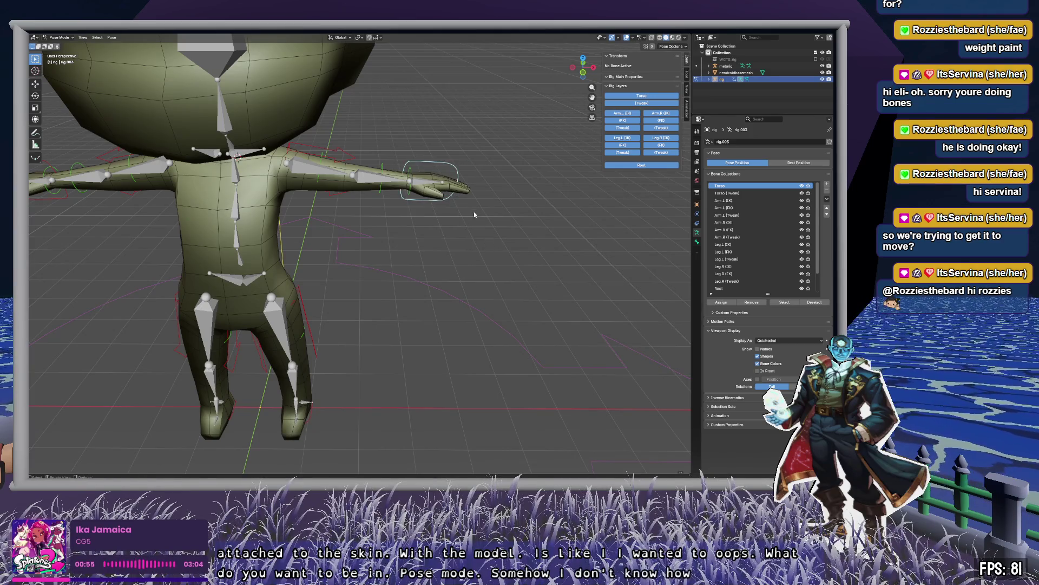
mouse_move(441, 194)
left_mouse_down()
mouse_move(446, 227)
mouse_move(563, 207)
mouse_move(684, 314)
mouse_move(450, 230)
mouse_move(546, 206)
left_mouse_up()
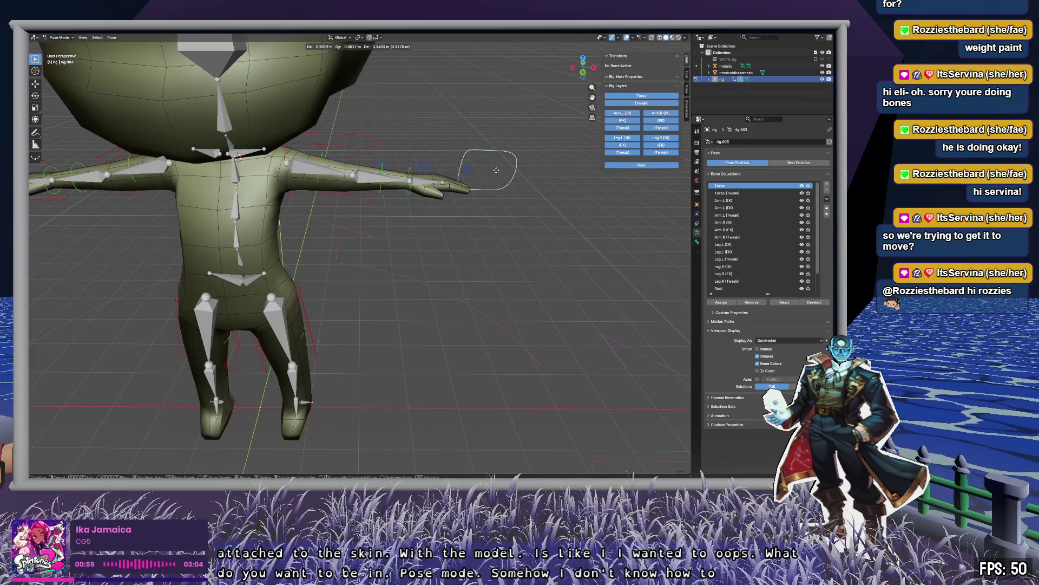
key("Escape")
left_click(580, 262)
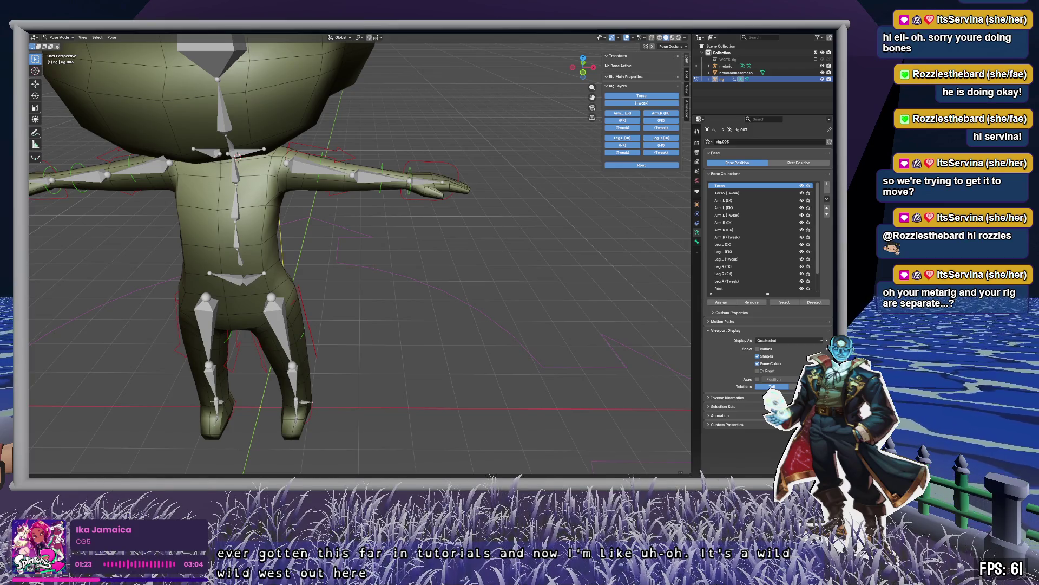
Return to Object Mode and switch between metarig and rig, ending with the rig selected.
left_click(59, 38)
left_click(66, 46)
left_click(731, 66)
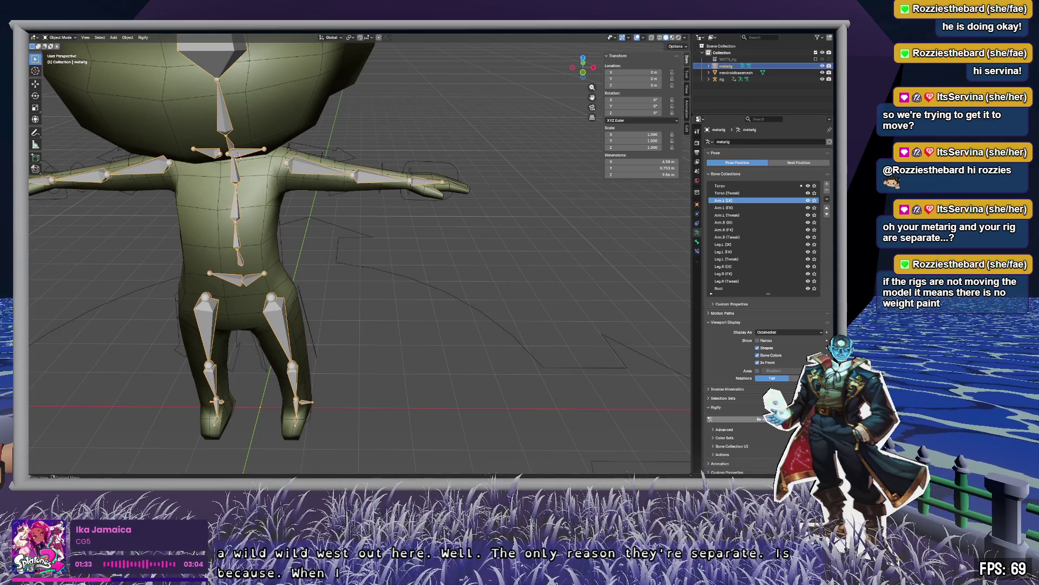
scroll(766, 271, "down", 1)
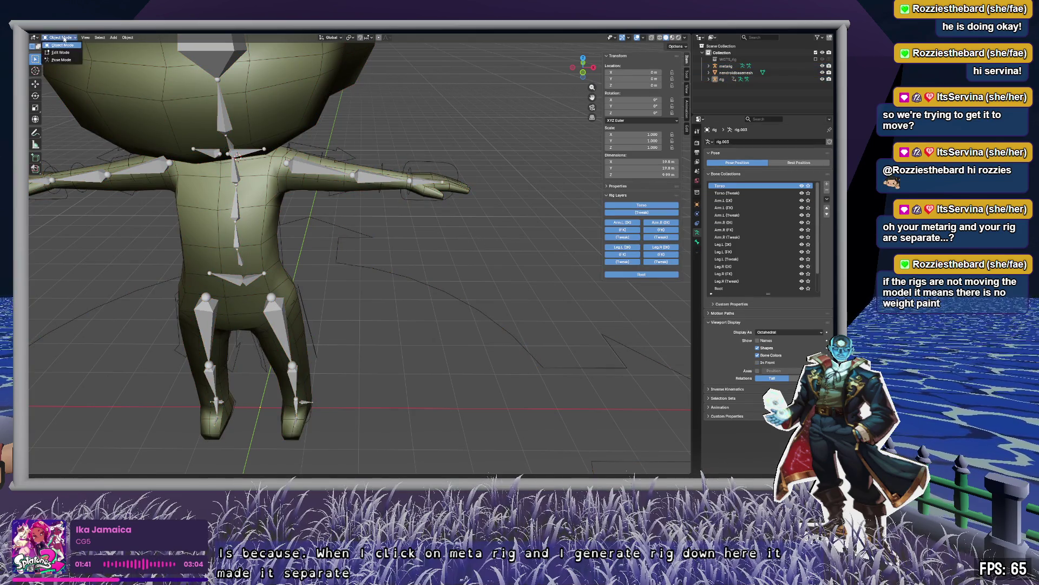
key("ctrl+Tab")
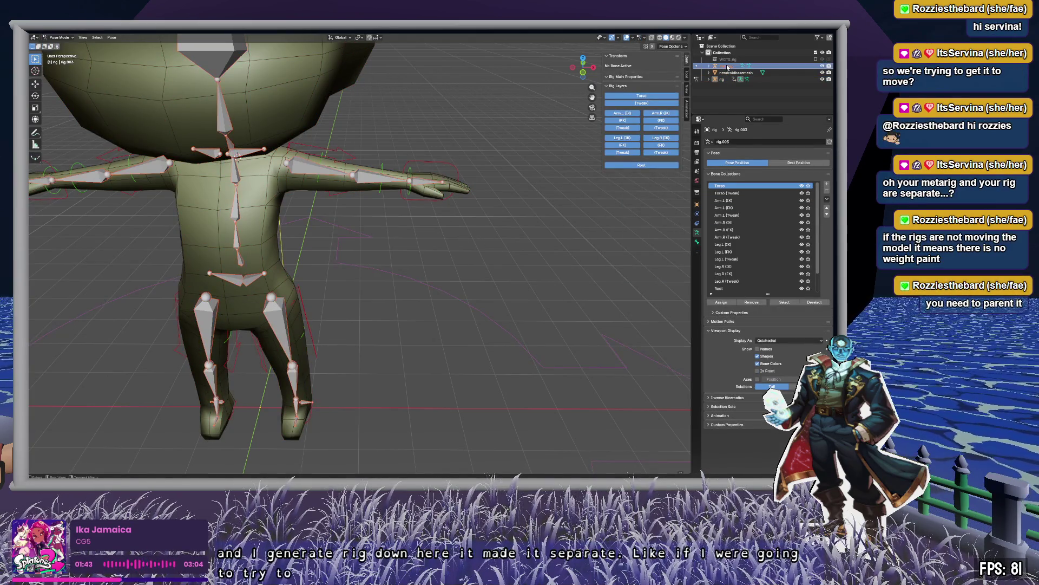
left_click(741, 79)
key("ctrl+Tab")
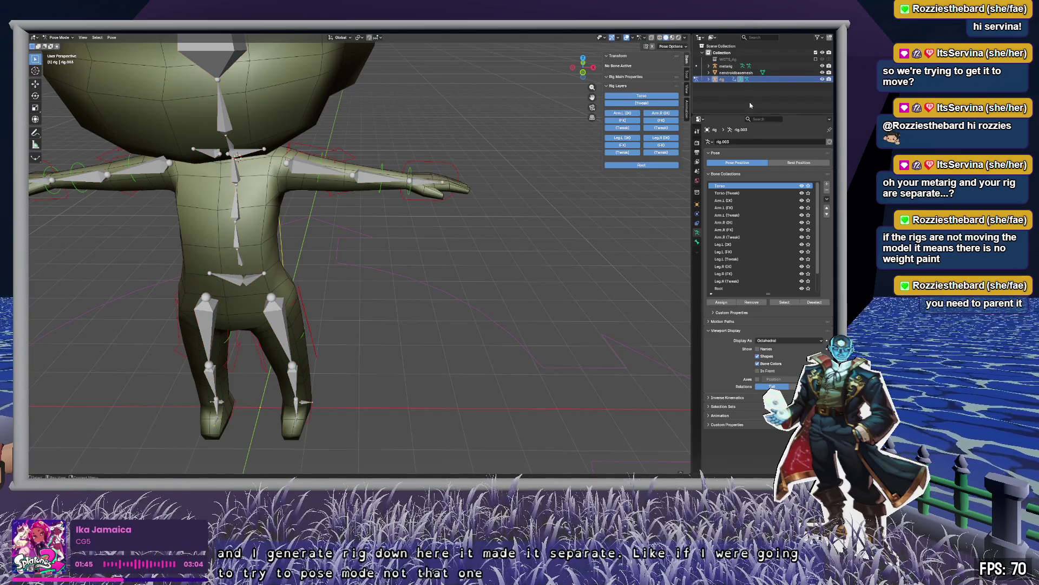
left_click(726, 67)
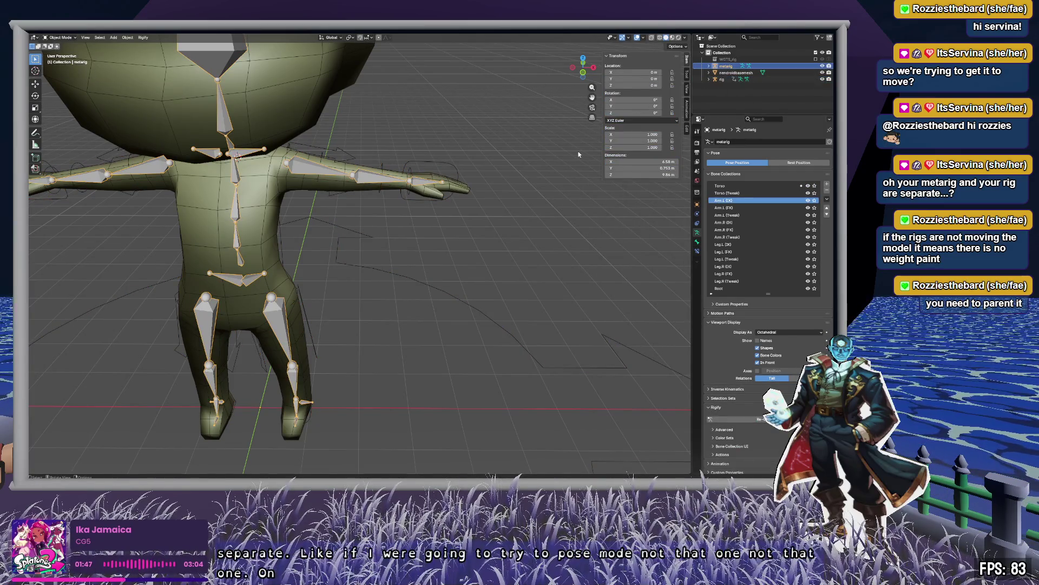
left_click(722, 80)
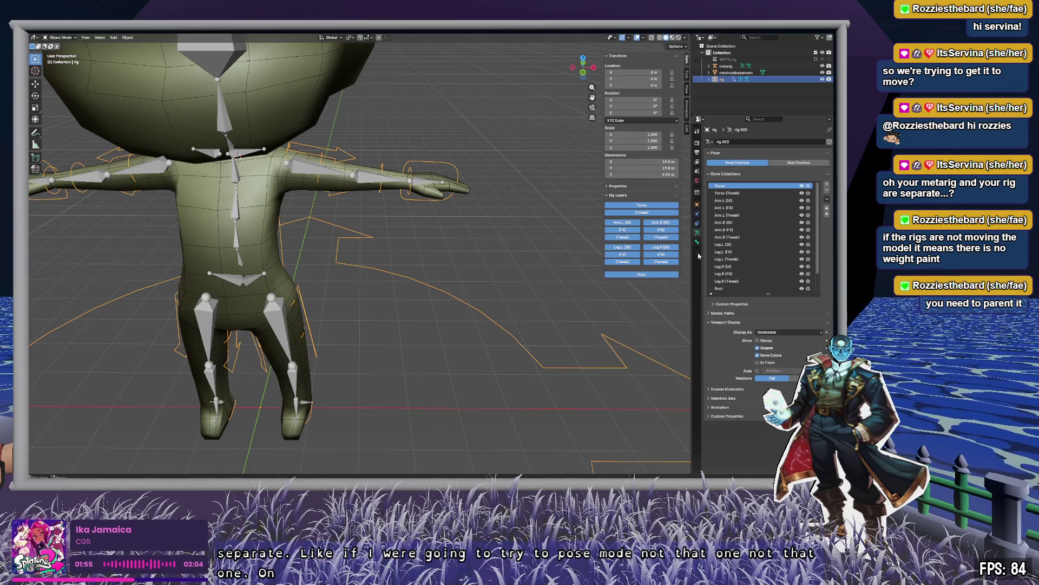
Show the rig's Object Constraints, then its Physics properties.
scroll(760, 260, "down", 3)
scroll(759, 257, "up", 3)
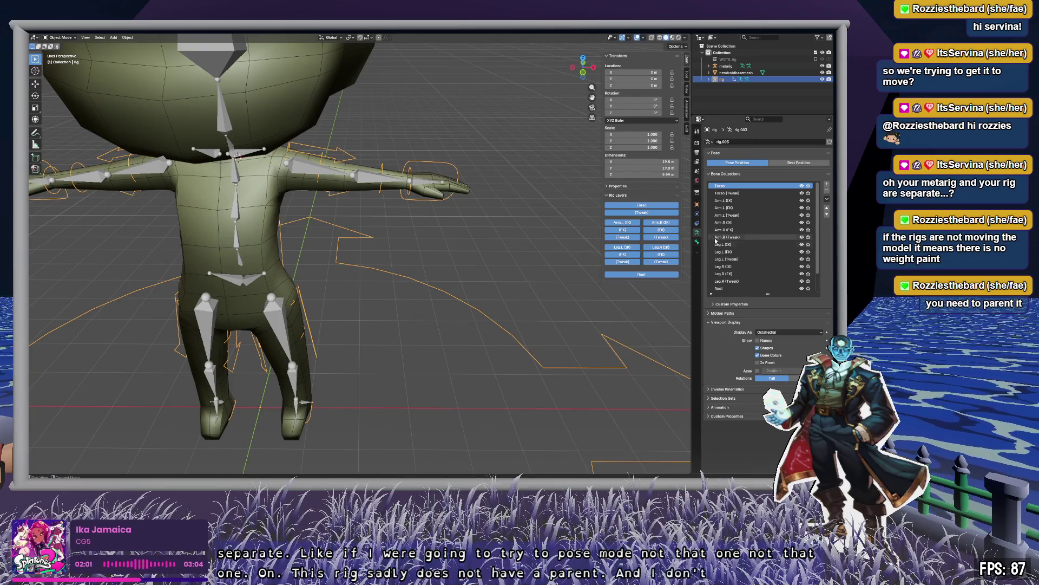
left_click(697, 223)
left_click(697, 215)
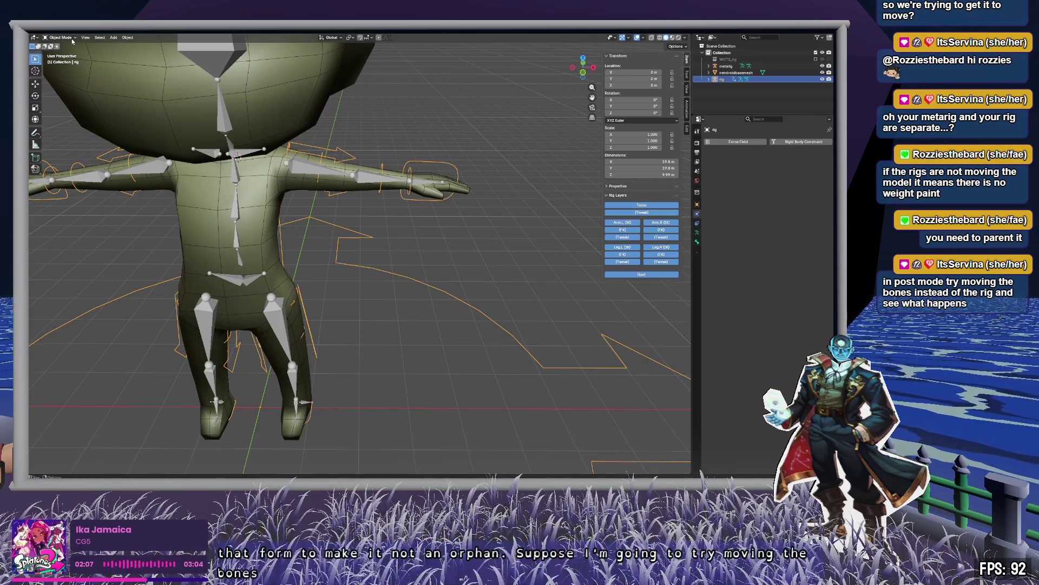
Put the metarig in Pose Mode and test-rotate hand.L without keeping the rotation.
left_click(726, 66)
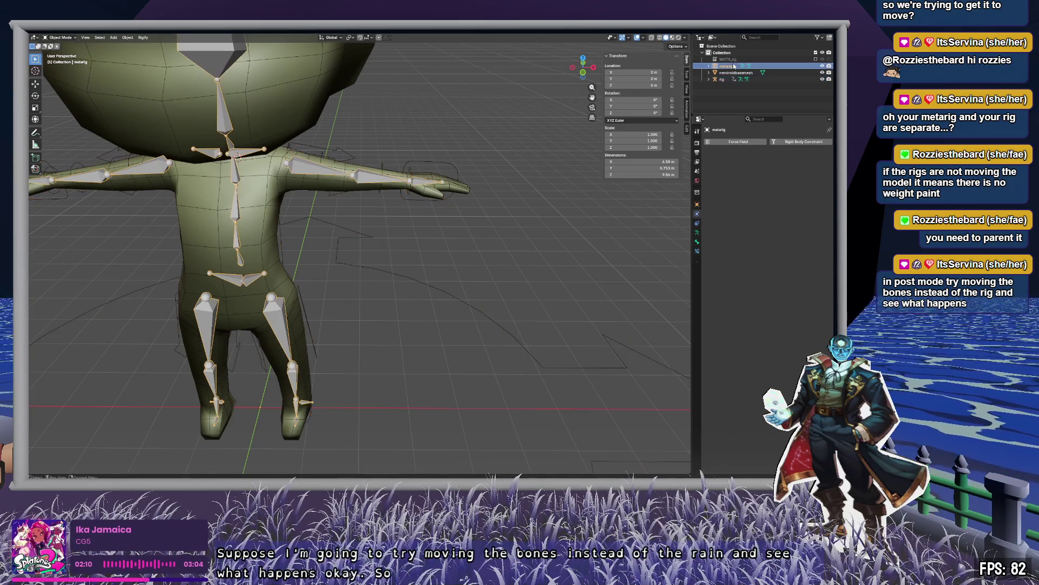
left_click(60, 38)
left_click(422, 181)
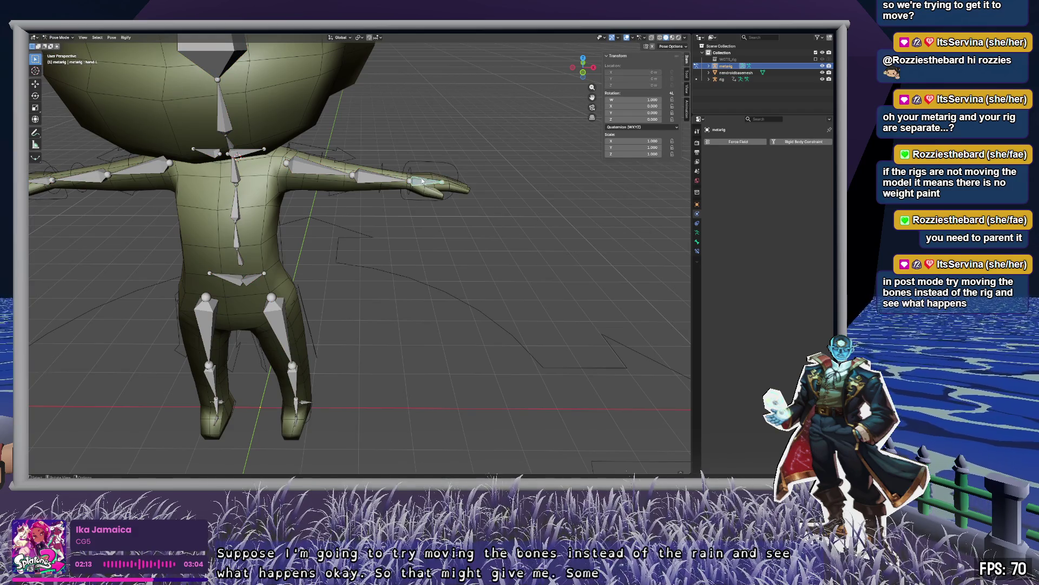
key("r")
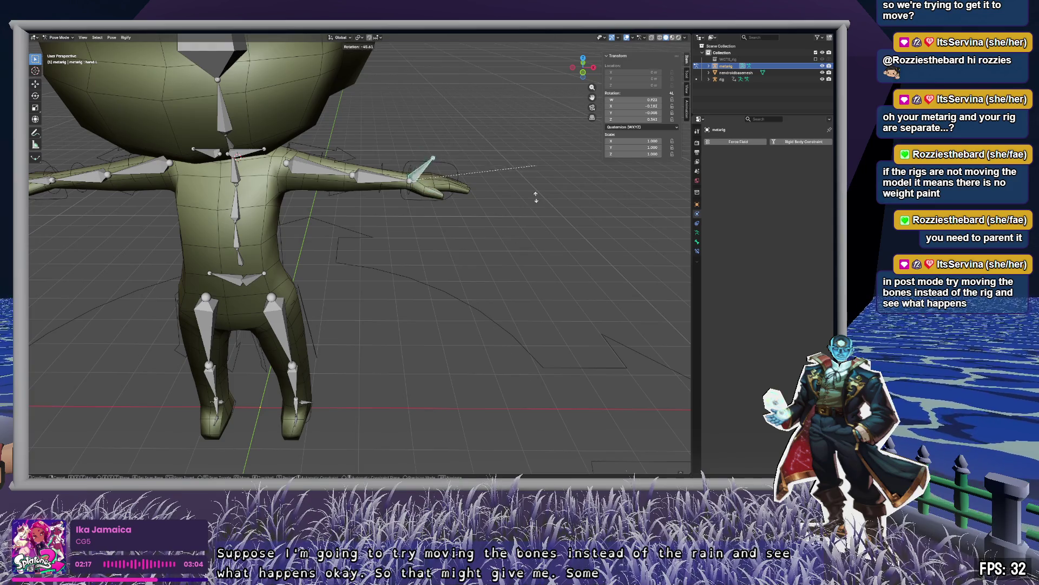
key("Escape")
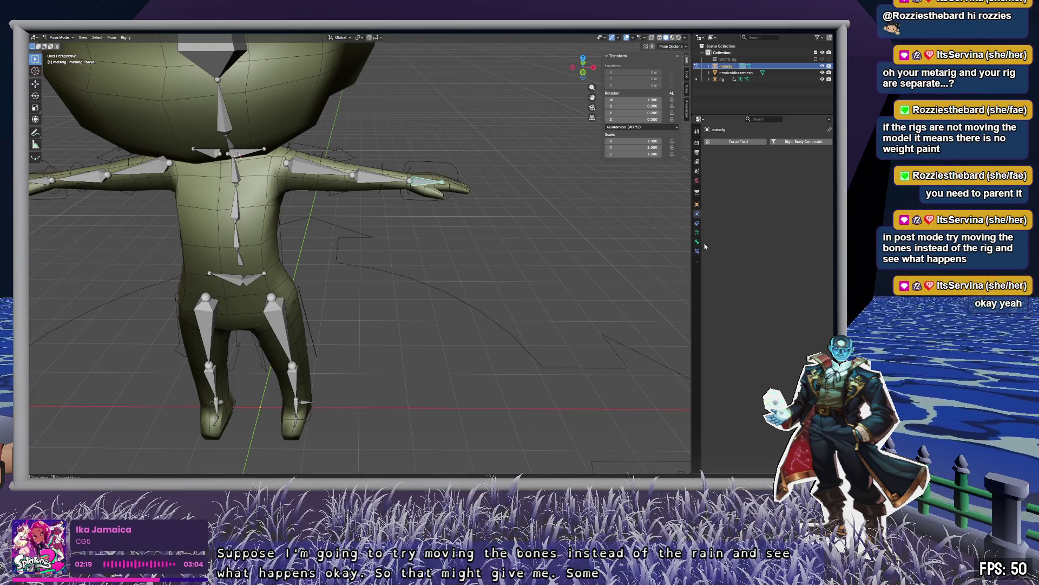
Show the metarig's armature bone collections and collapse the Viewport Display panel.
left_click(697, 232)
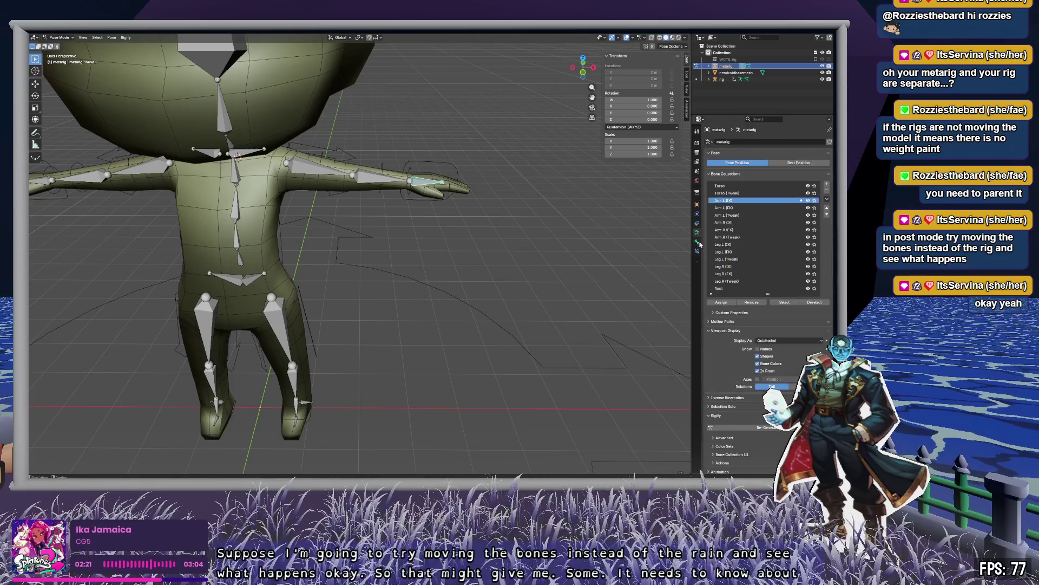
left_click(697, 252)
left_click(697, 241)
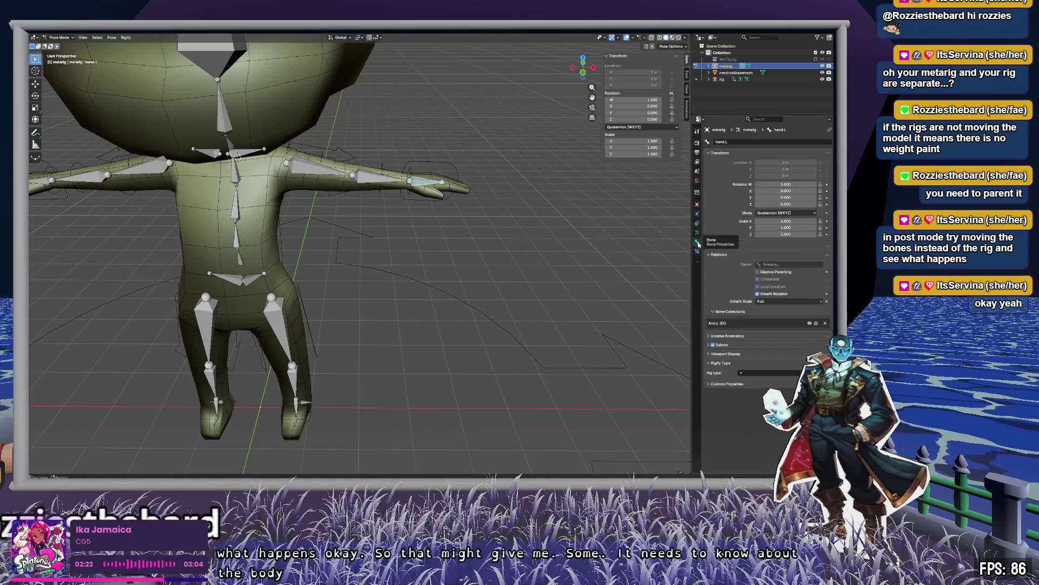
left_click(698, 237)
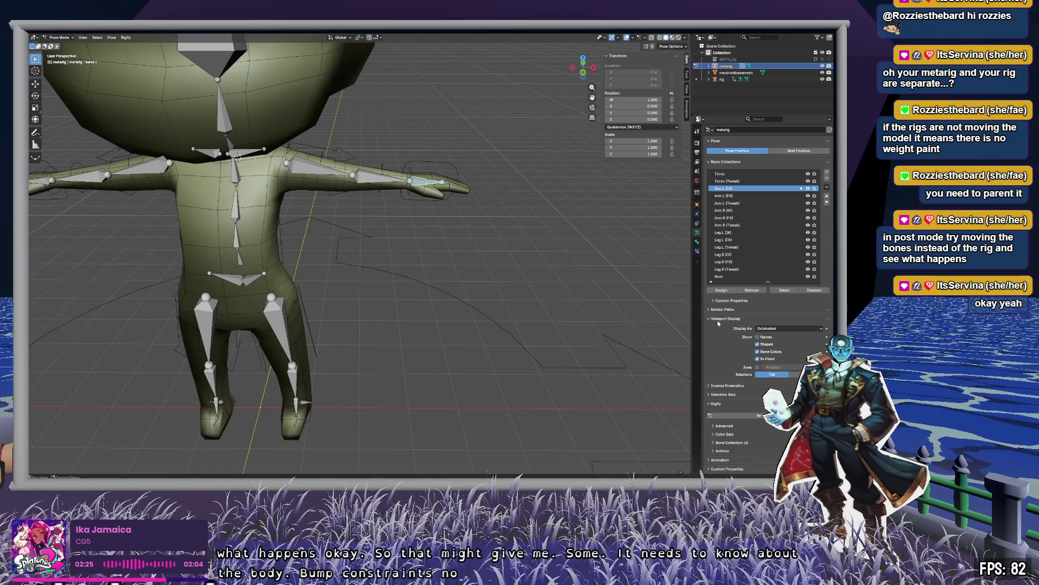
left_click(721, 328)
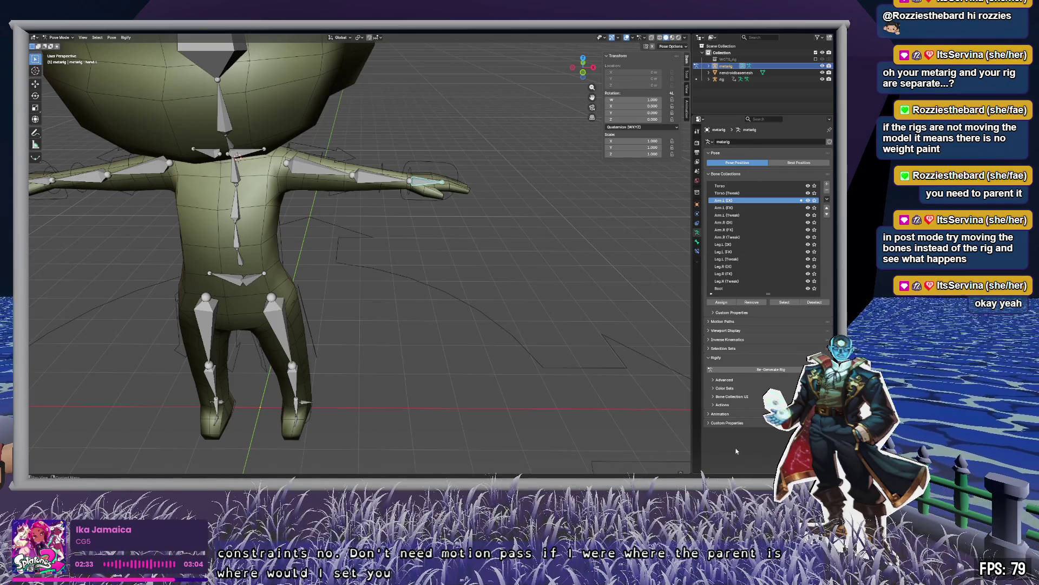
In Object properties > Relations, eyedrop nendroidbasemesh as the metarig's parent.
left_click(698, 193)
left_click(697, 205)
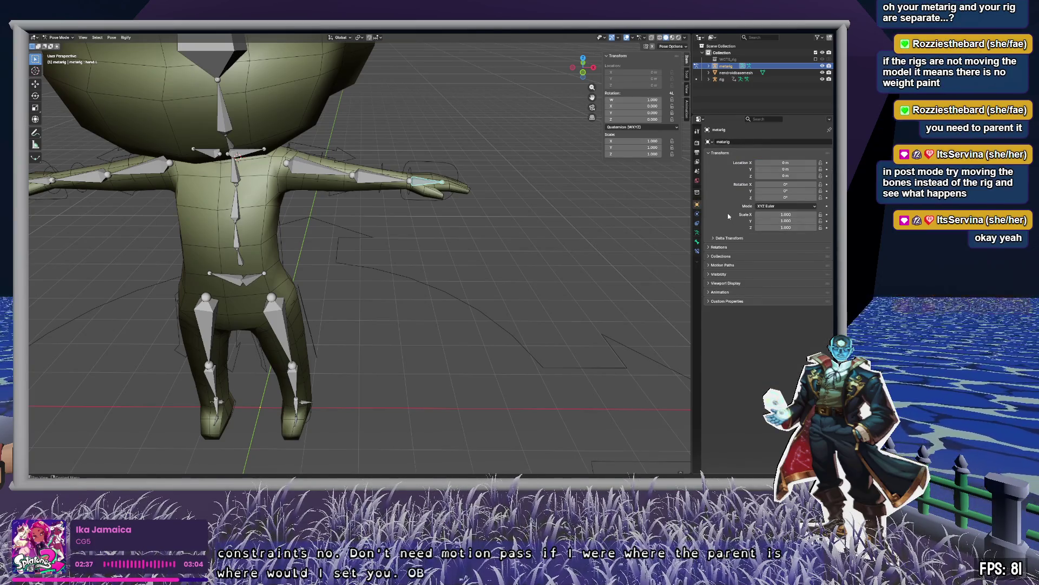
left_click(720, 248)
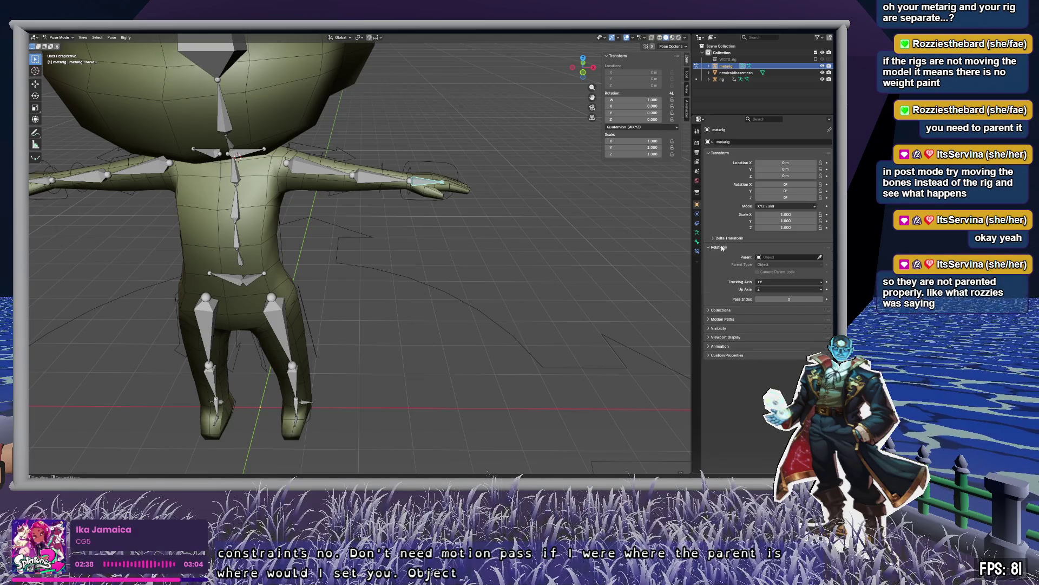
left_click(820, 256)
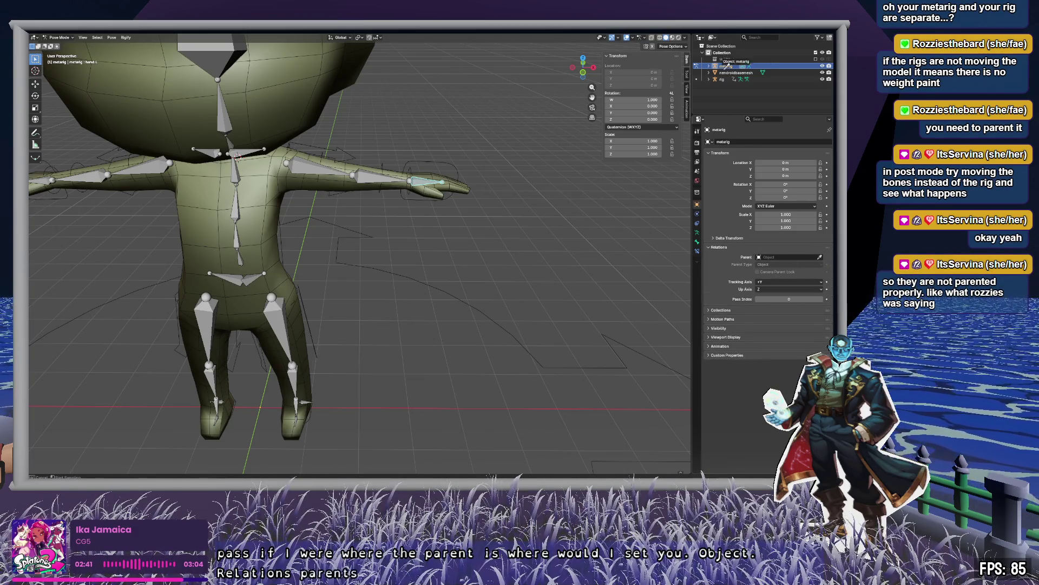
left_click(725, 73)
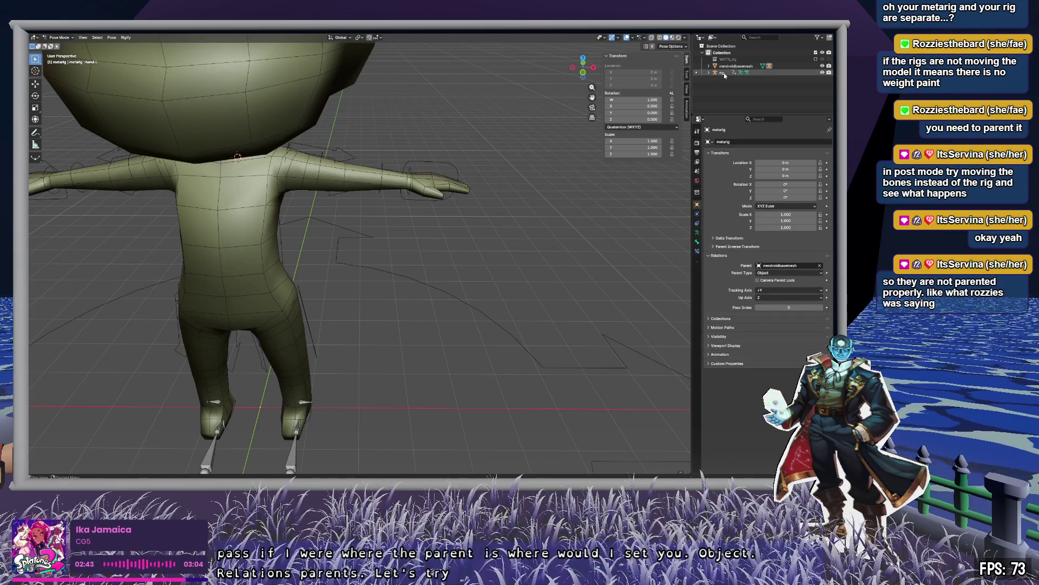
Reselect the metarig in Object Mode and orbit to a side view to check the parenting.
left_click(709, 66)
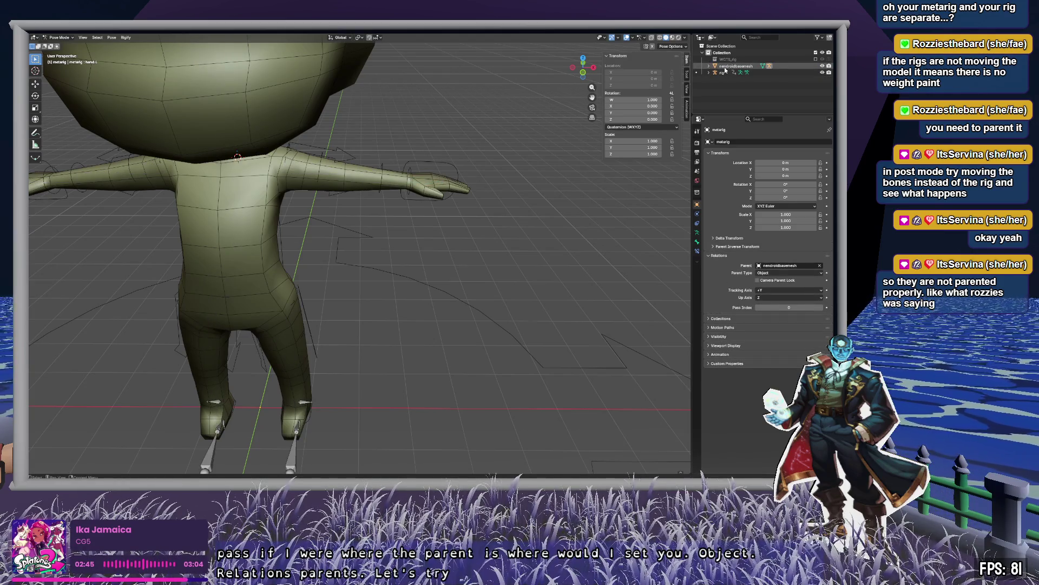
left_click(718, 73)
left_click(730, 79)
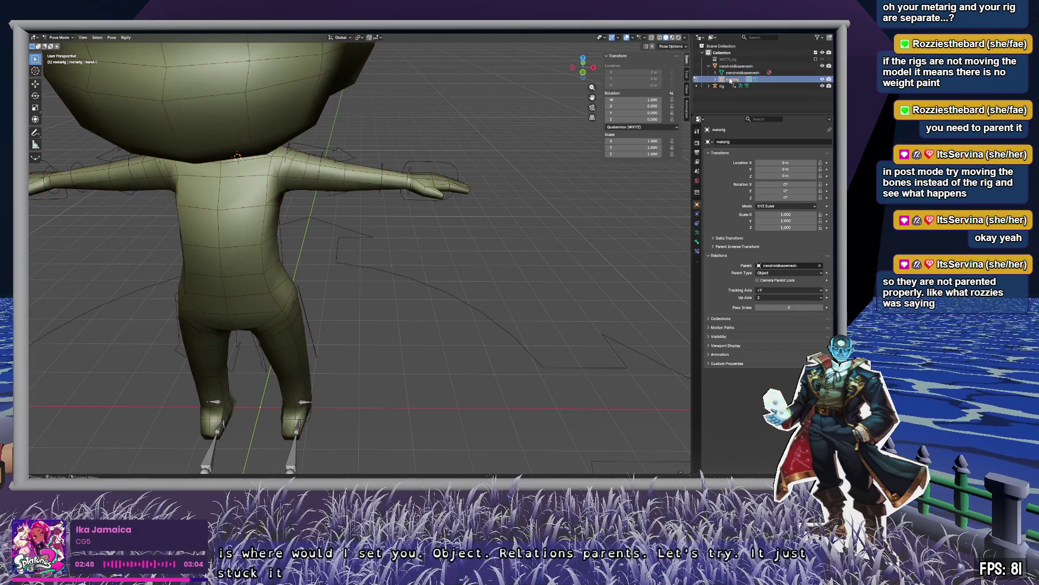
left_click(699, 79)
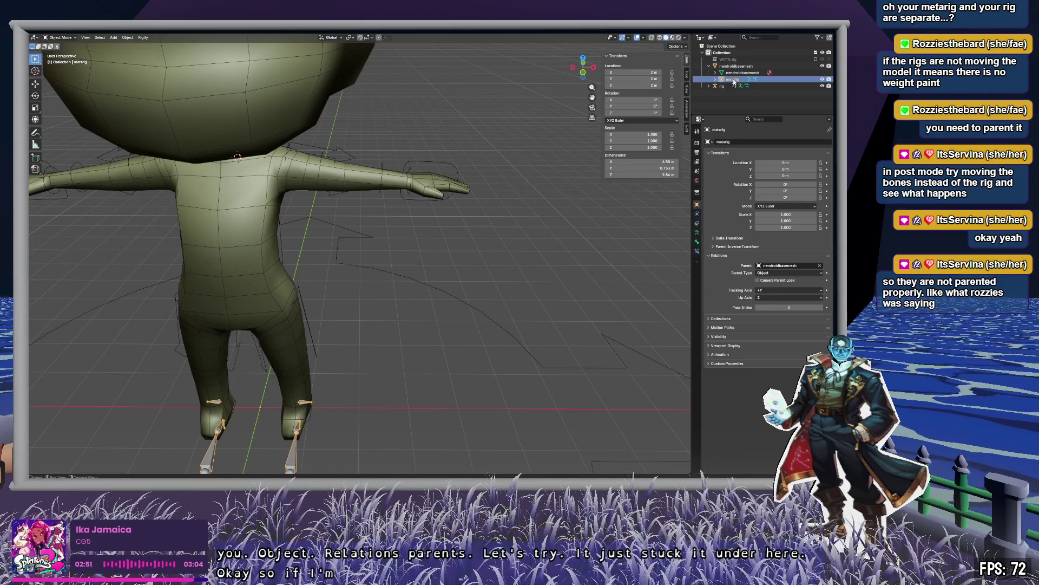
scroll(431, 249, "down", 6)
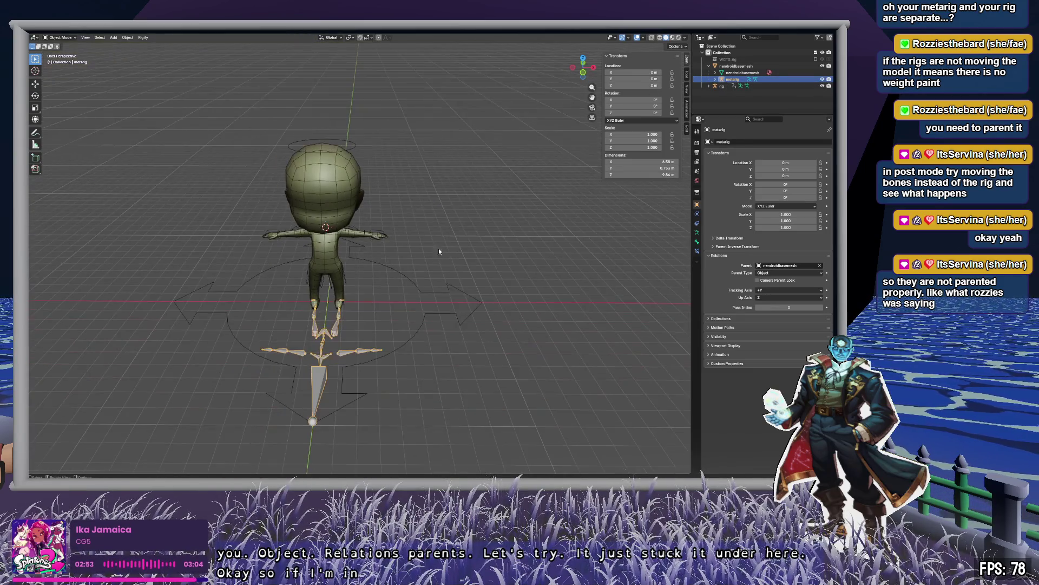
mouse_move(432, 249)
middle_mouse_down()
mouse_move(463, 297)
mouse_move(395, 294)
middle_mouse_up()
scroll(356, 323, "up", 5)
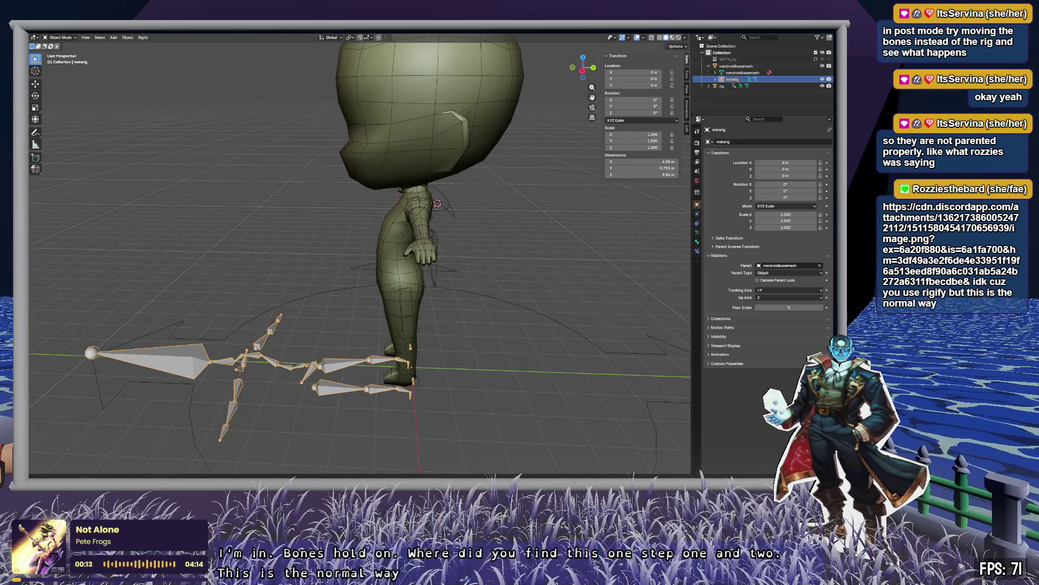
Undo the parenting, select nendroidbasemesh without applying transforms, and return to Object Mode.
left_click(544, 271)
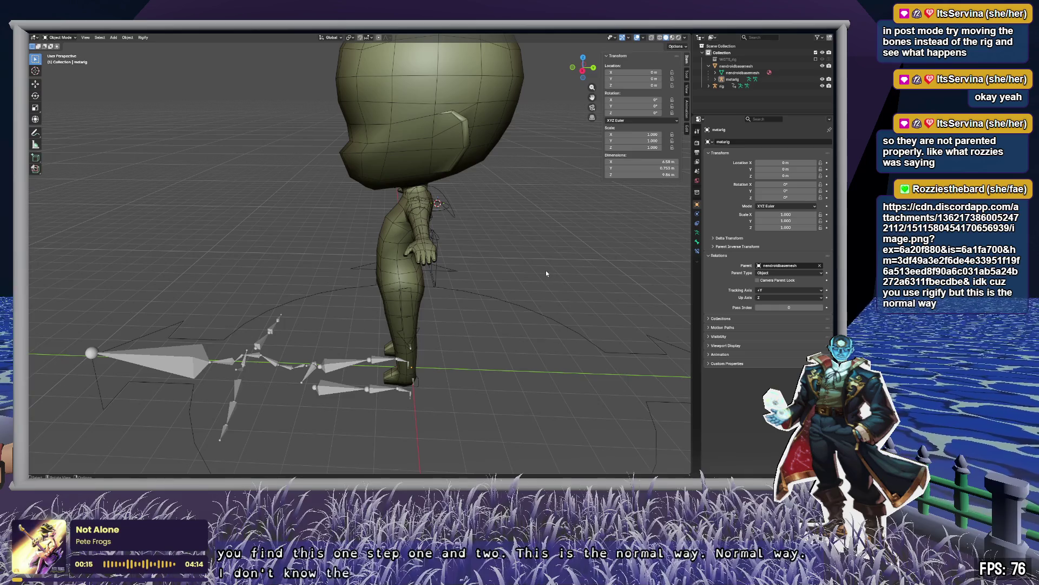
key("ctrl+z")
key("ctrl+z")
key("ctrl+z")
key("ctrl+z")
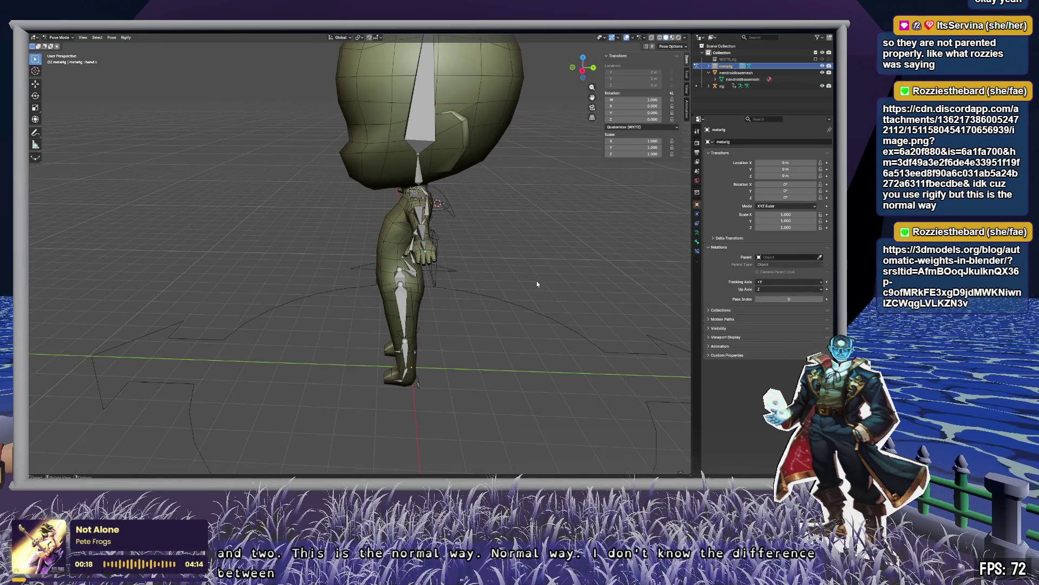
key("ctrl+z")
left_click(736, 72)
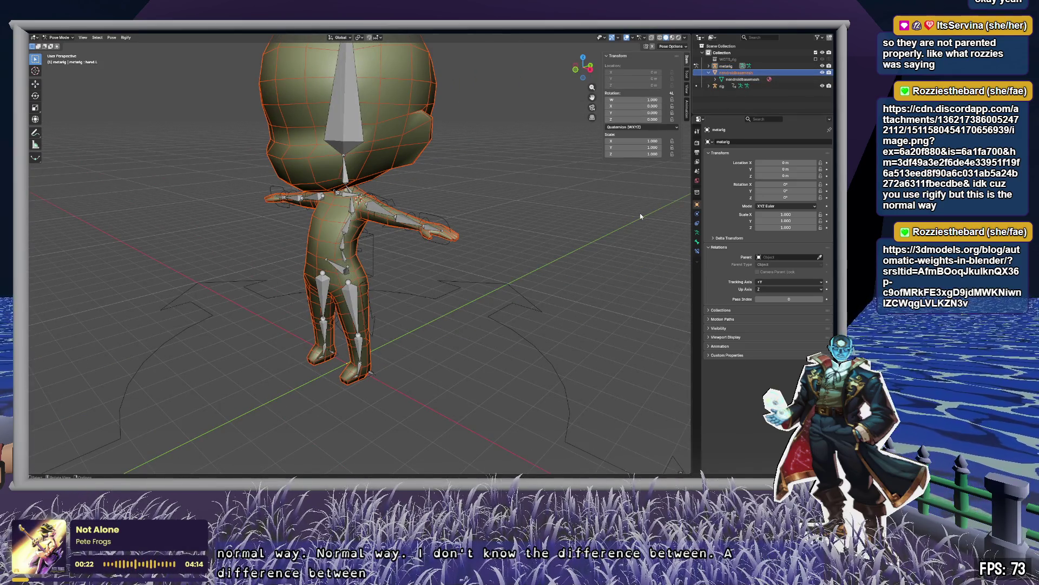
key("ctrl+a")
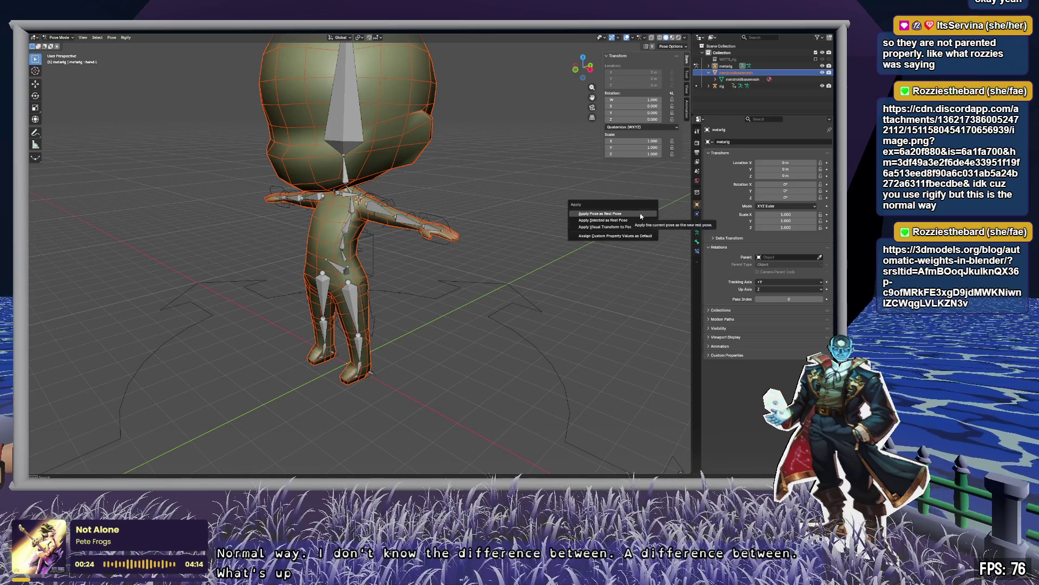
key("Tab")
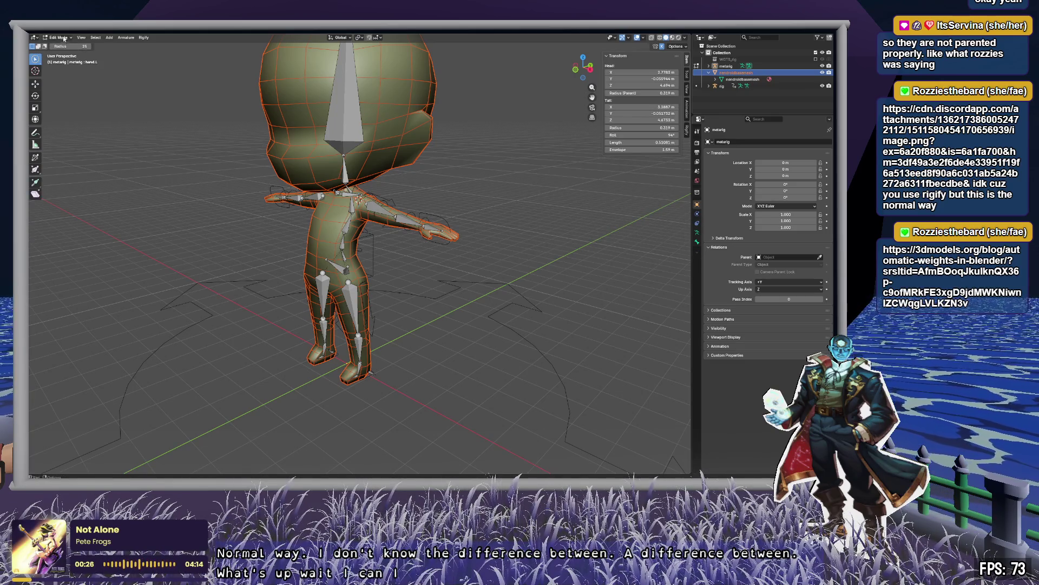
left_click(61, 37)
left_click(60, 46)
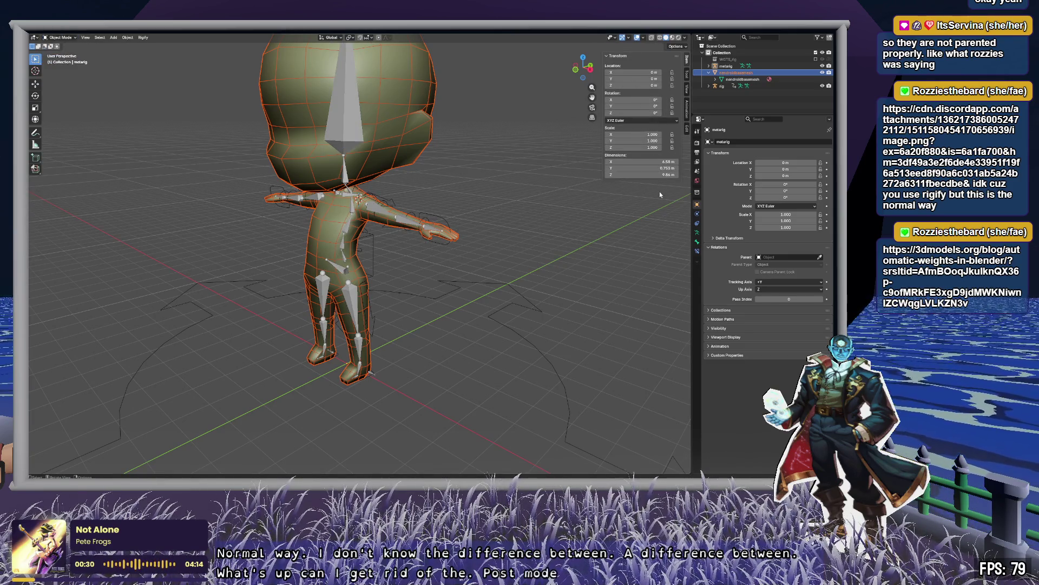
left_click(597, 269)
mouse_move(597, 268)
middle_mouse_down()
mouse_move(571, 249)
mouse_move(606, 243)
middle_mouse_up()
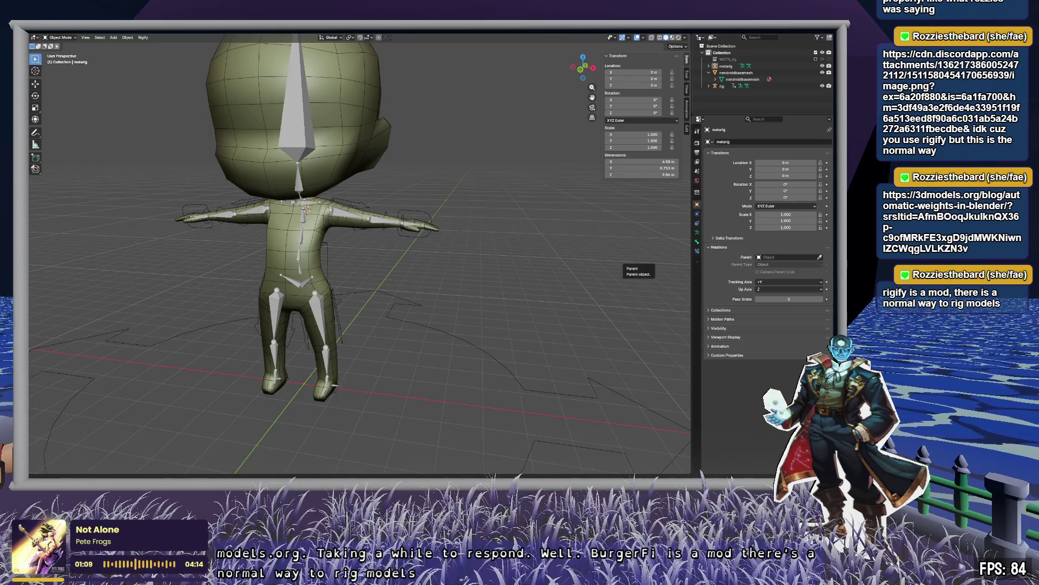
left_click(725, 66)
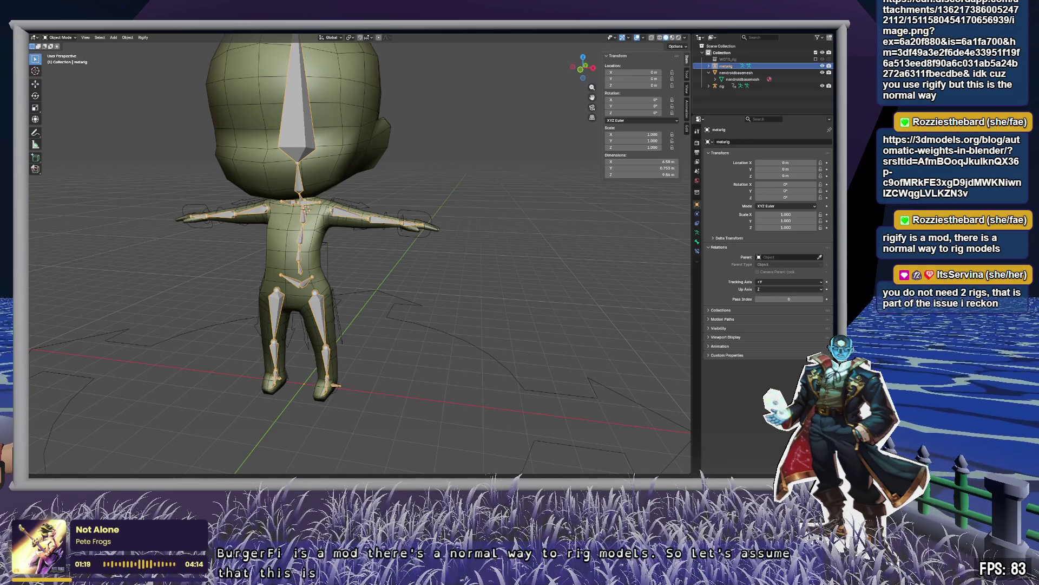
Delete the generated rig object from the scene.
left_click(728, 85)
key("Delete")
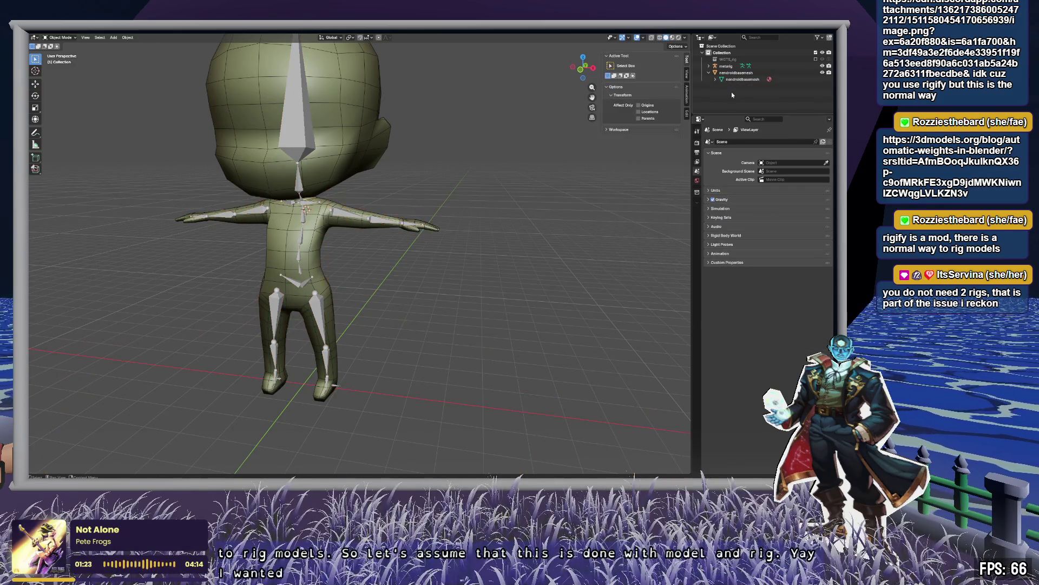
left_click(728, 67)
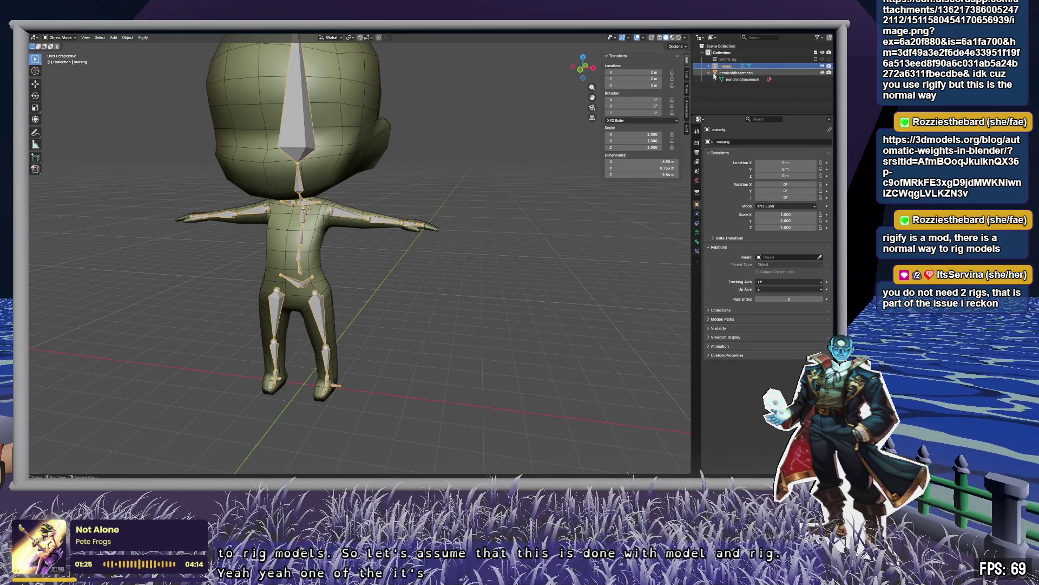
Collapse the body mesh's children and show the metarig's Bone and Armature Data properties.
left_click(709, 73)
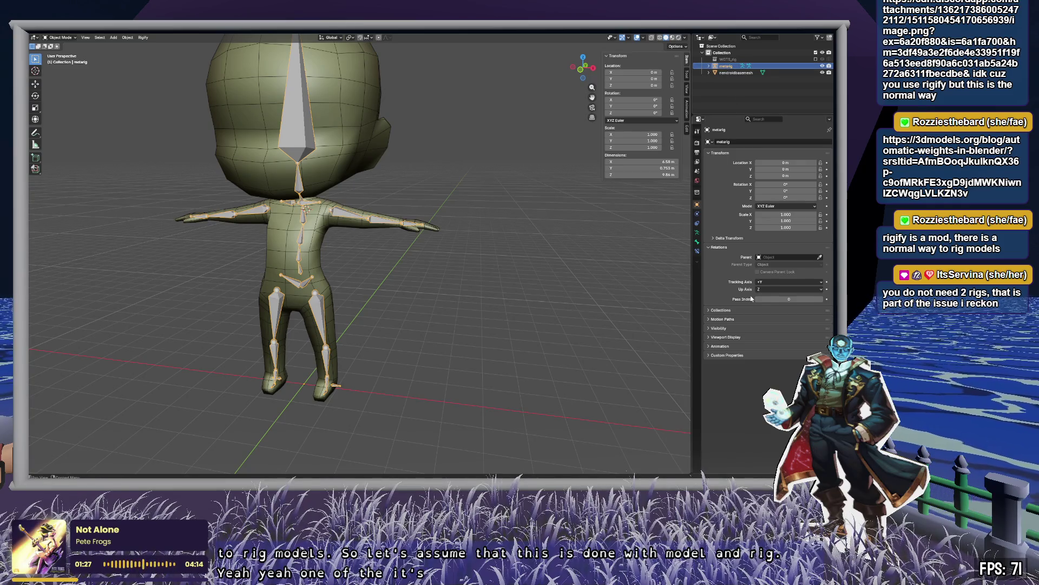
left_click(697, 242)
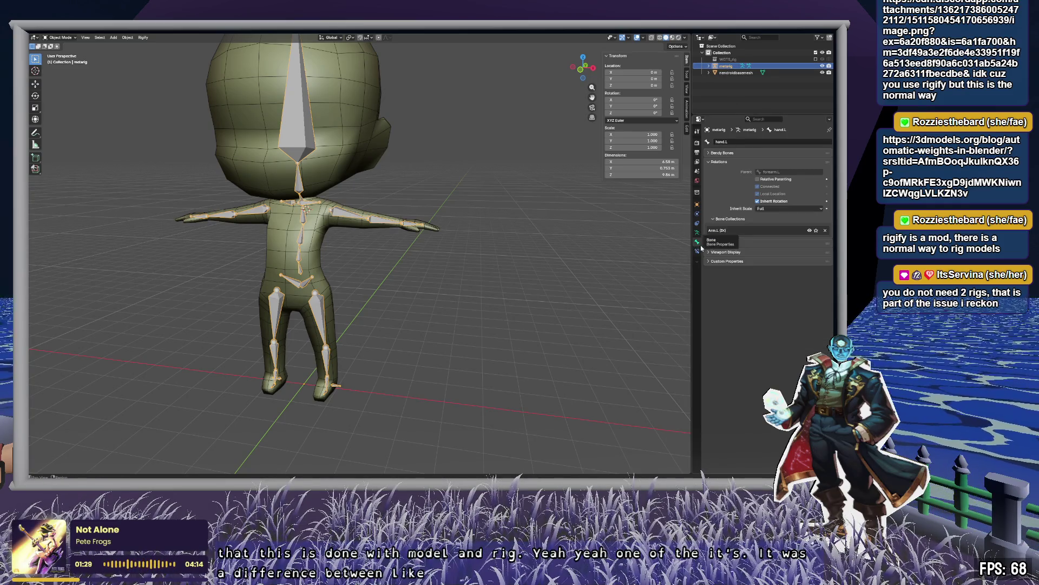
left_click(699, 234)
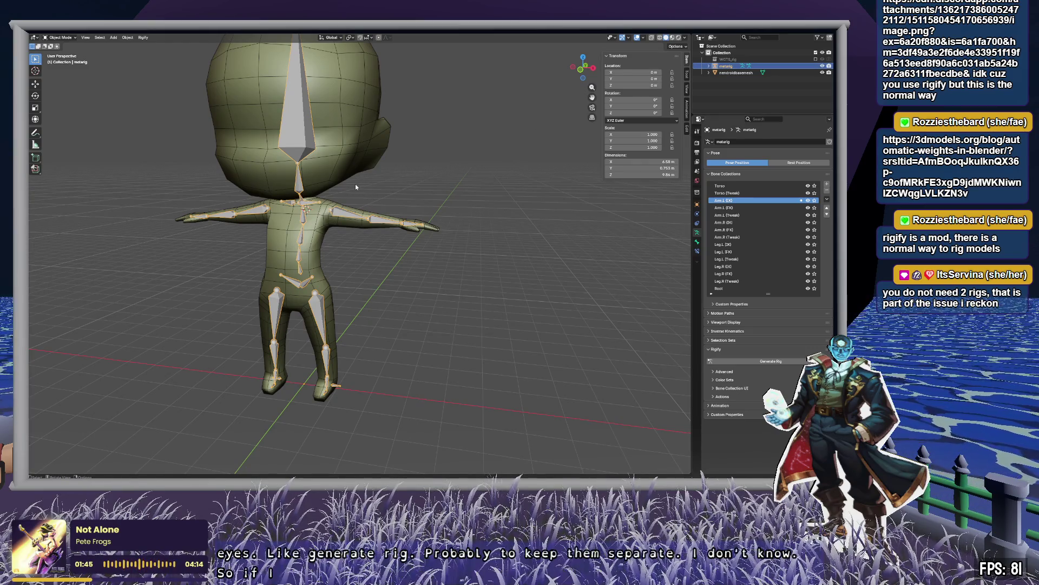
key("F3")
type("parent")
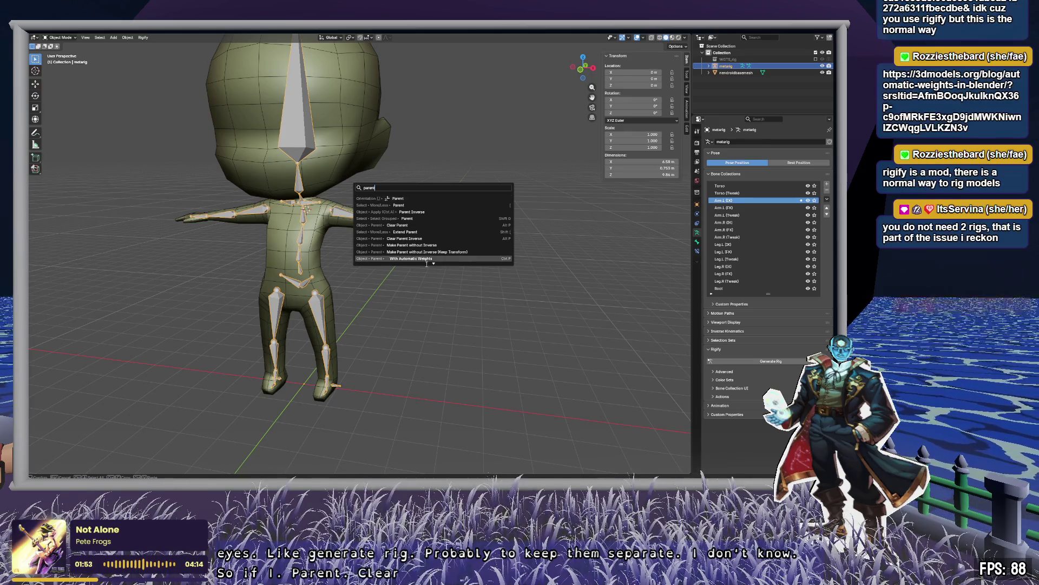
left_click(323, 231)
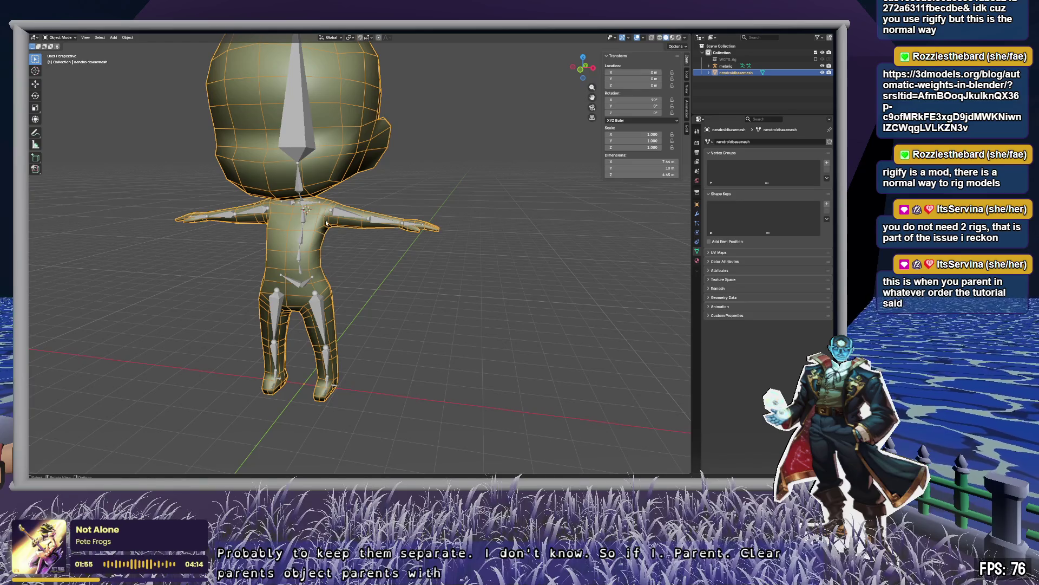
left_click(326, 230)
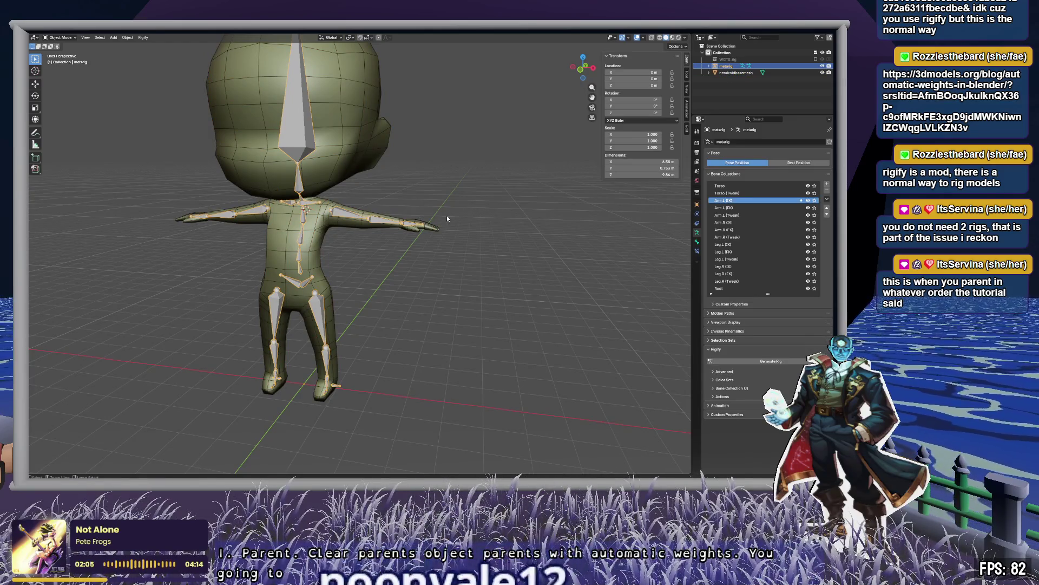
left_click(447, 217)
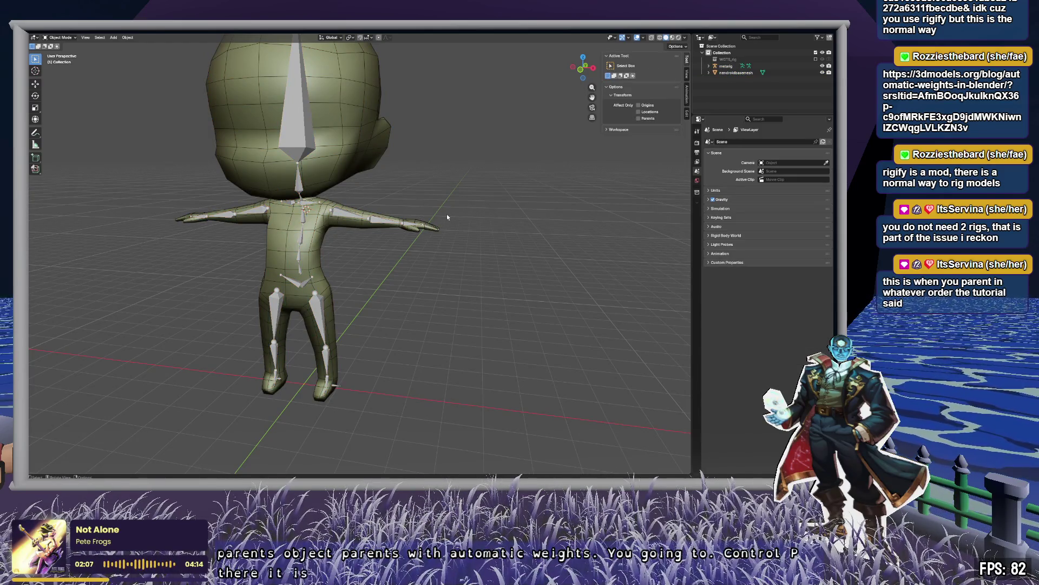
key("ctrl+z")
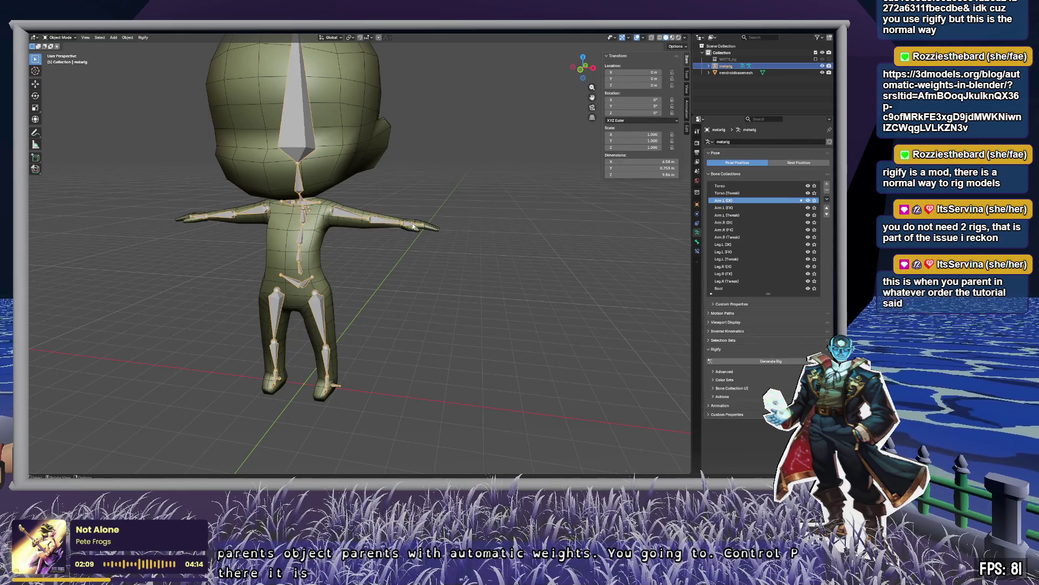
key("ctrl+p")
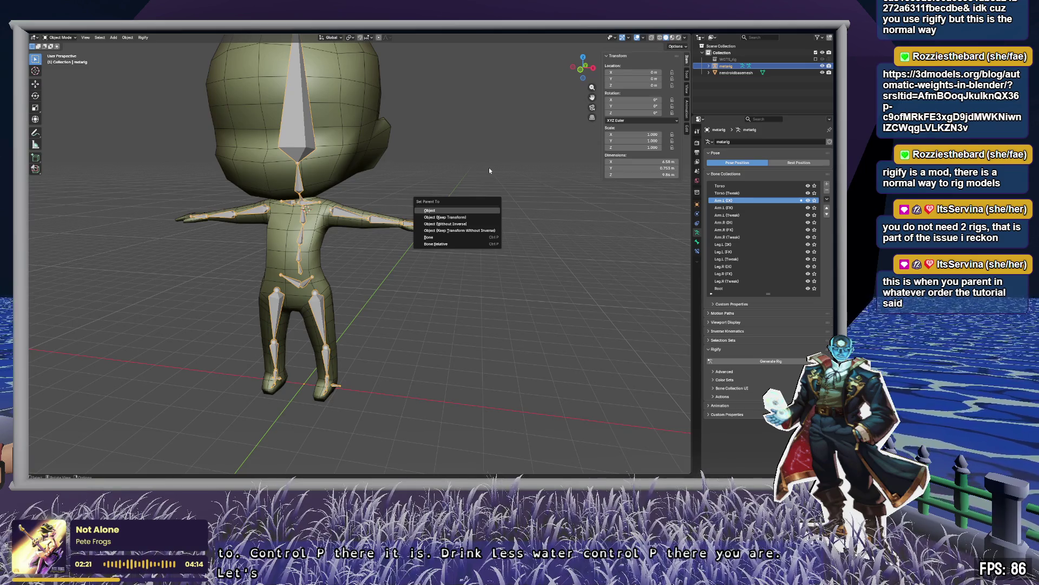
key("Escape")
key("ctrl+z")
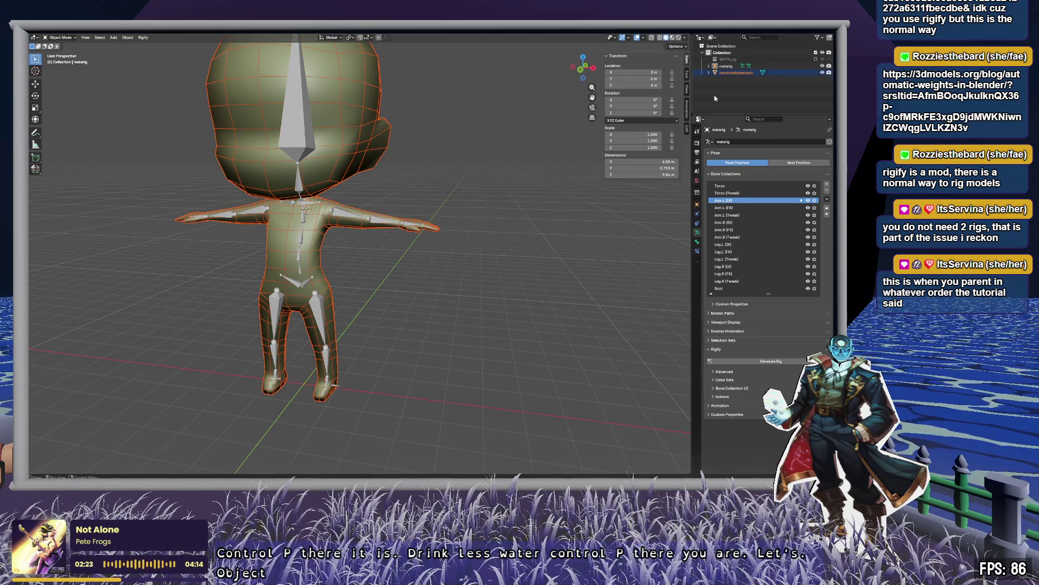
Parent the chibi base mesh to the metarig With Automatic Weights, then reselect the metarig.
left_click(729, 72)
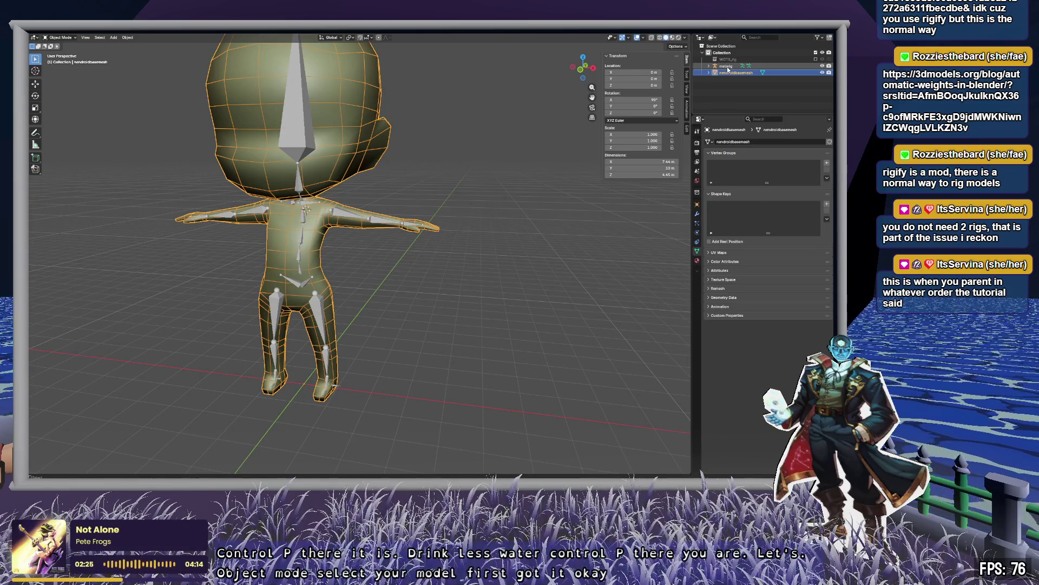
left_click(728, 66, "ctrl")
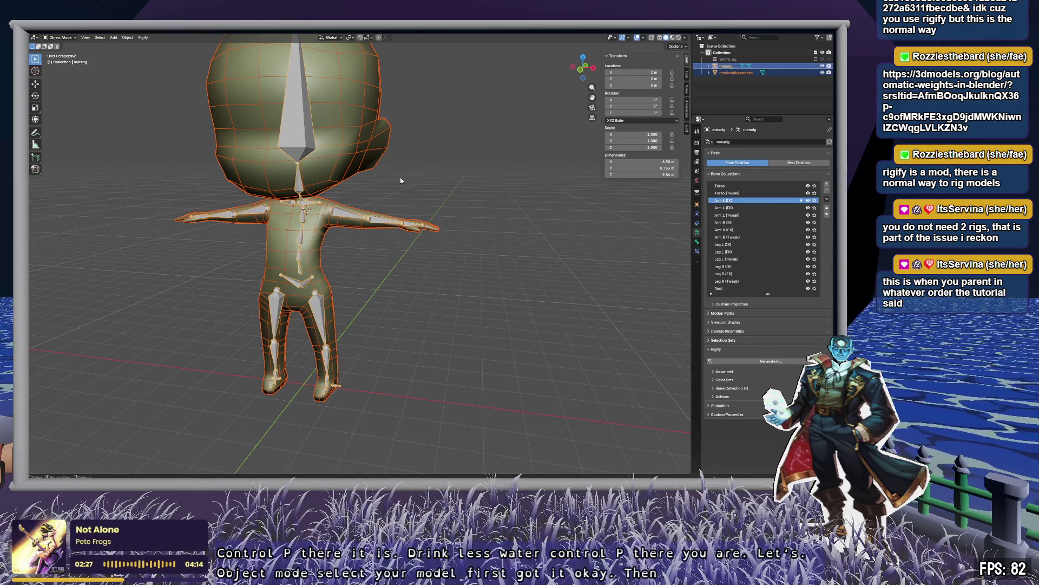
key("ctrl+p")
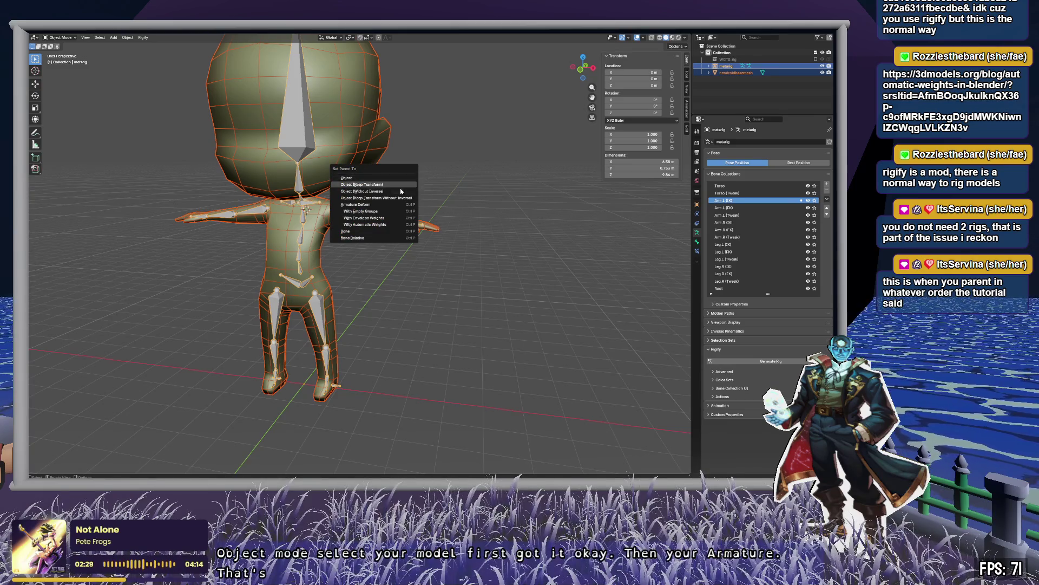
left_click(392, 226)
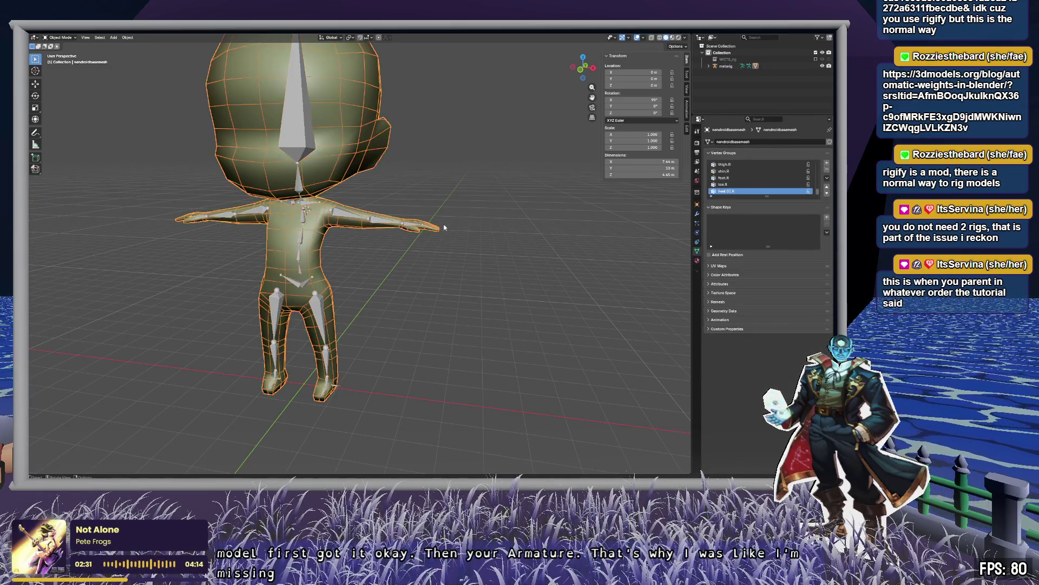
scroll(477, 125, "up", 5)
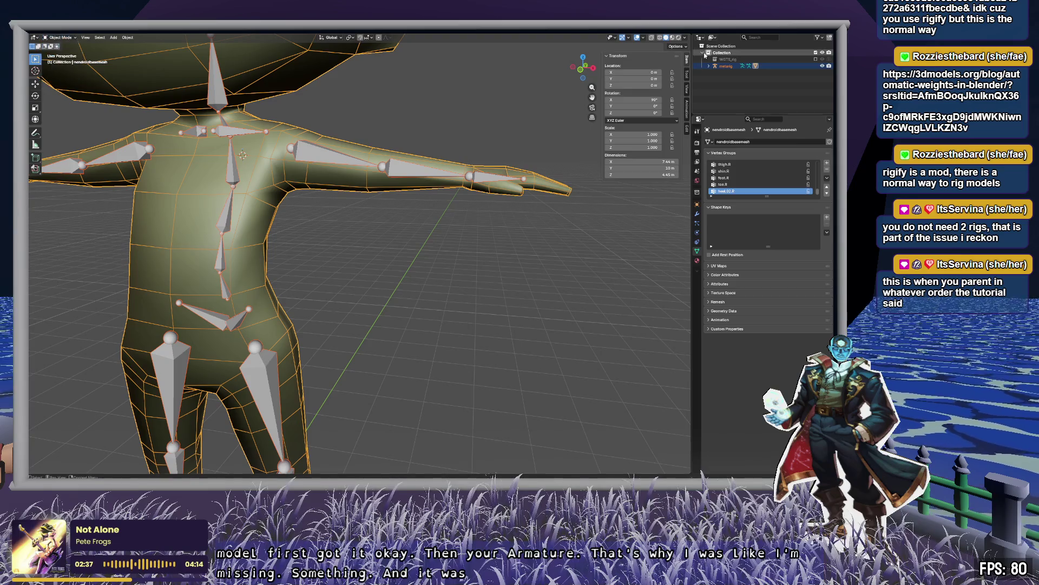
left_click(718, 65)
left_click(709, 66)
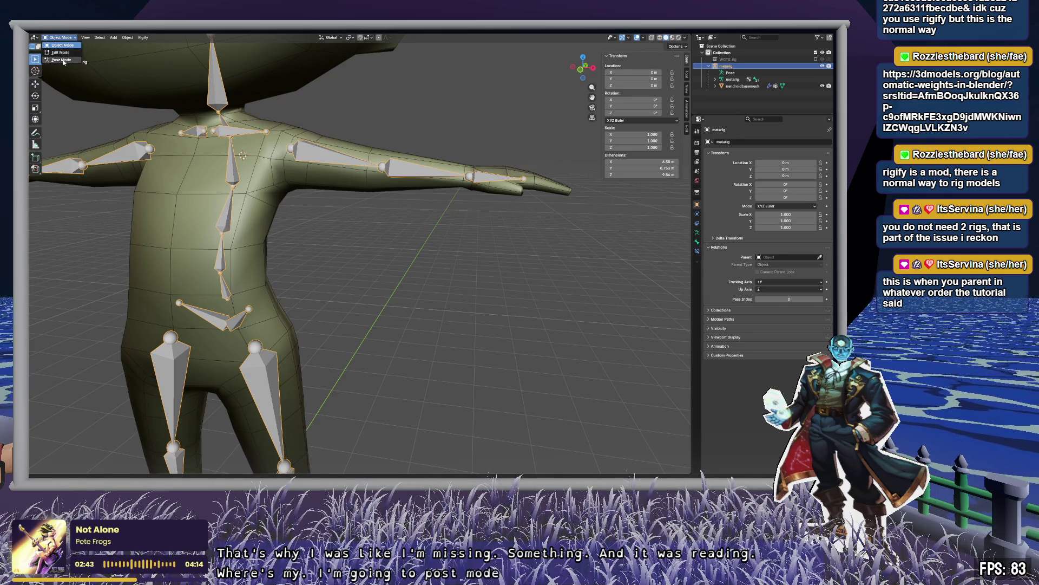
Switch the metarig to Pose Mode and test-bend the hand and arm bones to confirm deformation.
left_click(61, 60)
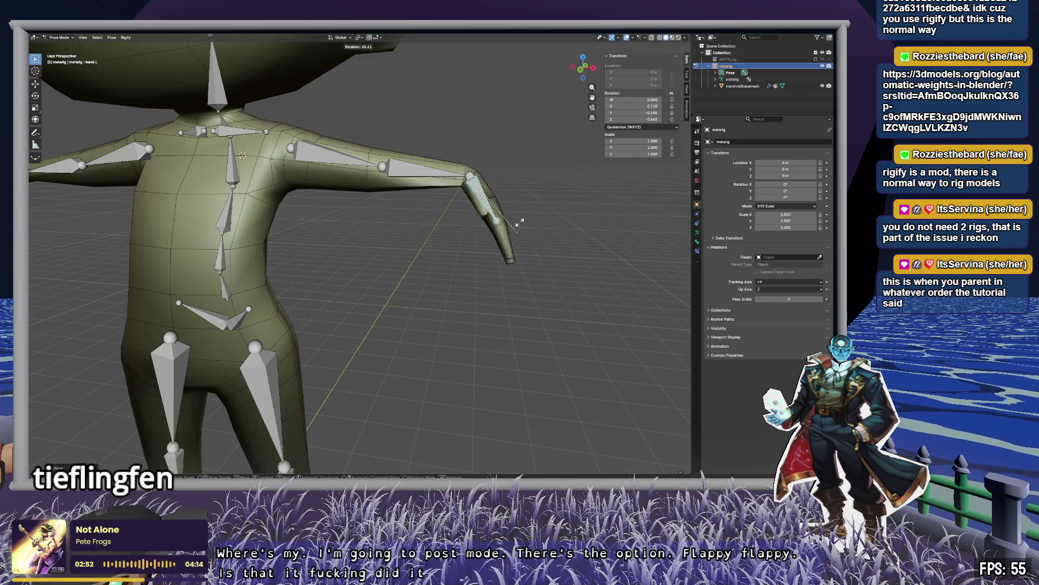
right_click(520, 222)
middle_click_drag(520, 222, 542, 238)
scroll(570, 255, "up", 3)
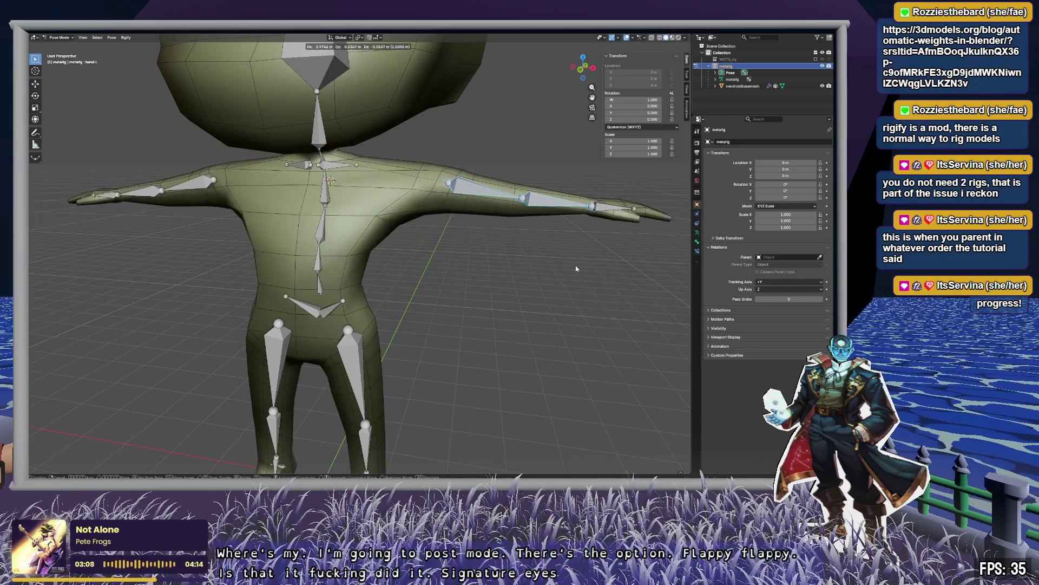
left_click(521, 281)
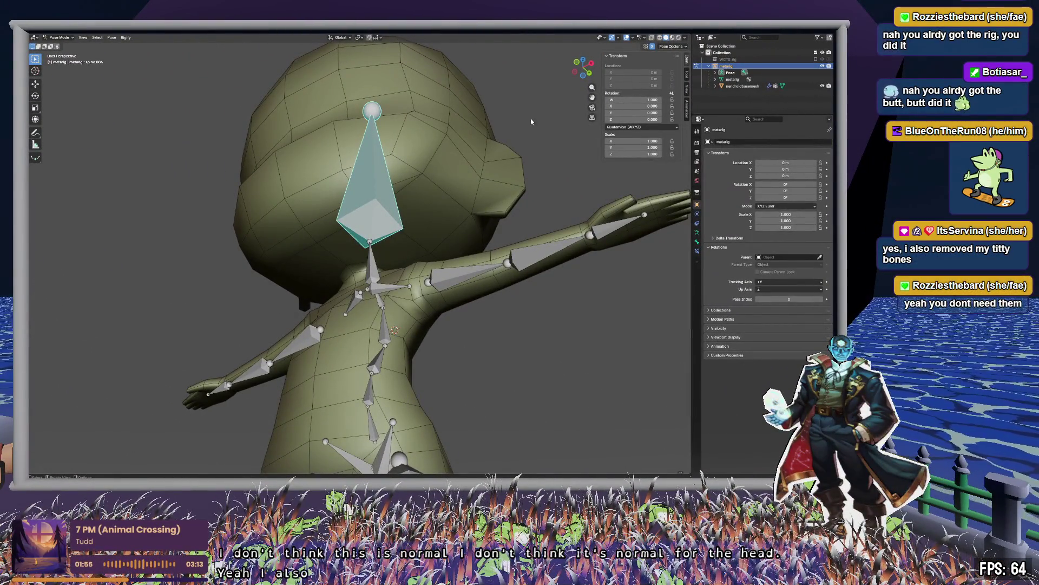
left_click(584, 69)
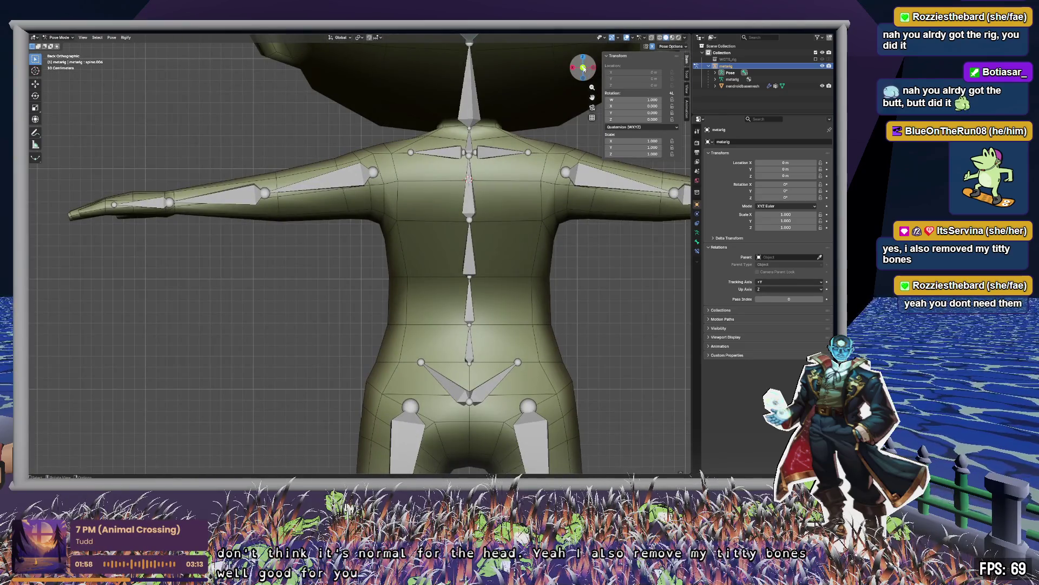
scroll(584, 69, "down", 3)
left_click(583, 68)
scroll(440, 262, "up", 3)
key("r")
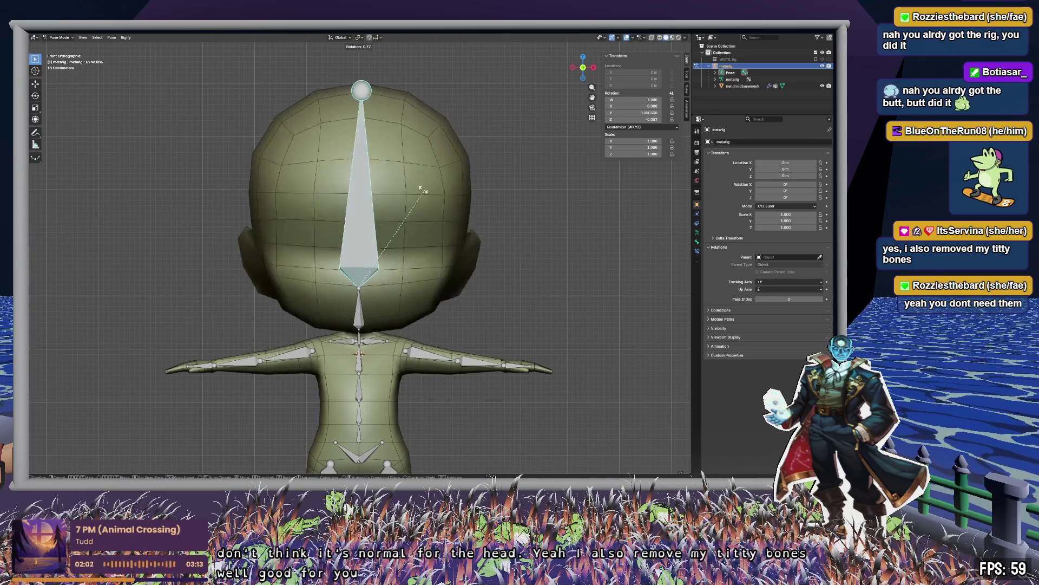
key("Escape")
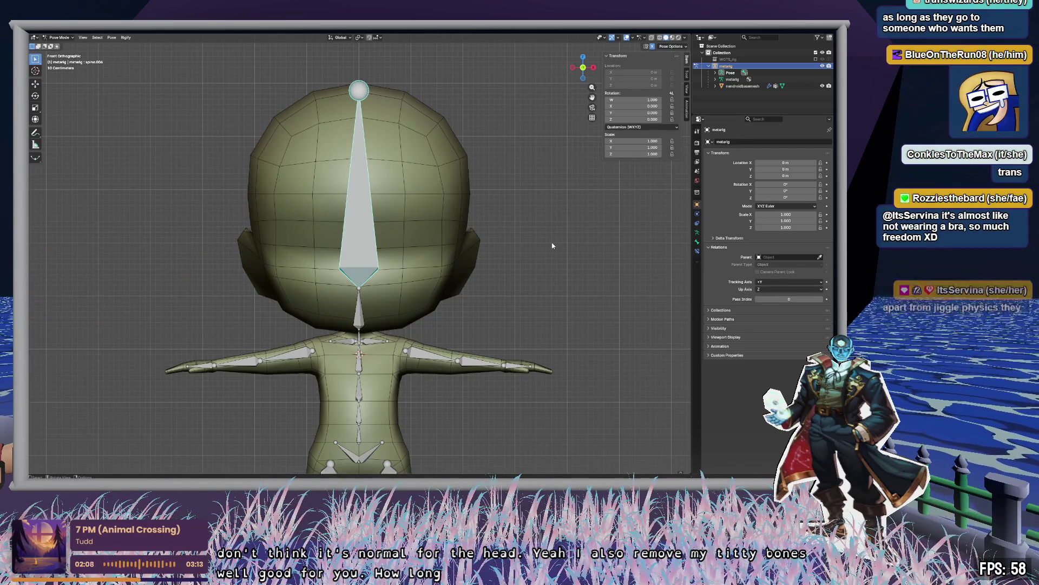
left_click(424, 384)
middle_click_drag(404, 370, 418, 265, "shift")
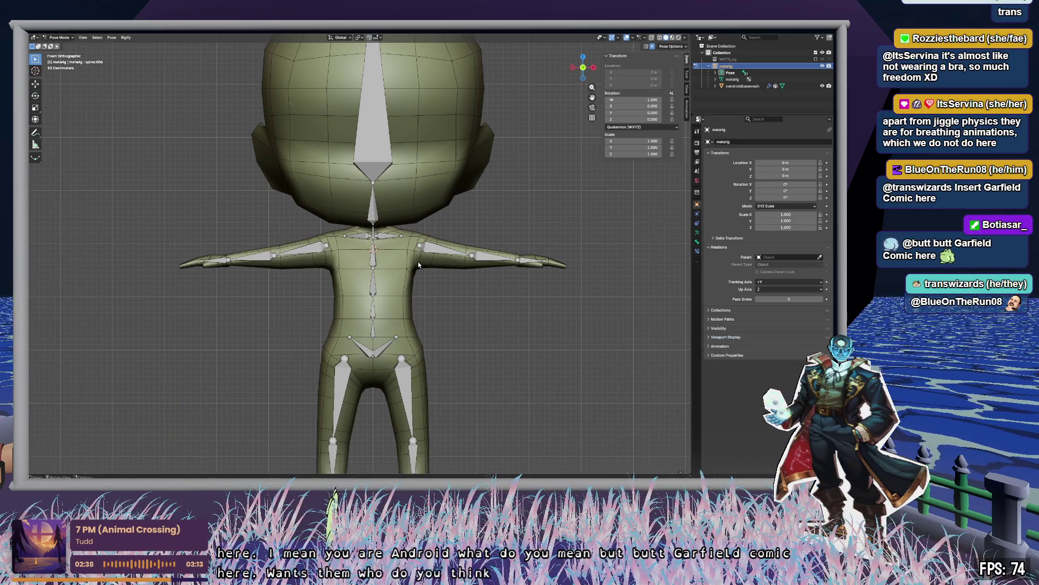
scroll(418, 265, "down", 3)
scroll(447, 198, "up", 2)
left_click(437, 139)
middle_click_drag(478, 144, 460, 189, "shift")
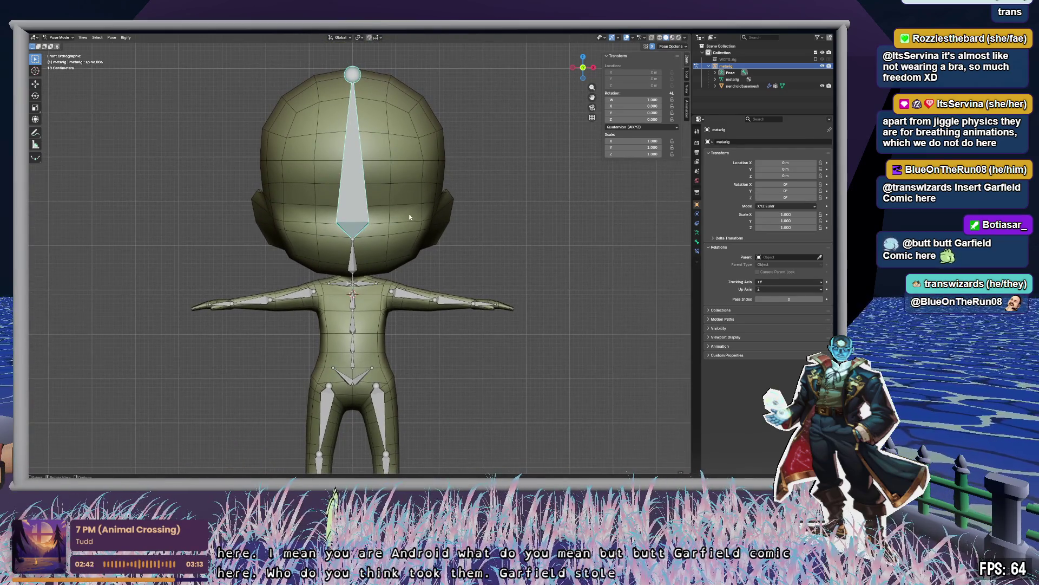
left_click(357, 269)
key("r")
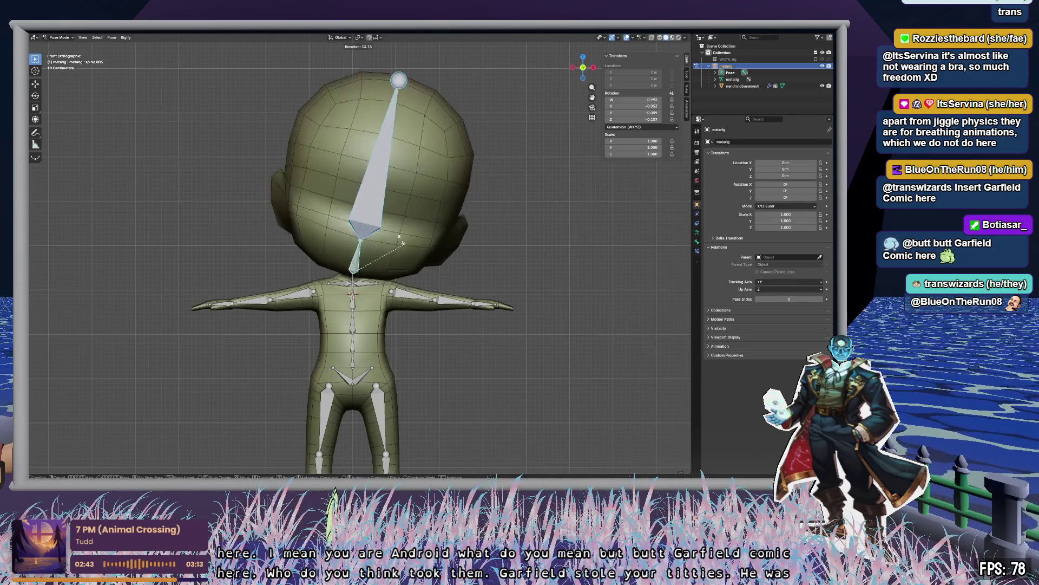
key("Escape")
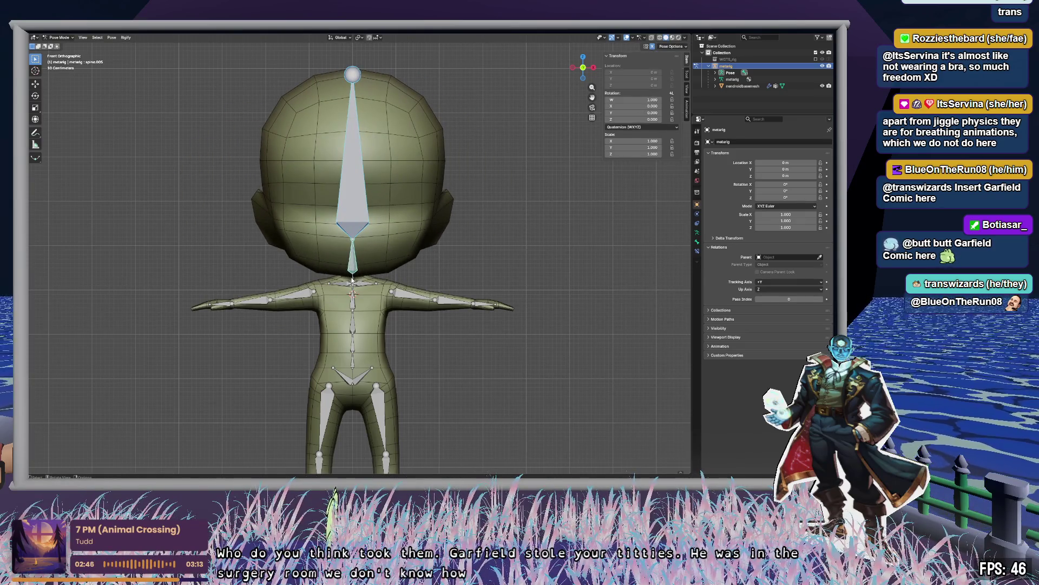
left_click(353, 279)
key("g")
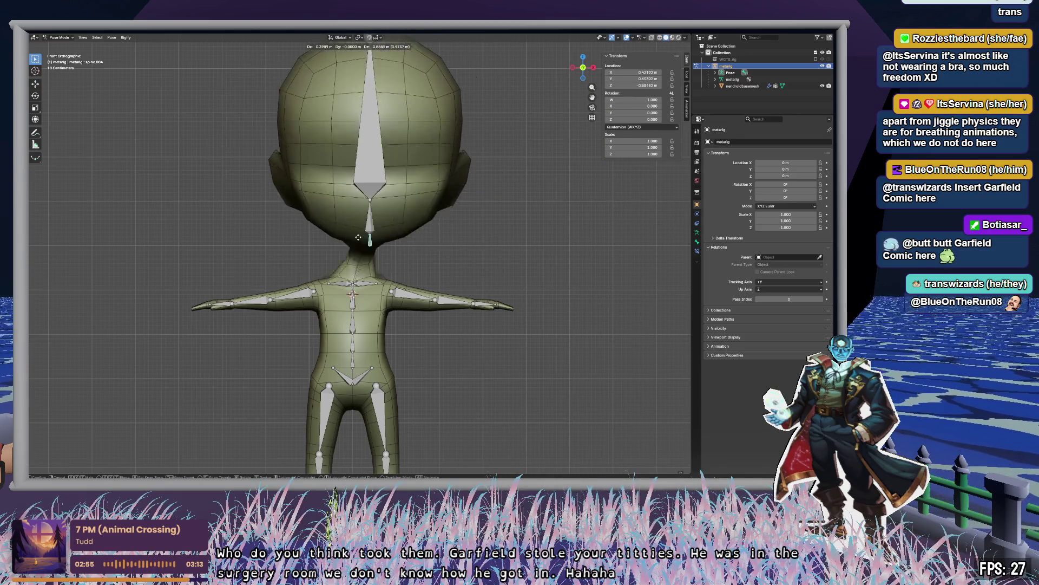
key("Escape")
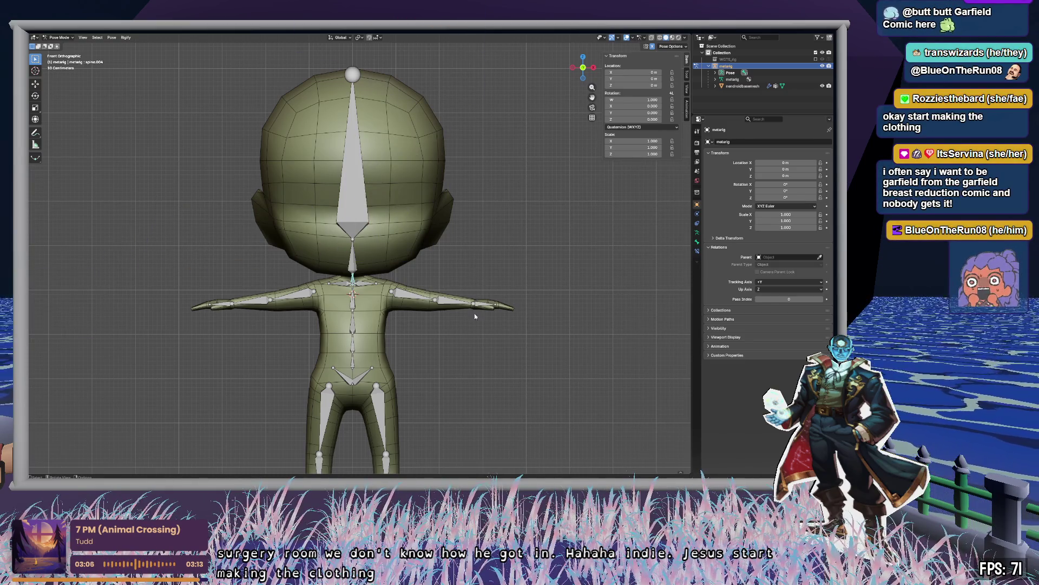
scroll(476, 324, "up", 2)
mouse_move(507, 291)
middle_mouse_down()
mouse_move(417, 291)
mouse_move(458, 214)
mouse_move(464, 266)
mouse_move(430, 267)
mouse_move(468, 276)
middle_mouse_up()
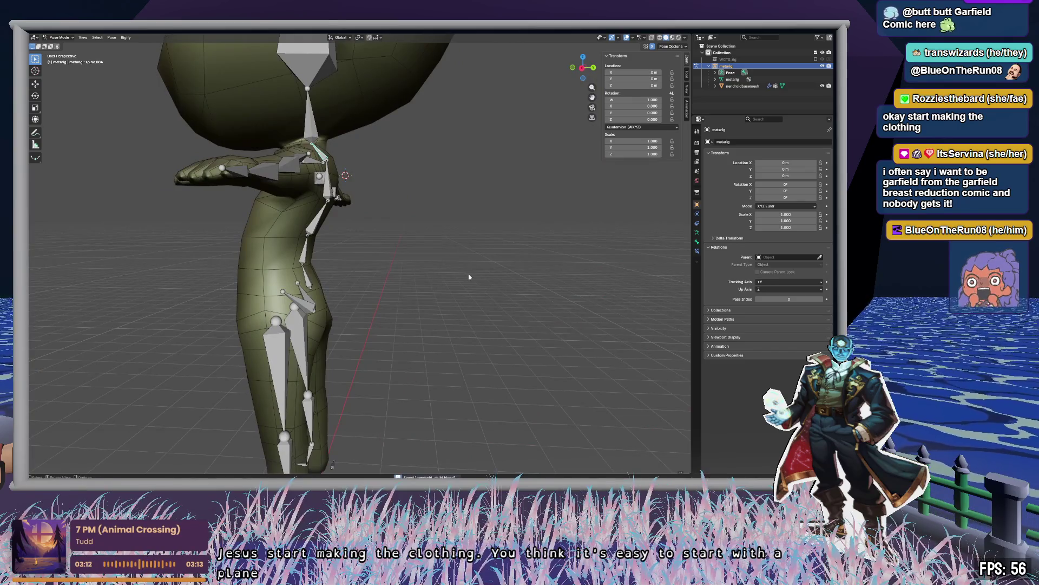
Save an incremental copy as nendroid-chibi1.blend and switch from Pose to Object Mode.
key("F4")
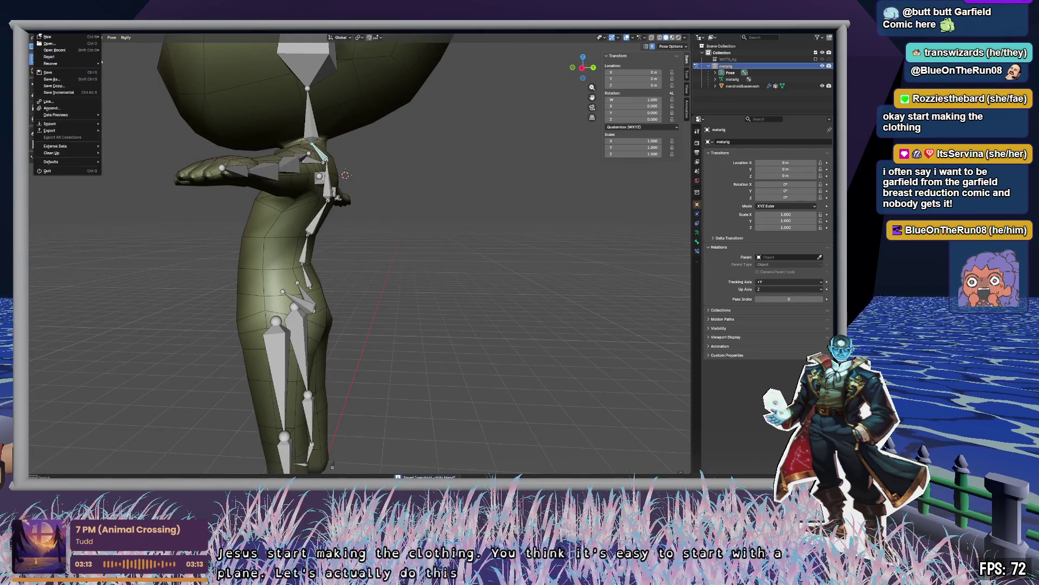
left_click(68, 96)
mouse_move(307, 239)
middle_mouse_down()
mouse_move(443, 271)
mouse_move(388, 258)
mouse_move(380, 269)
mouse_move(394, 280)
middle_mouse_up()
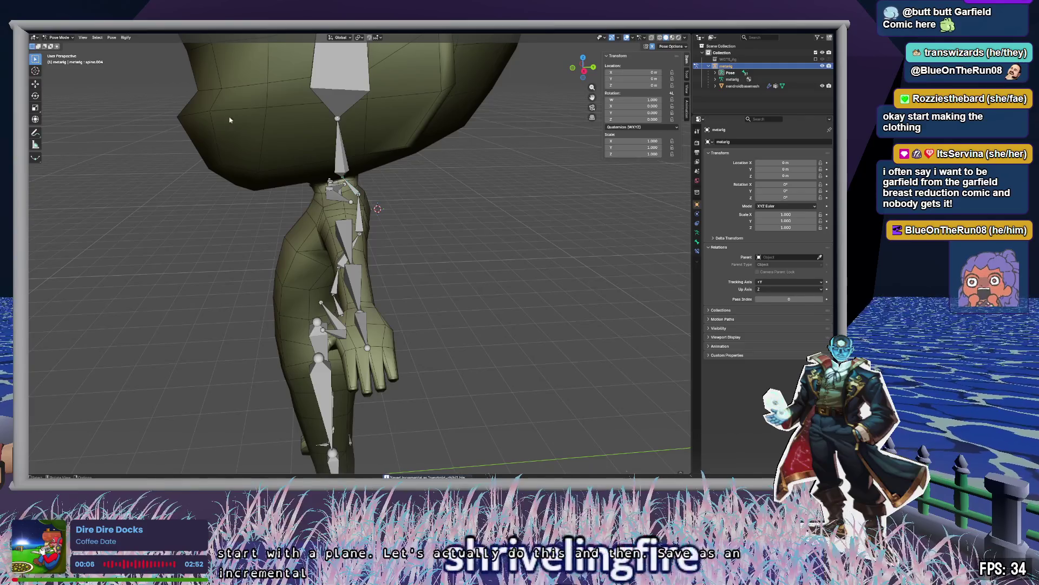
key("ctrl+Tab")
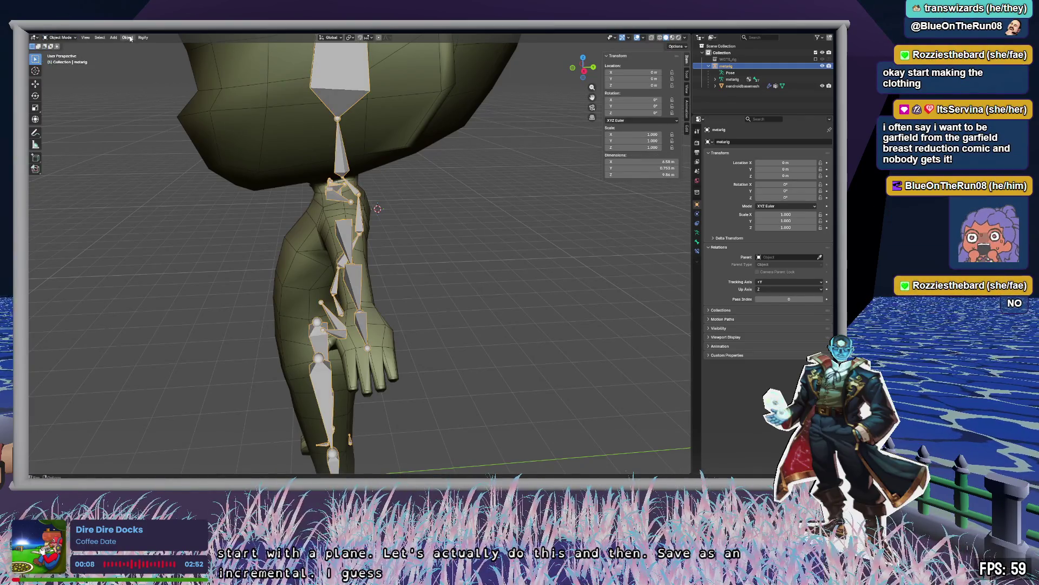
Add a trial plane rotated 90° on X, then undo it and deselect the armature.
left_click(114, 37)
mouse_move(124, 47)
left_click(175, 47)
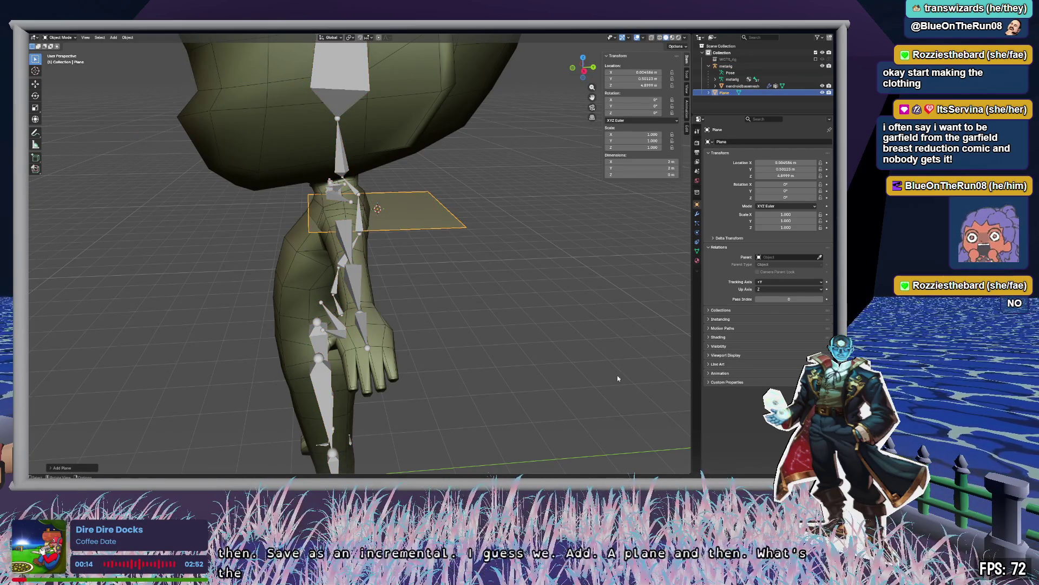
type("rx")
type("90")
key("Return")
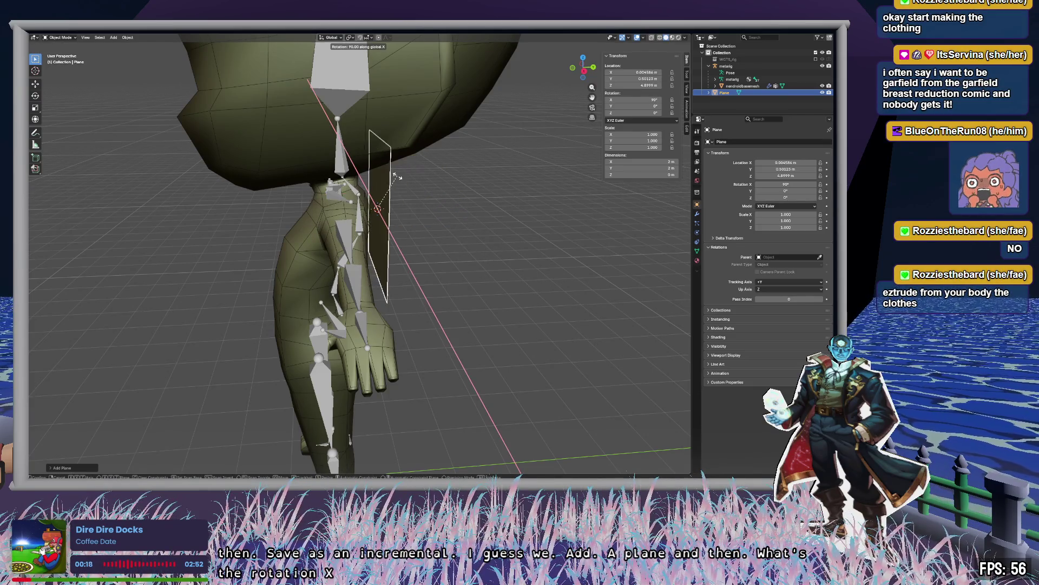
mouse_move(498, 272)
middle_mouse_down()
mouse_move(593, 282)
mouse_move(521, 261)
mouse_move(443, 266)
middle_mouse_up()
key("ctrl+z")
key("ctrl+z")
key("ctrl+z")
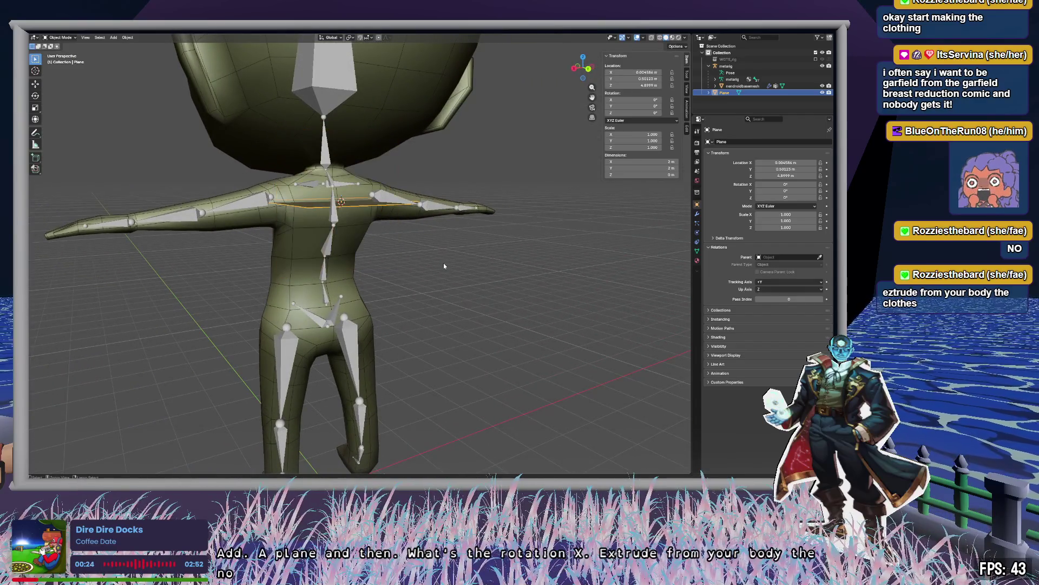
left_click(454, 269)
Orbit around the character to inspect it, briefly selecting and deselecting the body mesh.
middle_click_drag(429, 272, 438, 289)
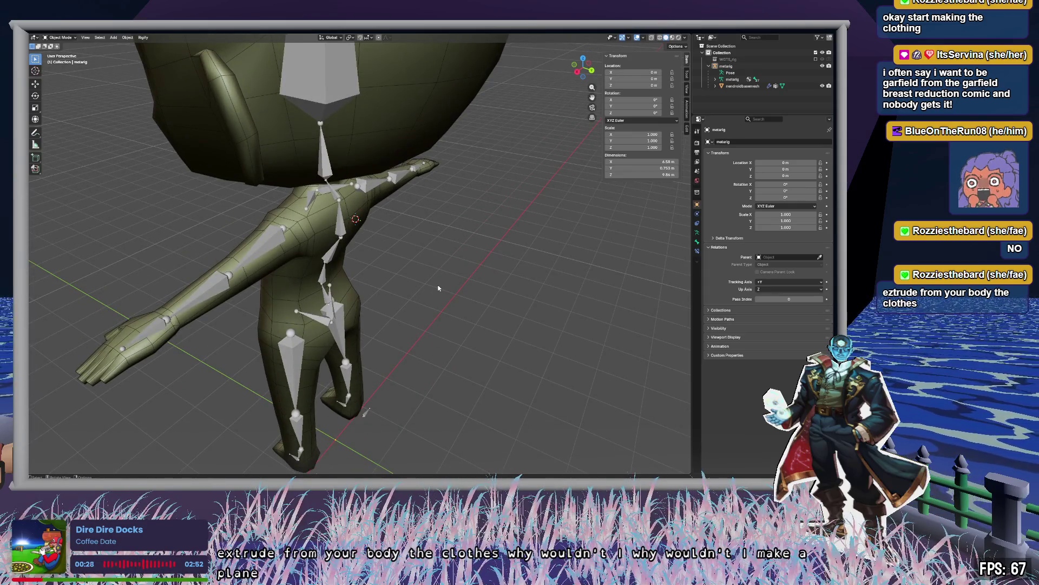
mouse_move(427, 286)
middle_mouse_down()
mouse_move(503, 294)
mouse_move(548, 265)
mouse_move(532, 269)
mouse_move(538, 294)
mouse_move(453, 288)
mouse_move(473, 297)
mouse_move(466, 276)
mouse_move(469, 302)
mouse_move(461, 286)
middle_mouse_up()
scroll(456, 294, "down", 5)
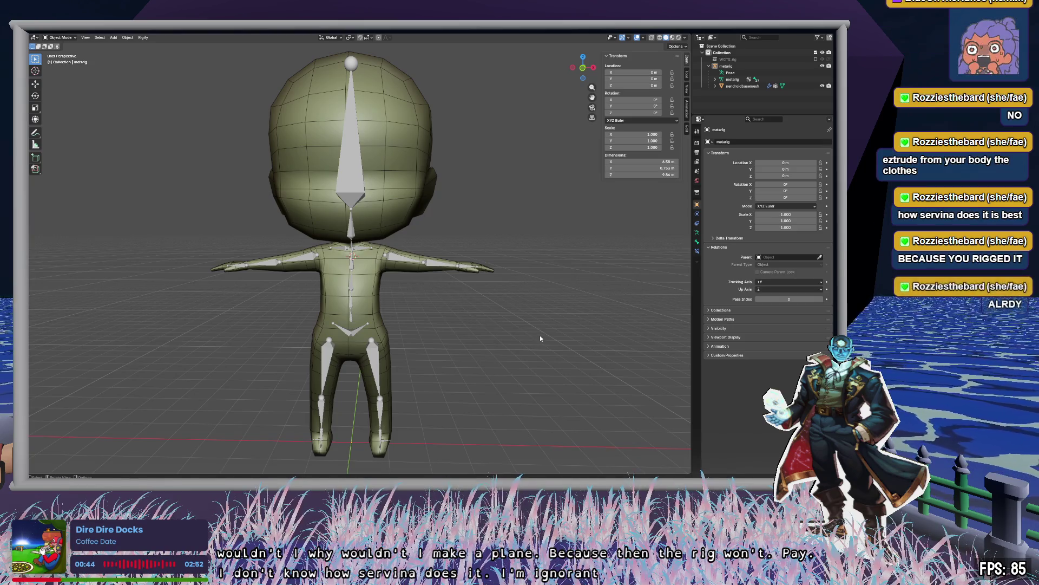
mouse_move(543, 337)
middle_mouse_down()
mouse_move(489, 304)
mouse_move(548, 331)
mouse_move(534, 330)
middle_mouse_up()
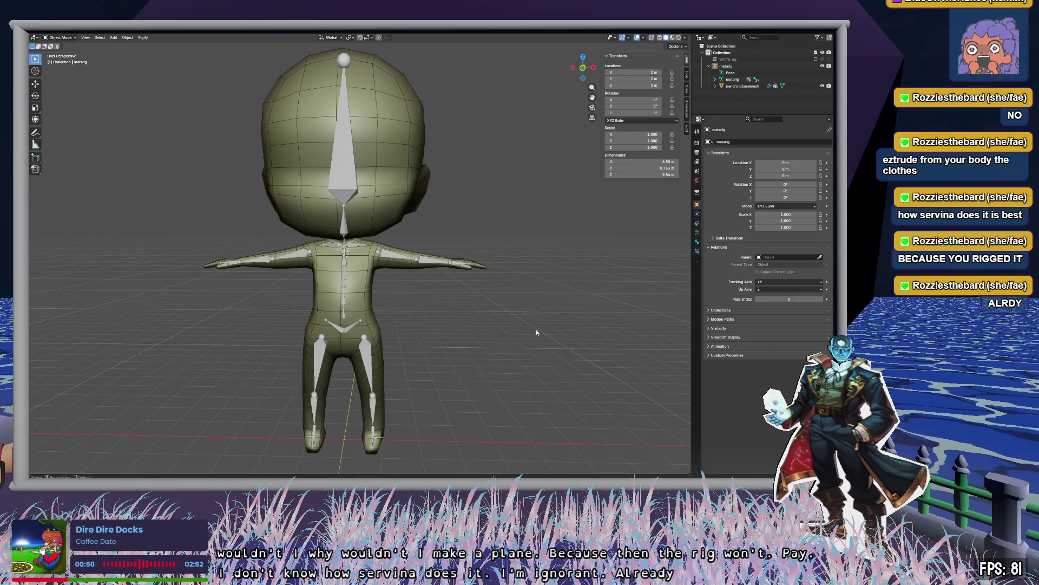
left_click(398, 138)
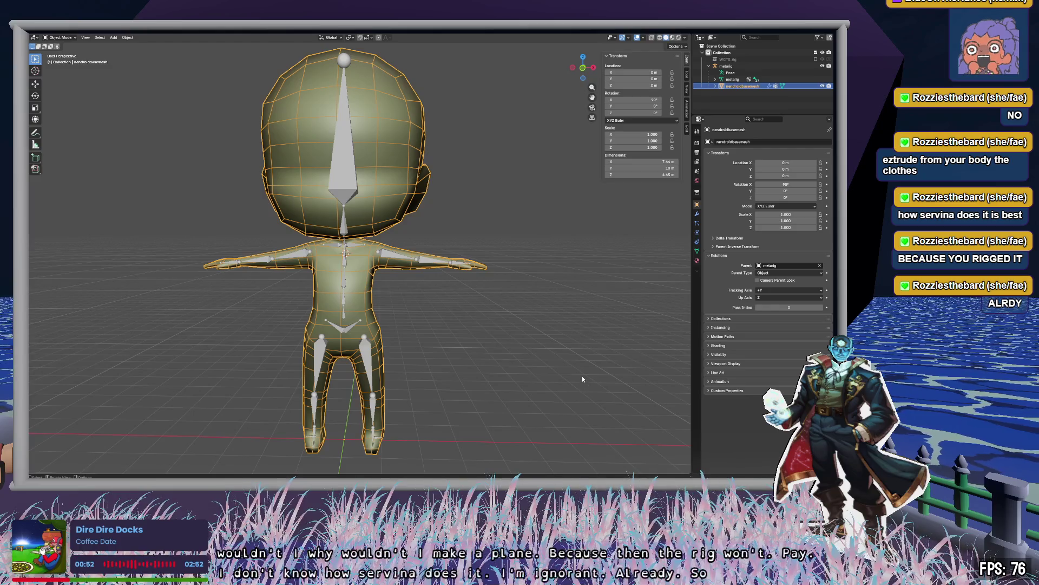
scroll(541, 360, "down", 5)
left_click(488, 338)
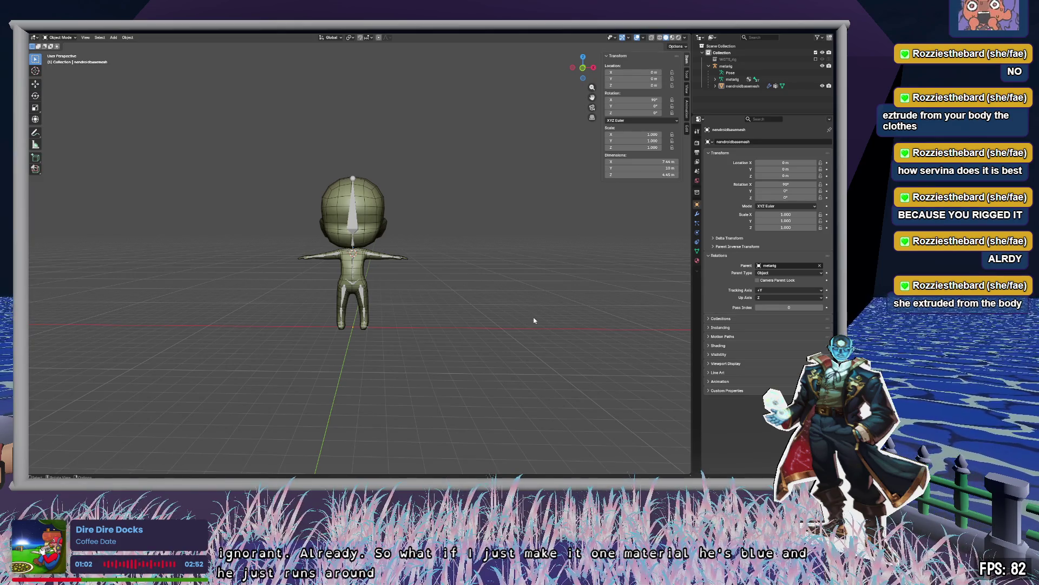
scroll(533, 320, "up", 6)
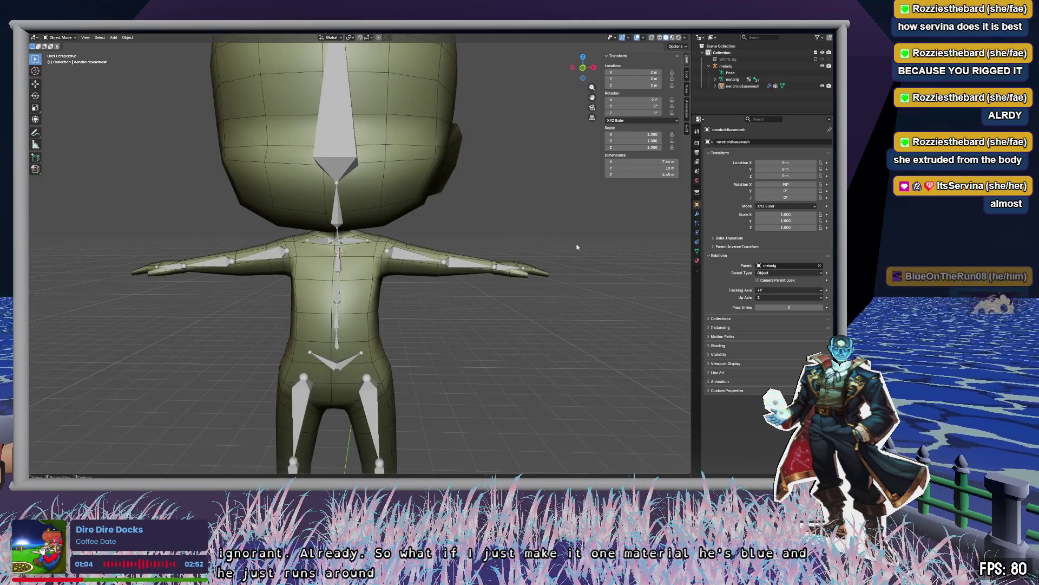
scroll(556, 251, "down", 7)
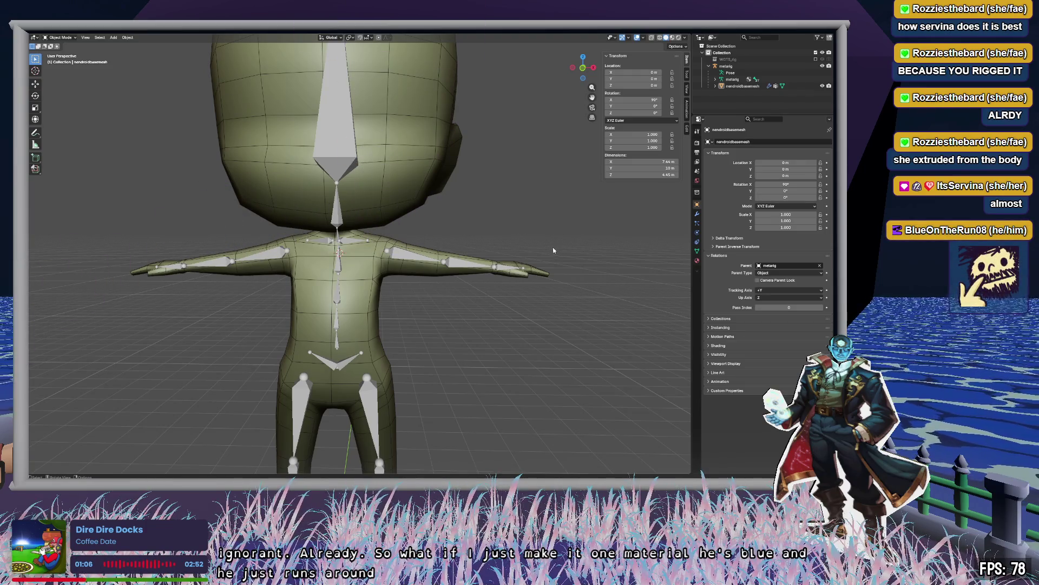
mouse_move(480, 223)
middle_mouse_down()
mouse_move(379, 216)
mouse_move(480, 215)
mouse_move(488, 232)
mouse_move(411, 221)
mouse_move(432, 227)
mouse_move(420, 236)
mouse_move(445, 234)
middle_mouse_up()
scroll(439, 236, "up", 5)
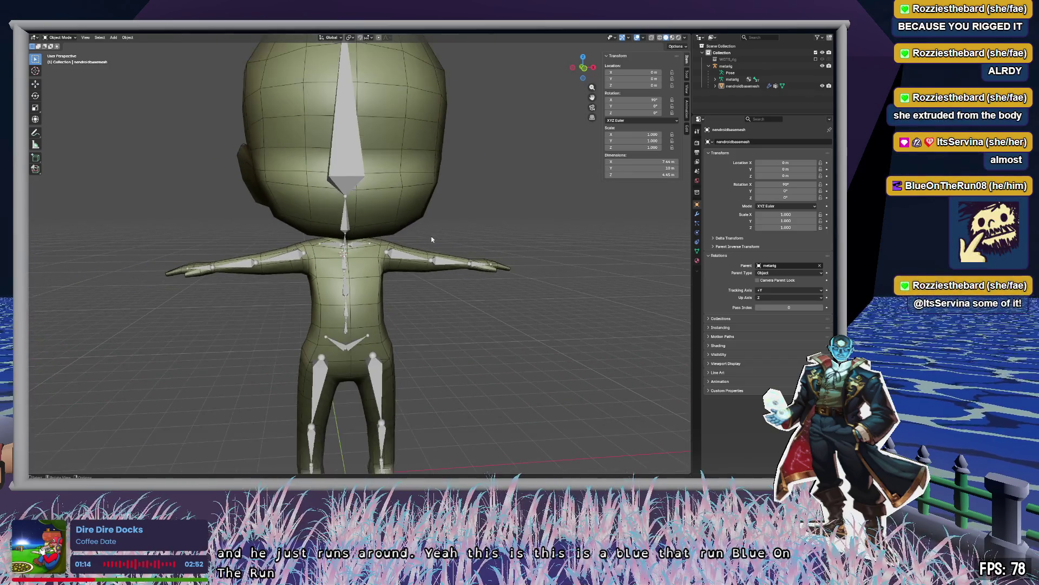
Select the armature, switch it to Pose Mode, and pick the left upper-arm bone.
left_click(395, 258)
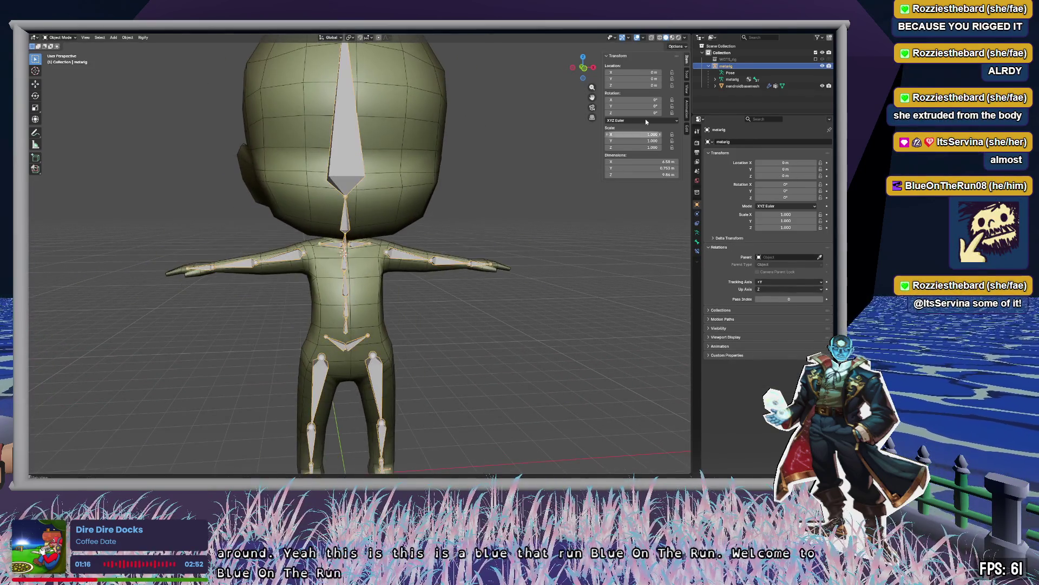
middle_click_drag(569, 316, 560, 315)
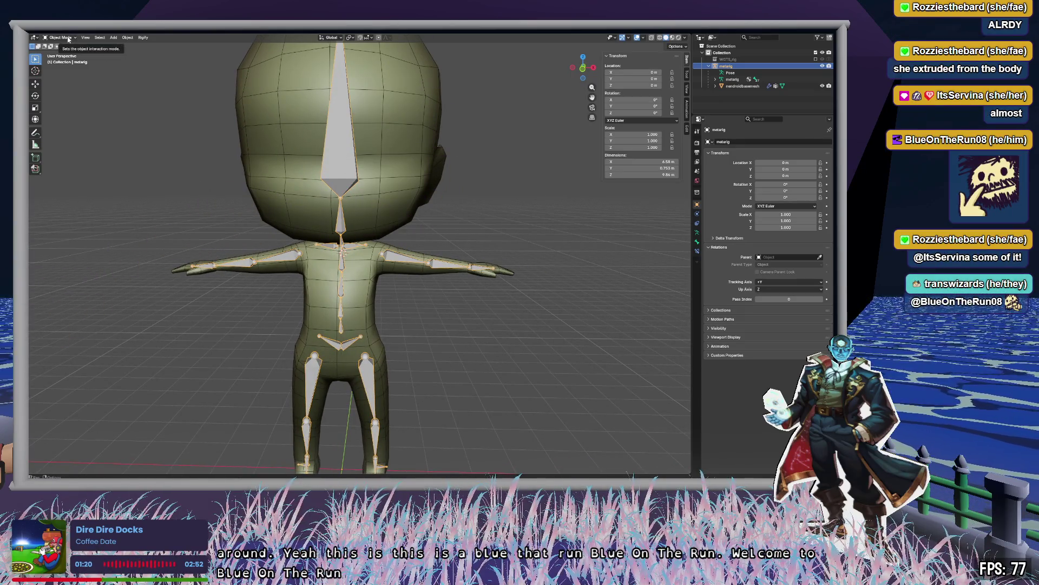
left_click(69, 38)
left_click(61, 62)
left_click(404, 267)
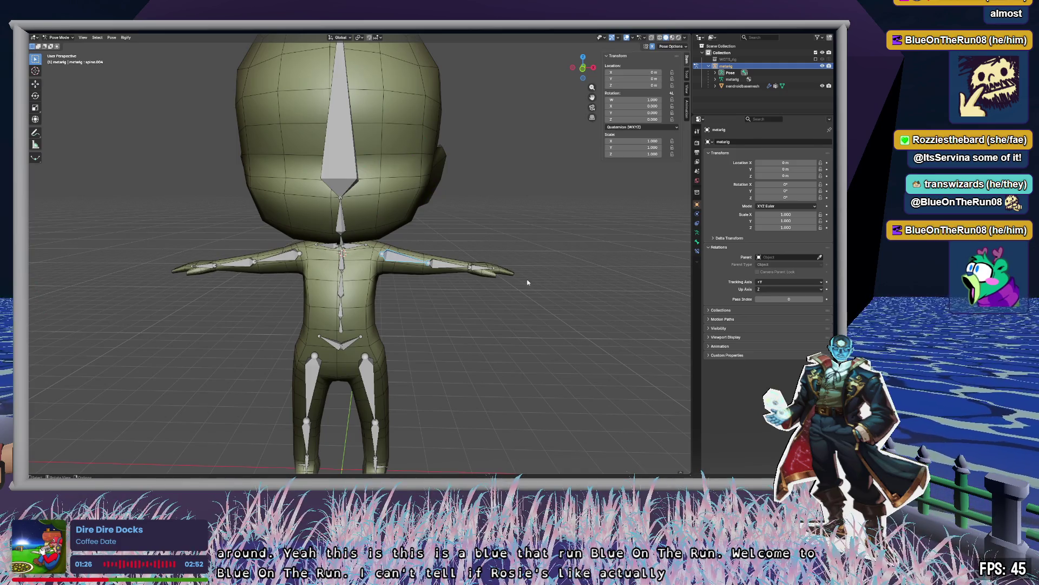
left_click(489, 270)
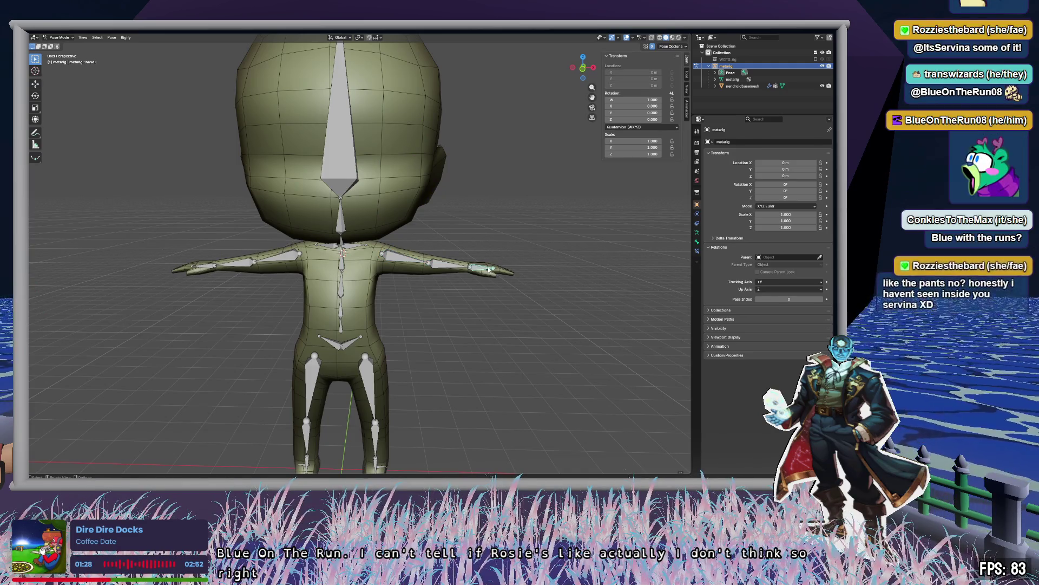
middle_click_drag(478, 383, 501, 288, "shift")
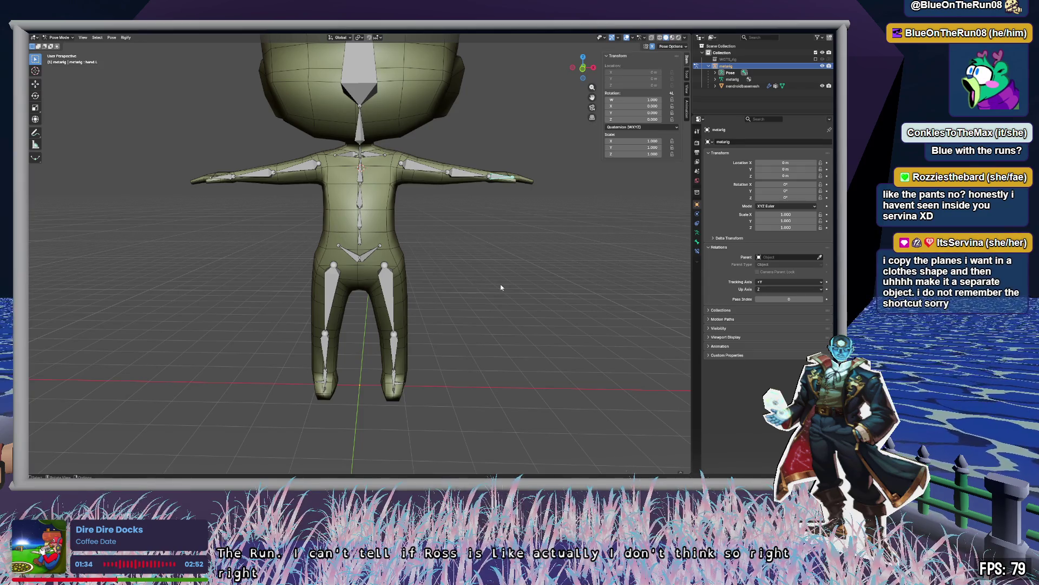
scroll(501, 287, "up", 2)
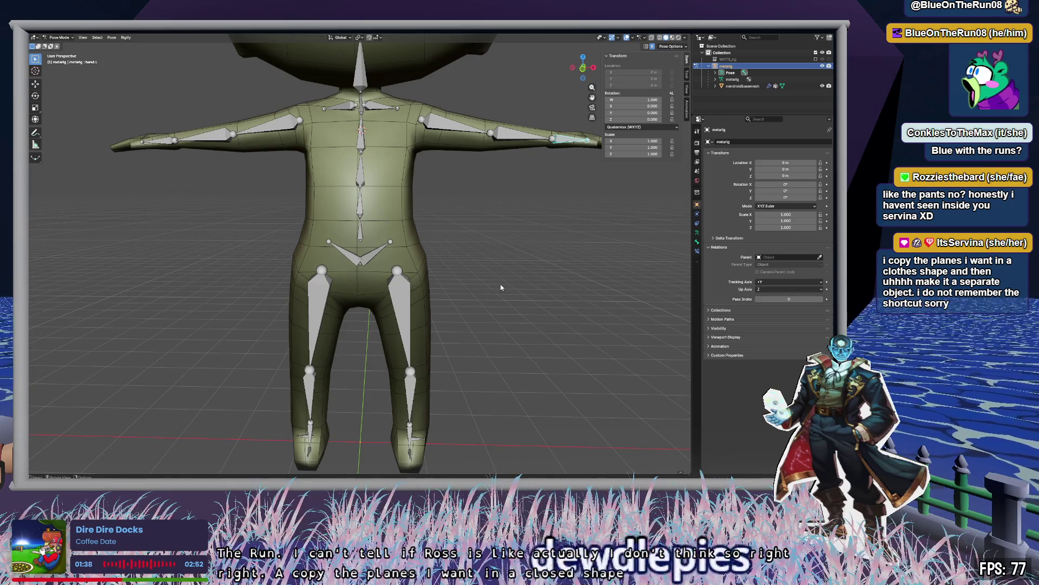
mouse_move(546, 355)
middle_mouse_down()
mouse_move(509, 306)
mouse_move(502, 327)
mouse_move(450, 318)
mouse_move(554, 320)
middle_mouse_up()
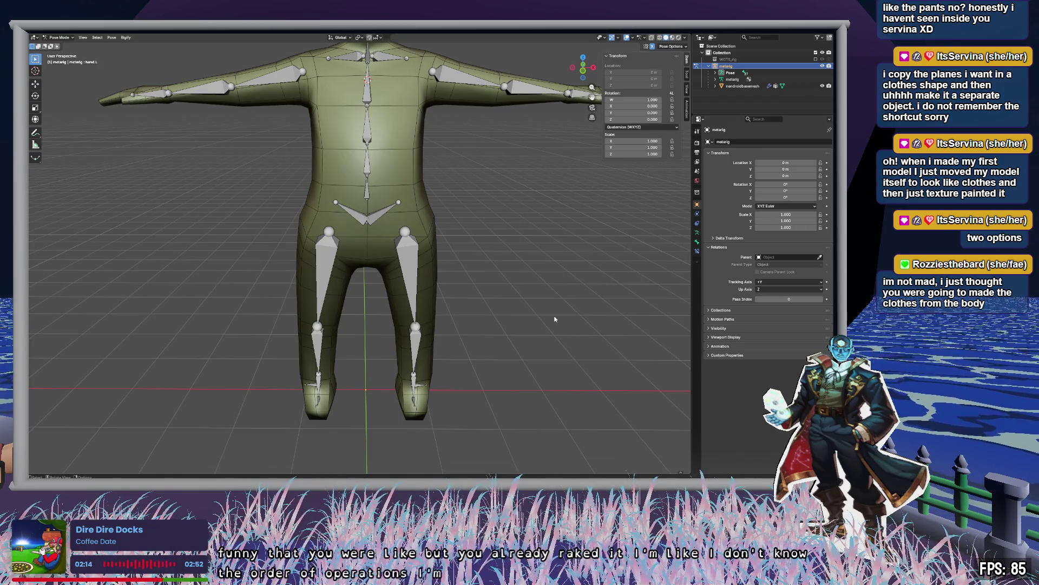
scroll(479, 217, "down", 5)
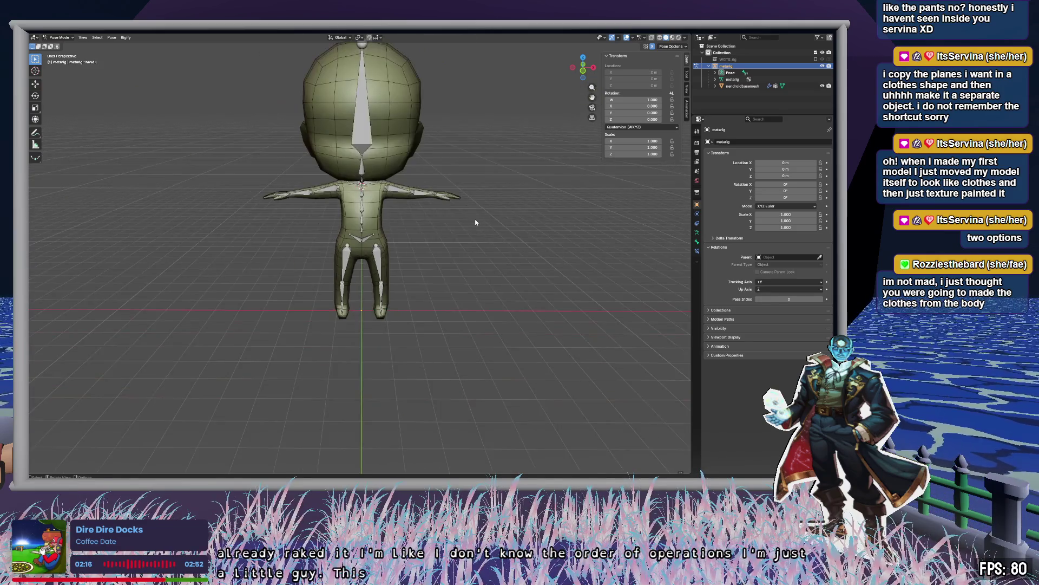
mouse_move(485, 193)
middle_mouse_down()
mouse_move(485, 267)
mouse_move(499, 255)
mouse_move(460, 285)
mouse_move(501, 278)
middle_mouse_up()
scroll(492, 270, "up", 2)
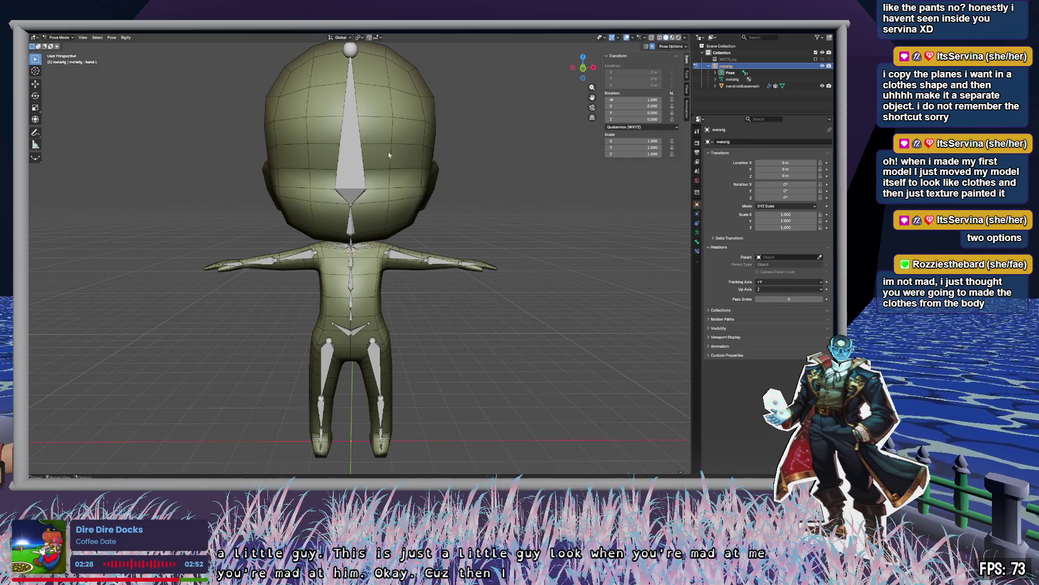
mouse_move(401, 157)
middle_mouse_down()
mouse_move(387, 158)
mouse_move(397, 157)
middle_mouse_up()
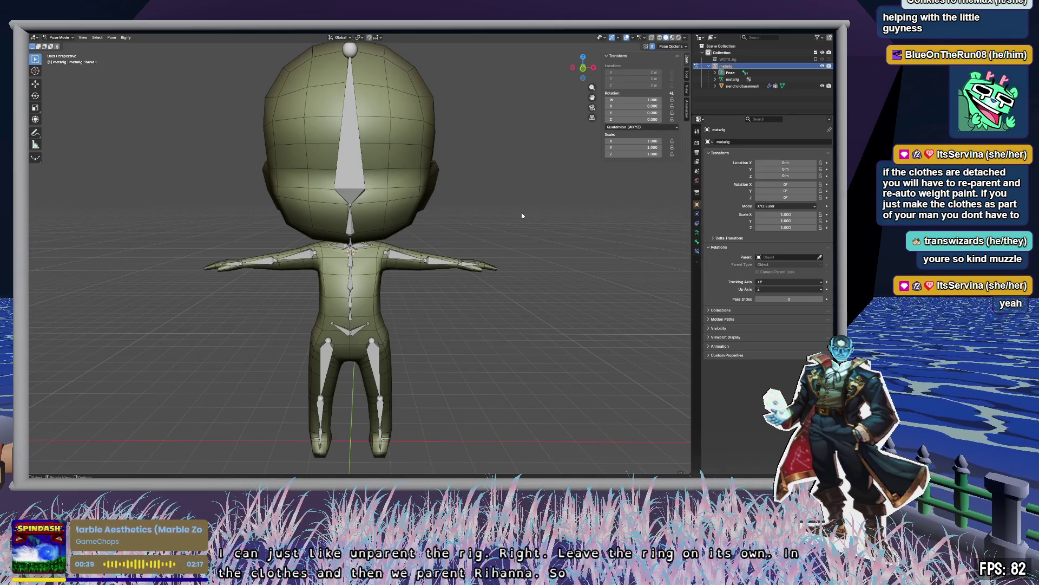
Undo six times until the body mesh is unparented from the rig, then select it.
key("ctrl+z")
key("ctrl+z")
key("ctrl+z")
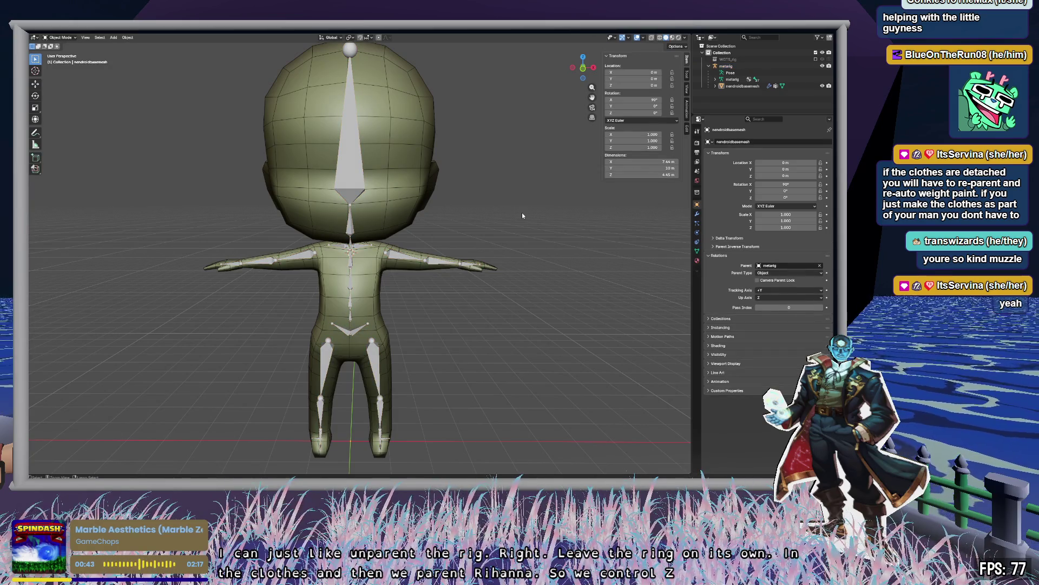
key("ctrl+z")
key("ctrl+z")
key("ctrl+z")
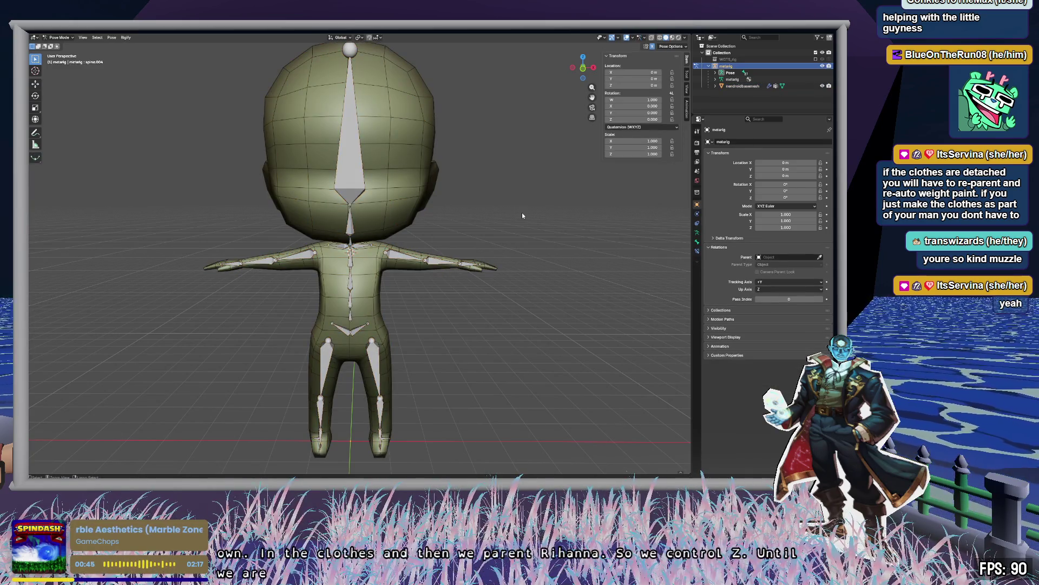
key("ctrl+z")
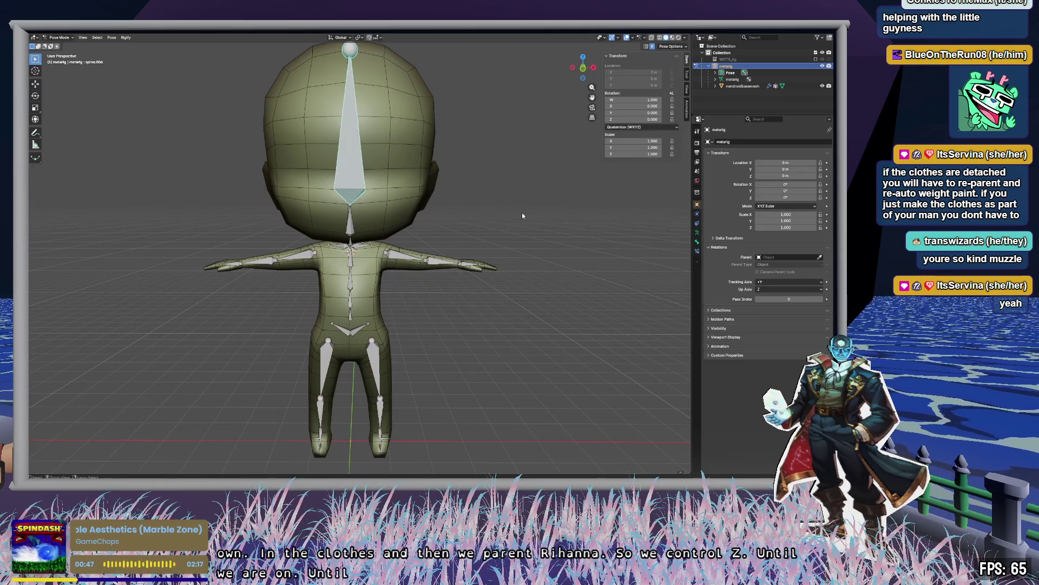
key("ctrl+z")
key("ctrl+z")
key("ctrl+z")
key("ctrl+z")
key("ctrl+z")
key("ctrl+z")
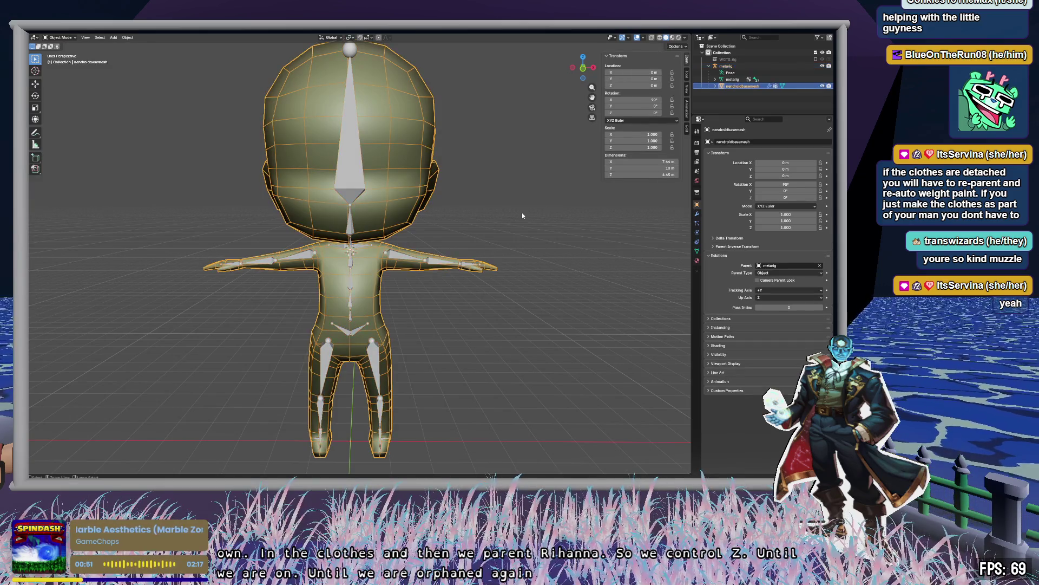
key("ctrl+z")
key("ctrl+z")
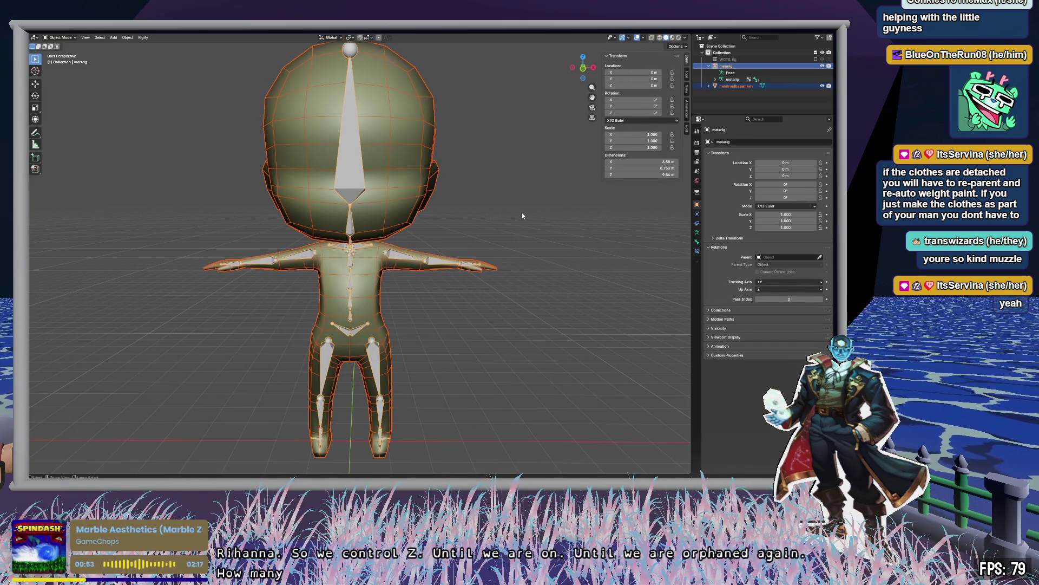
key("ctrl+z")
key("ctrl+z")
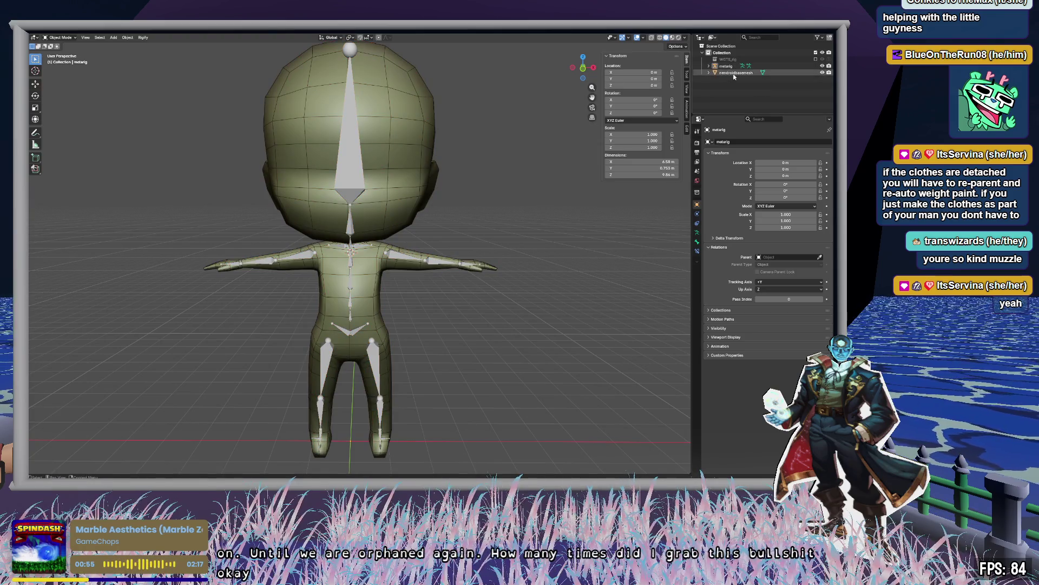
left_click(734, 73)
left_click(504, 227)
Put the armature in Pose Mode and test-rotate the left hand and upper-arm bones, cancelling each.
middle_click_drag(487, 222, 513, 233)
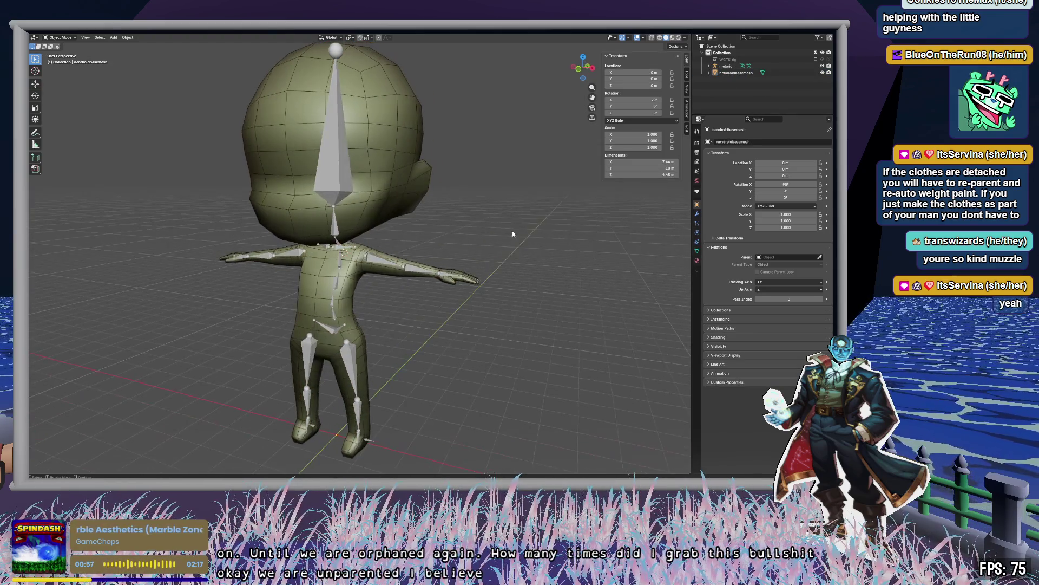
left_click(446, 276)
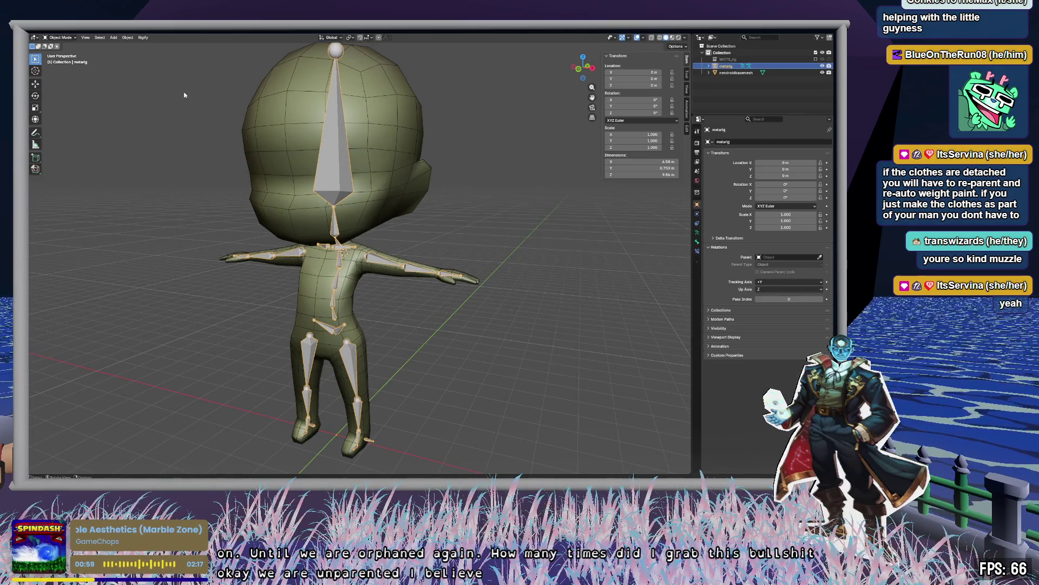
left_click(60, 37)
left_click(72, 64)
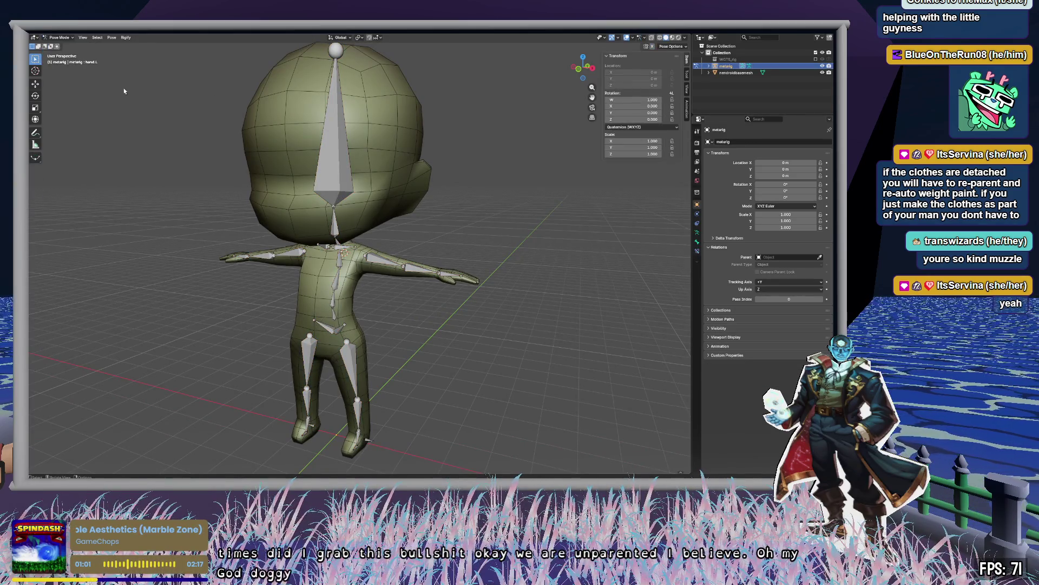
left_click(446, 275)
key("r")
key("Escape")
left_click(385, 262)
key("r")
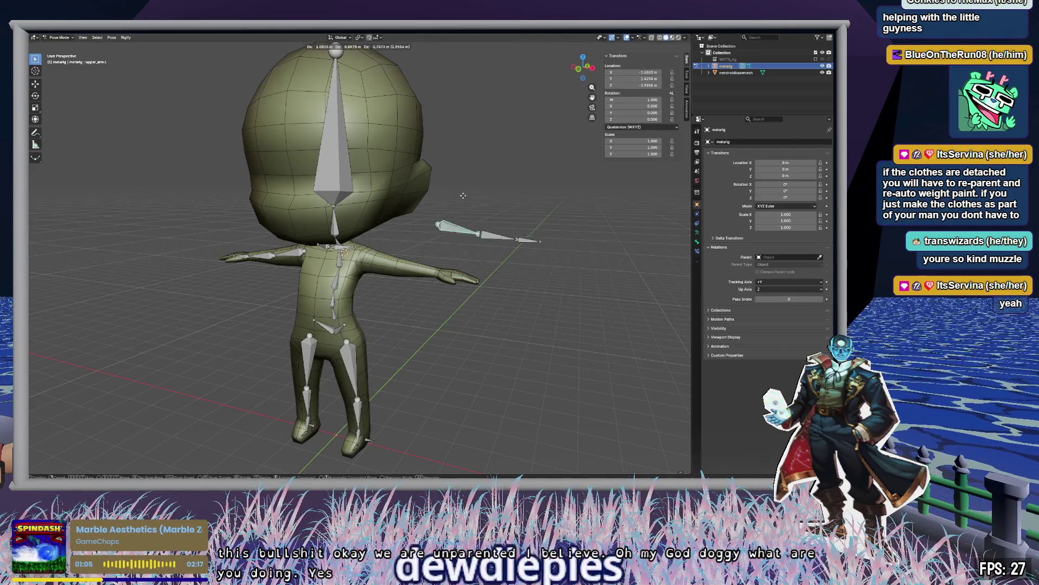
key("Escape")
Hide the armature in the Outliner so only the body mesh is visible.
mouse_move(508, 240)
middle_mouse_down()
mouse_move(540, 241)
mouse_move(490, 220)
mouse_move(543, 221)
mouse_move(543, 234)
middle_mouse_up()
left_click(822, 66)
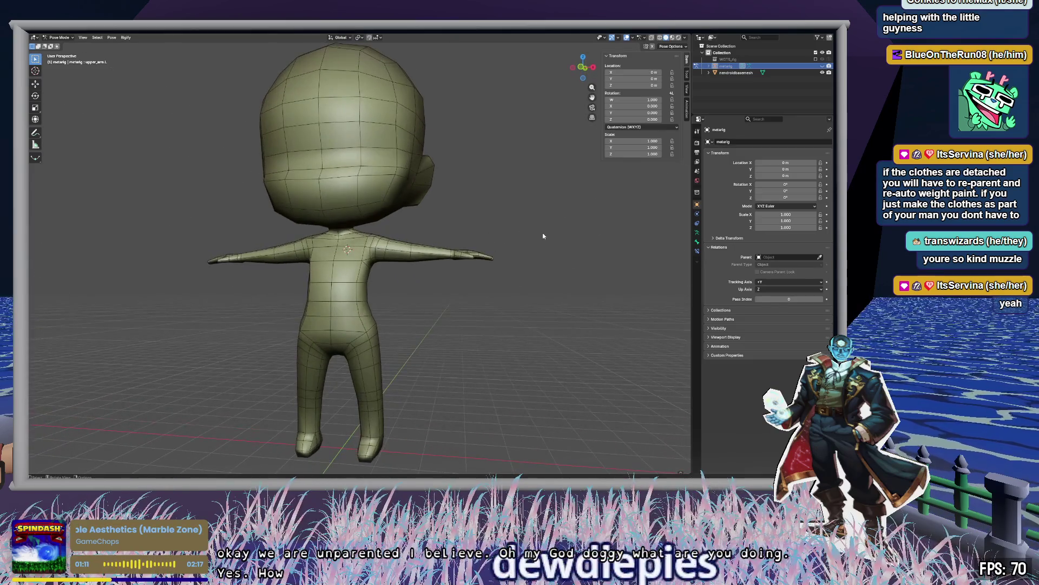
scroll(494, 271, "up", 3)
scroll(483, 262, "up", 3)
Return from Pose Mode to Object Mode, deselect everything, and bring up the Add > Mesh list.
mouse_move(484, 262)
middle_mouse_down()
mouse_move(534, 268)
mouse_move(397, 276)
mouse_move(409, 279)
middle_mouse_up()
left_click(60, 37)
left_click(69, 50)
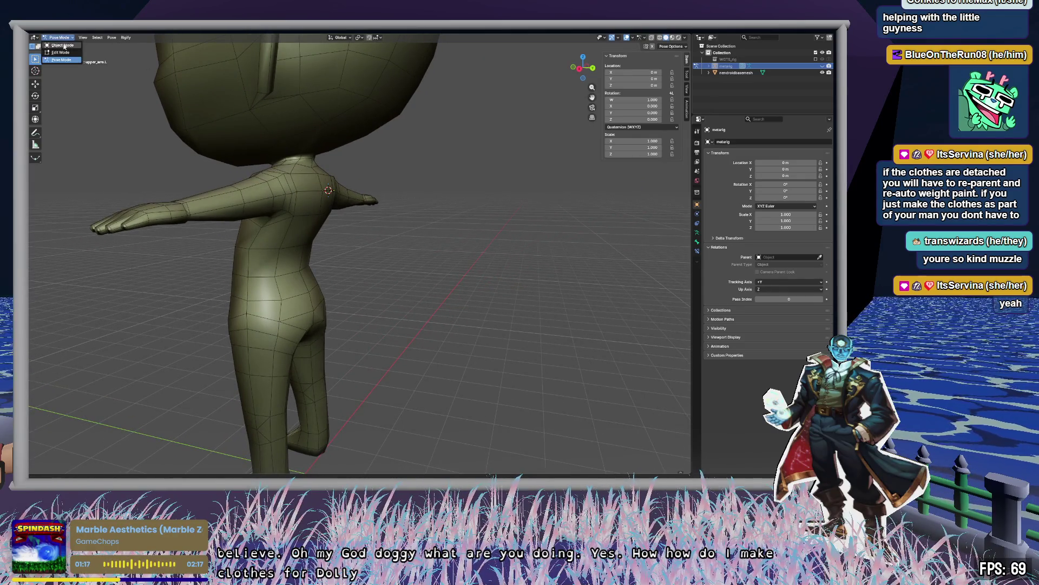
left_click(171, 56)
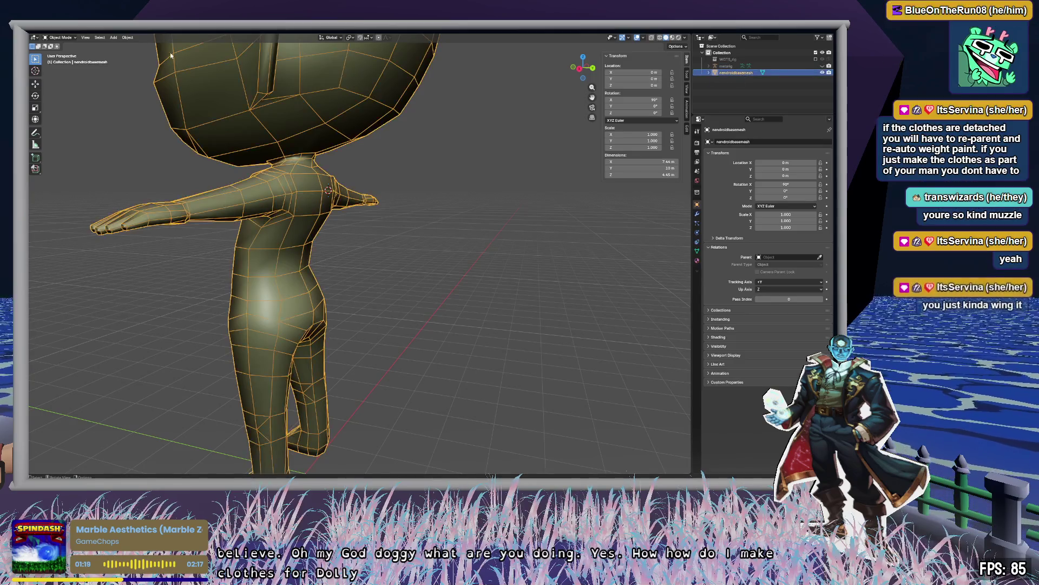
left_click(493, 272)
mouse_move(452, 274)
middle_mouse_down()
mouse_move(472, 245)
mouse_move(454, 250)
mouse_move(514, 219)
mouse_move(452, 230)
middle_mouse_up()
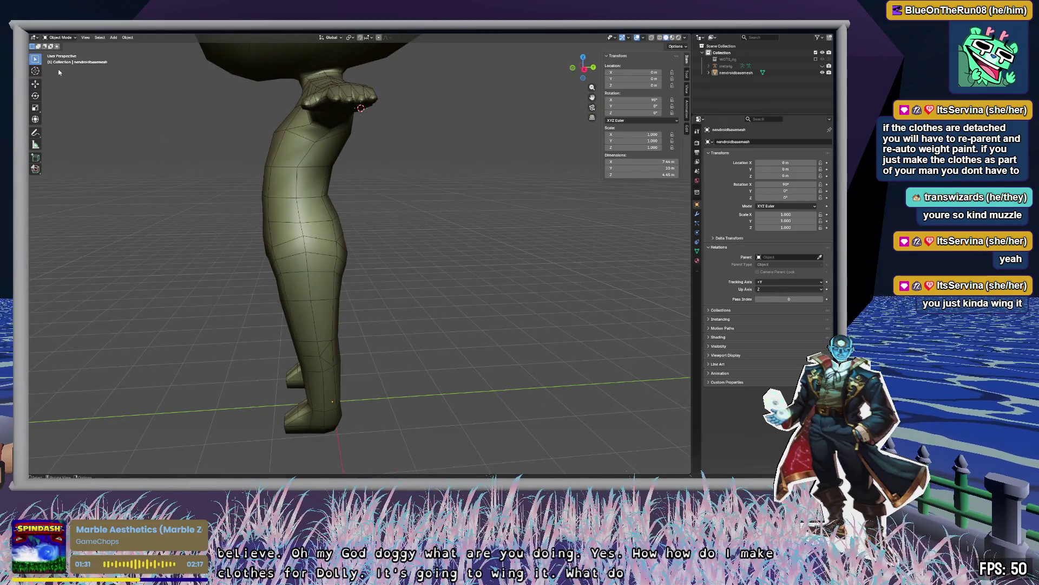
left_click(114, 38)
mouse_move(121, 48)
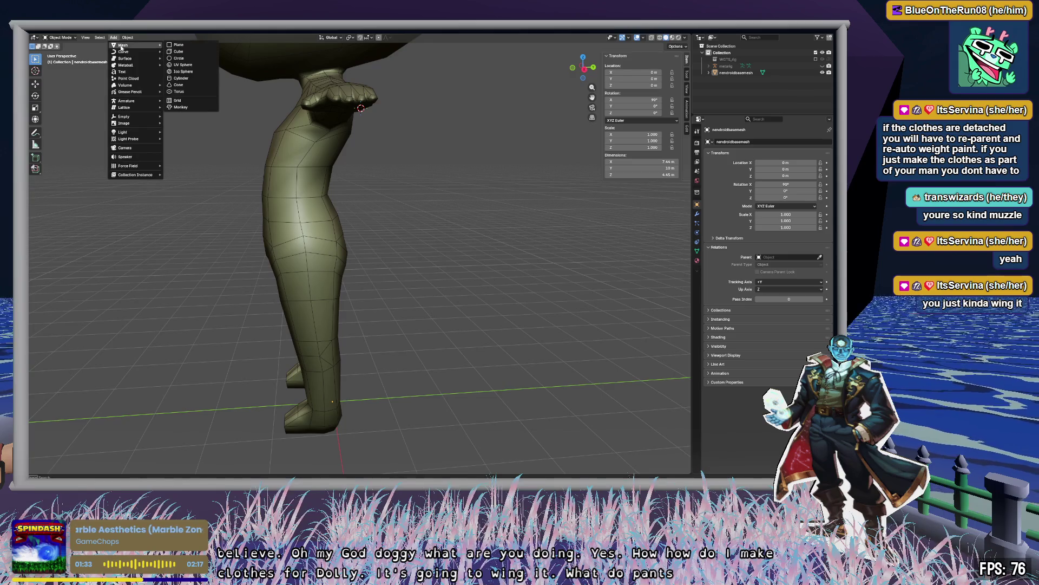
left_click(186, 44)
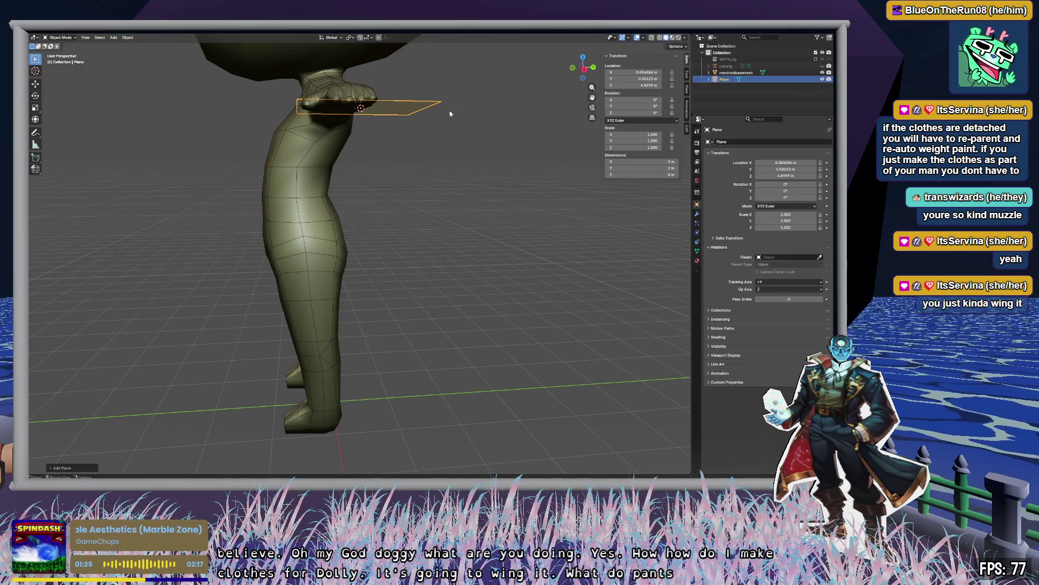
key("g")
key("z")
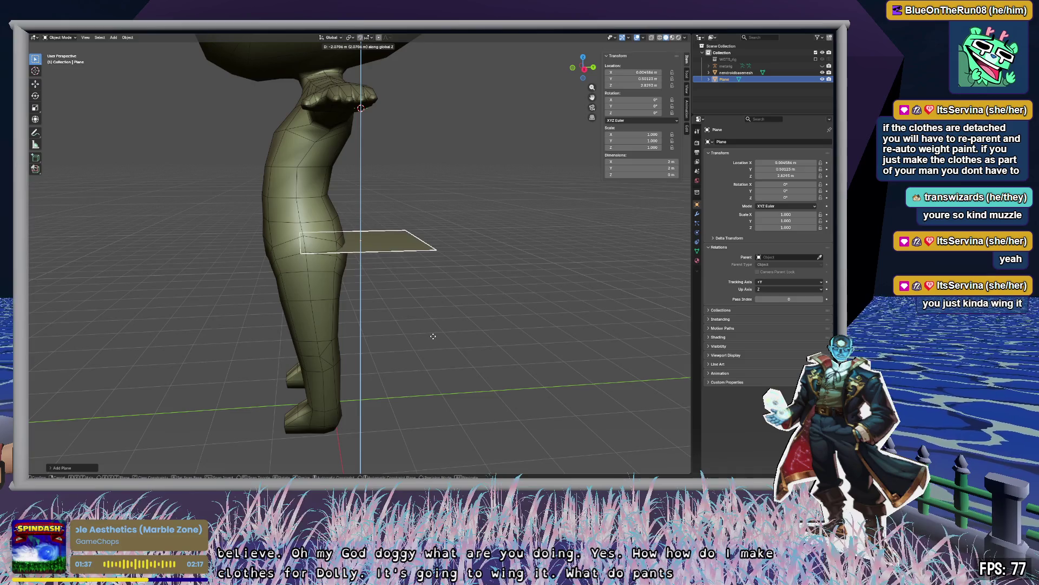
left_click(433, 336)
key("r")
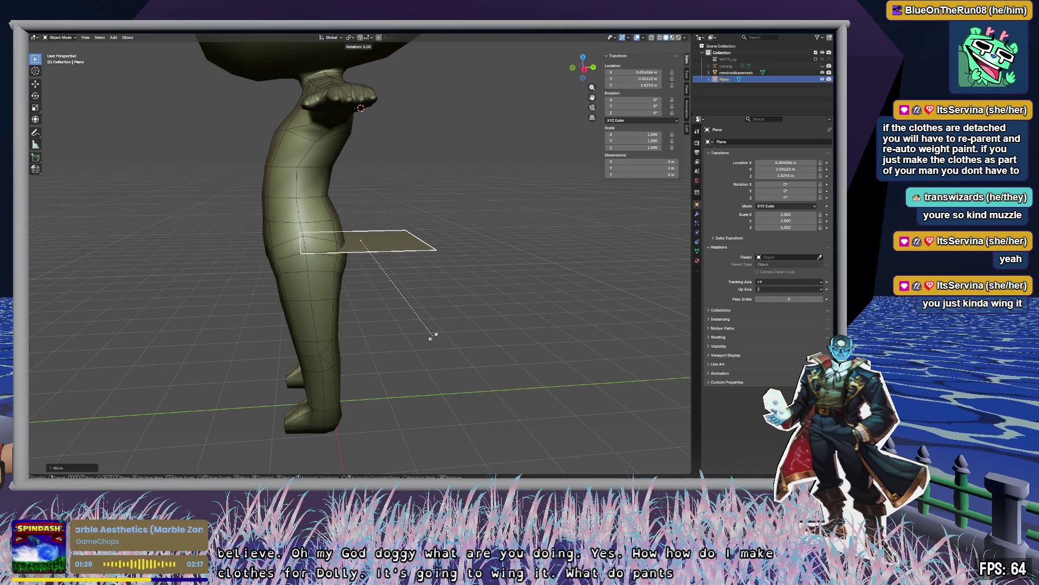
key("x")
key("9")
key("0")
key("Return")
mouse_move(401, 320)
middle_mouse_down()
mouse_move(488, 320)
mouse_move(313, 319)
mouse_move(329, 321)
middle_mouse_up()
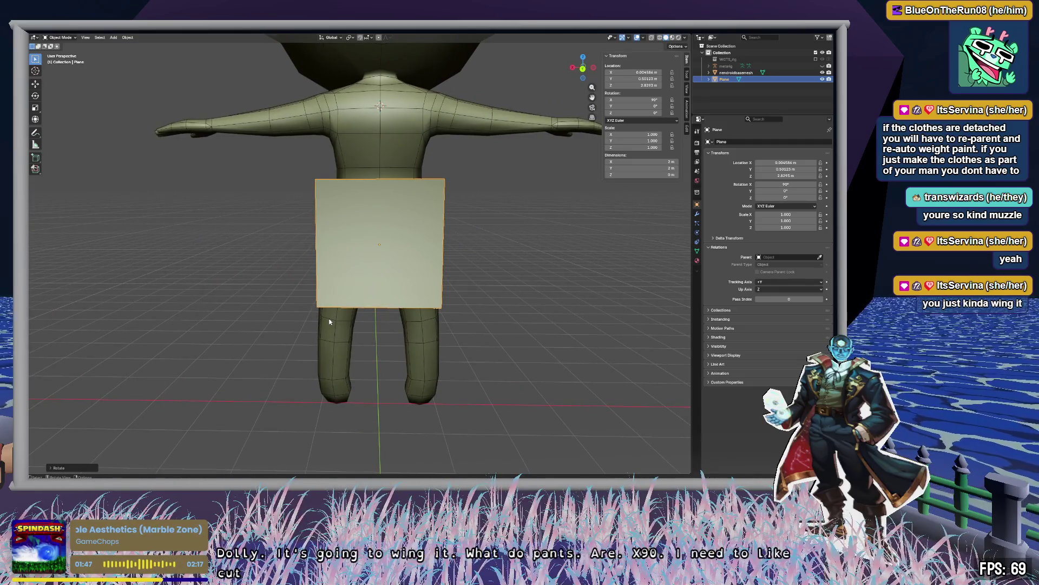
middle_click_drag(323, 289, 467, 295)
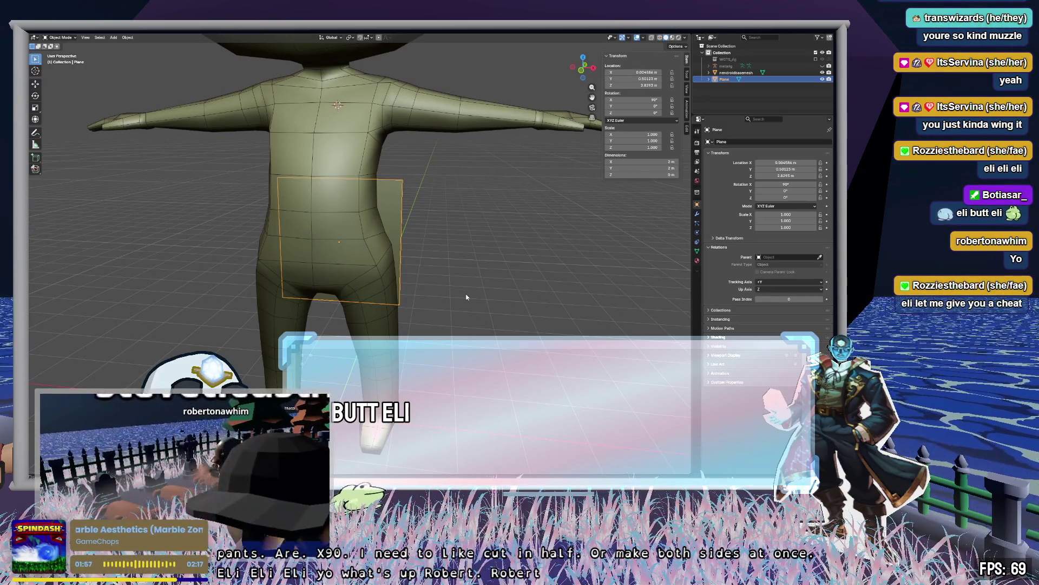
middle_click_drag(498, 267, 462, 266)
scroll(462, 265, "down", 5)
scroll(462, 269, "up", 6)
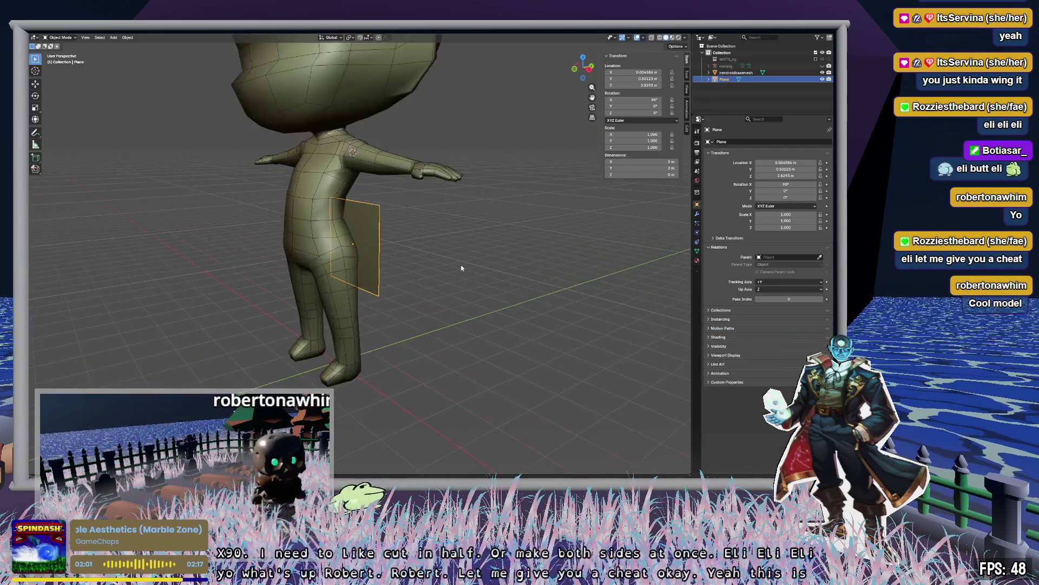
scroll(462, 267, "down", 5)
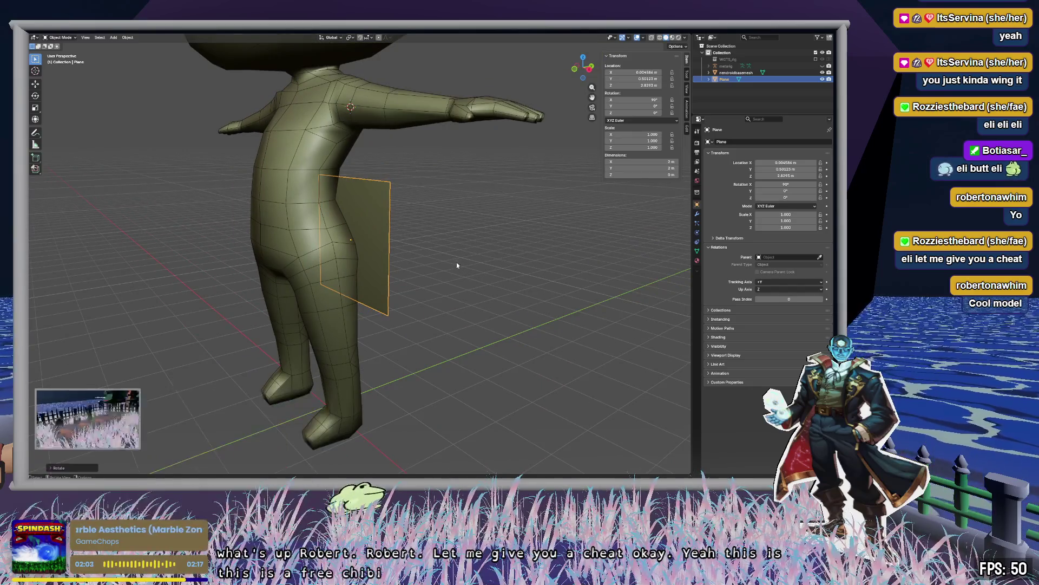
middle_click_drag(463, 252, 423, 252)
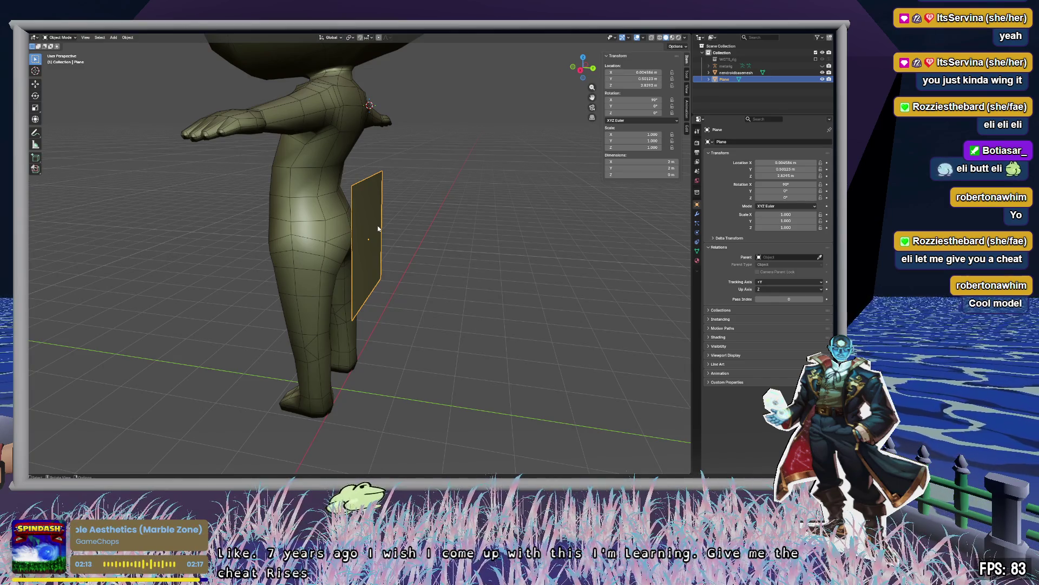
key("Delete")
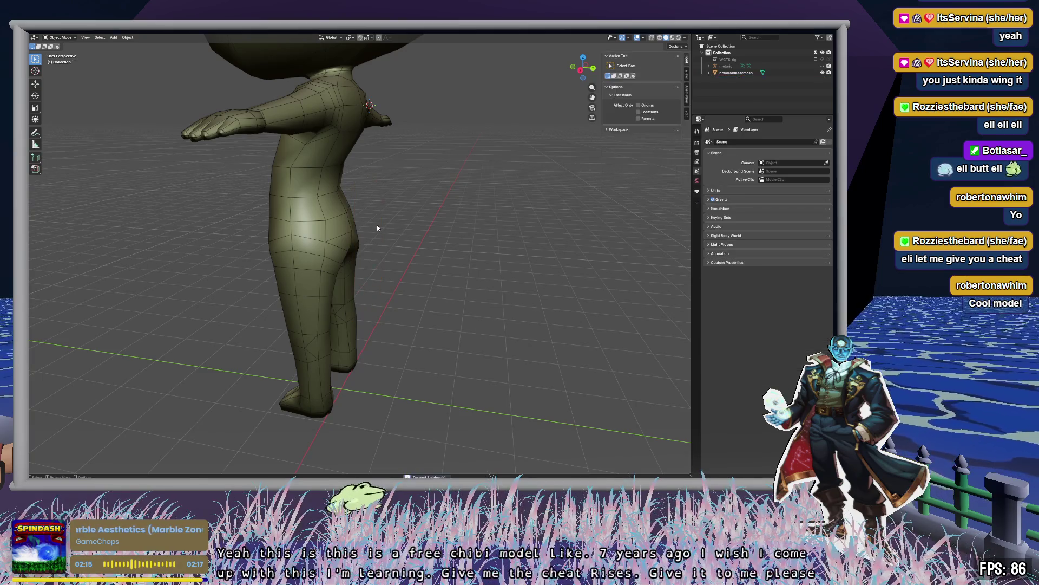
mouse_move(394, 242)
middle_mouse_down()
mouse_move(429, 262)
mouse_move(501, 250)
mouse_move(507, 257)
mouse_move(470, 295)
middle_mouse_up()
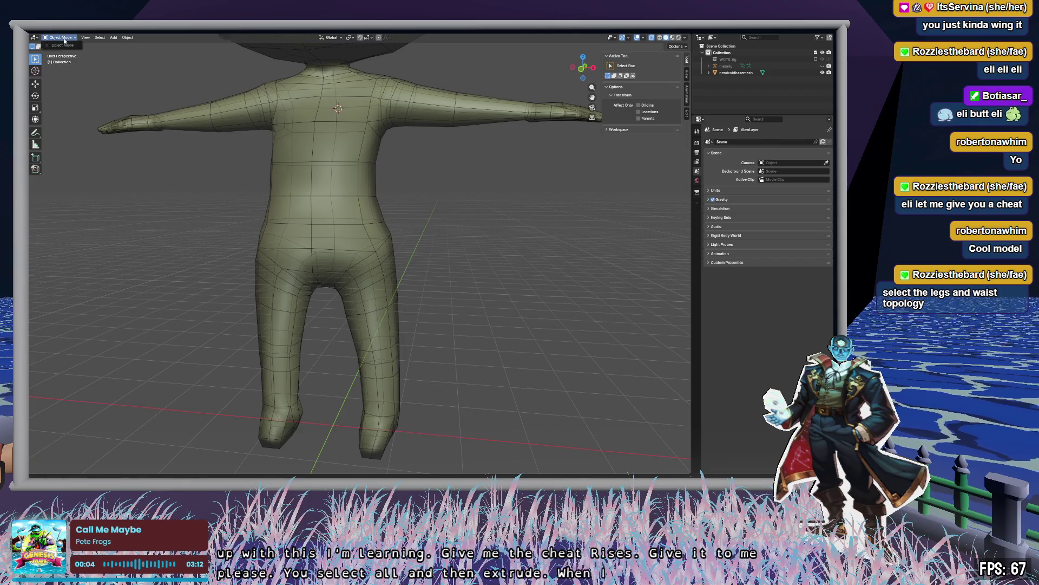
Put the character mesh into Edit Mode with face selection, framing the legs.
left_click(281, 244)
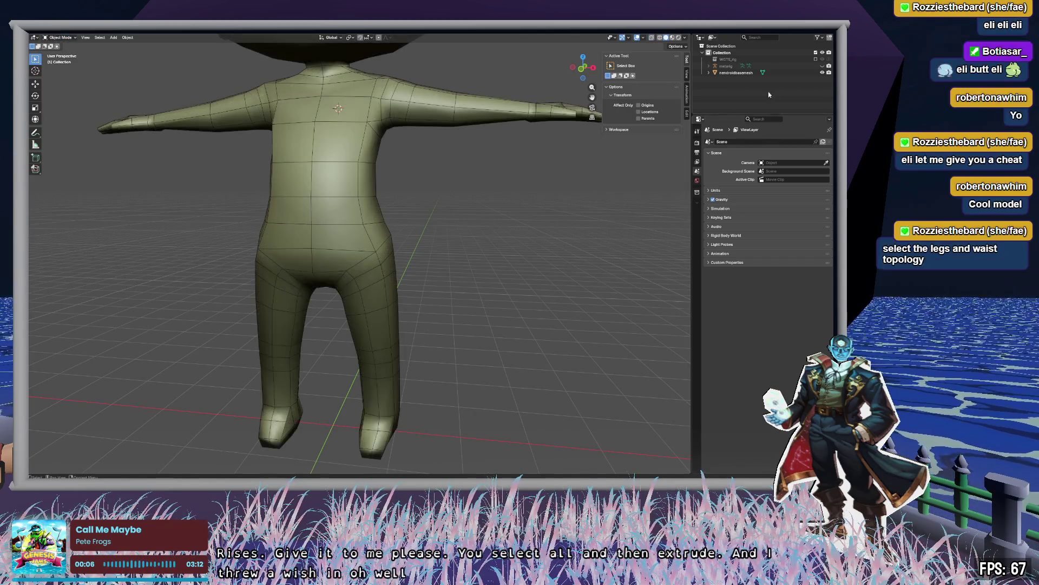
left_click(53, 38)
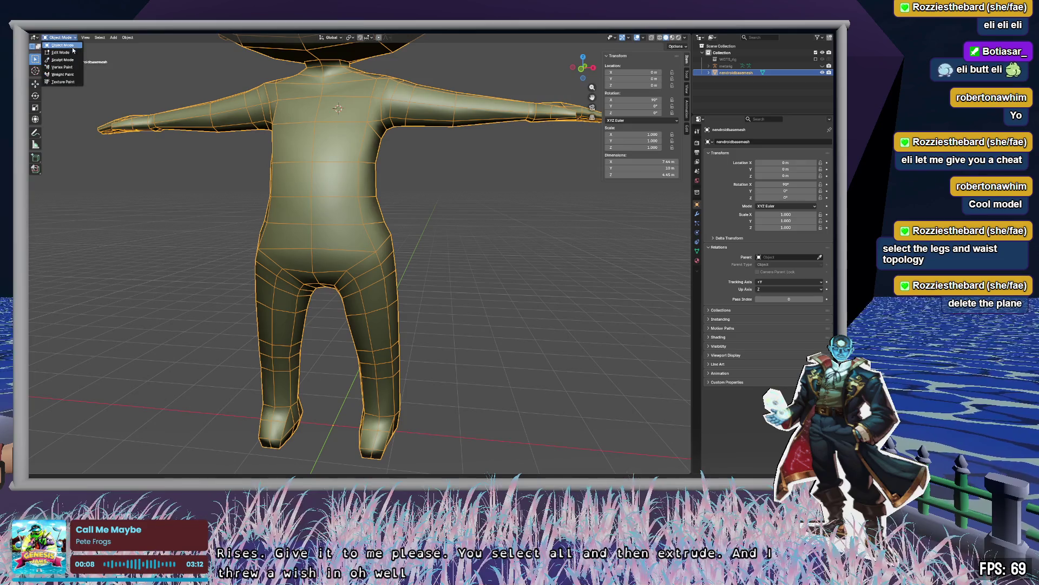
left_click(75, 61)
mouse_move(511, 333)
middle_mouse_down("shift")
mouse_move(494, 262)
mouse_move(489, 275)
middle_mouse_up("shift")
key("3")
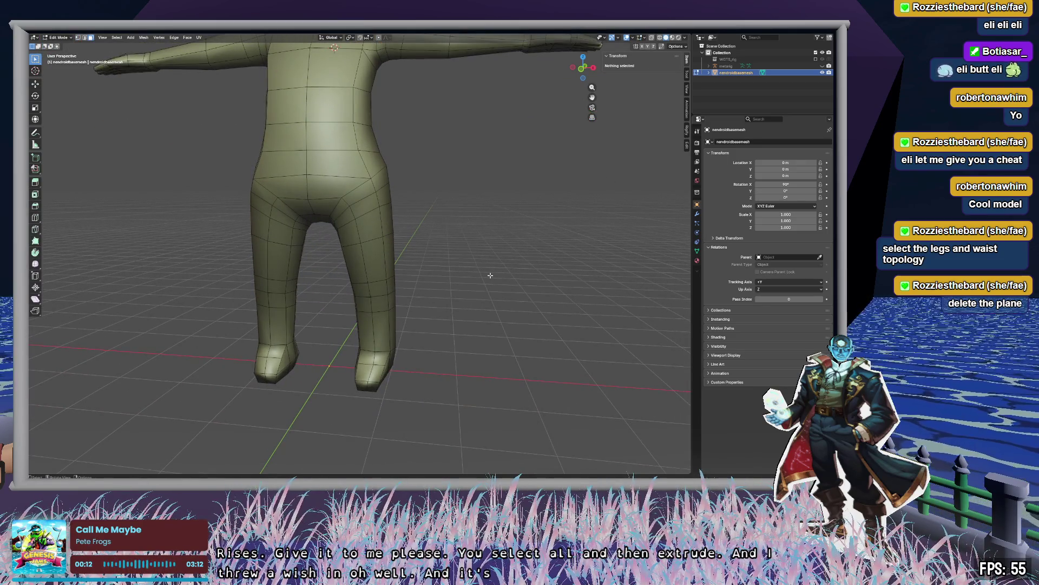
Clear the selection and circle-select the hip and upper-thigh faces.
middle_click_drag(501, 266, 463, 261)
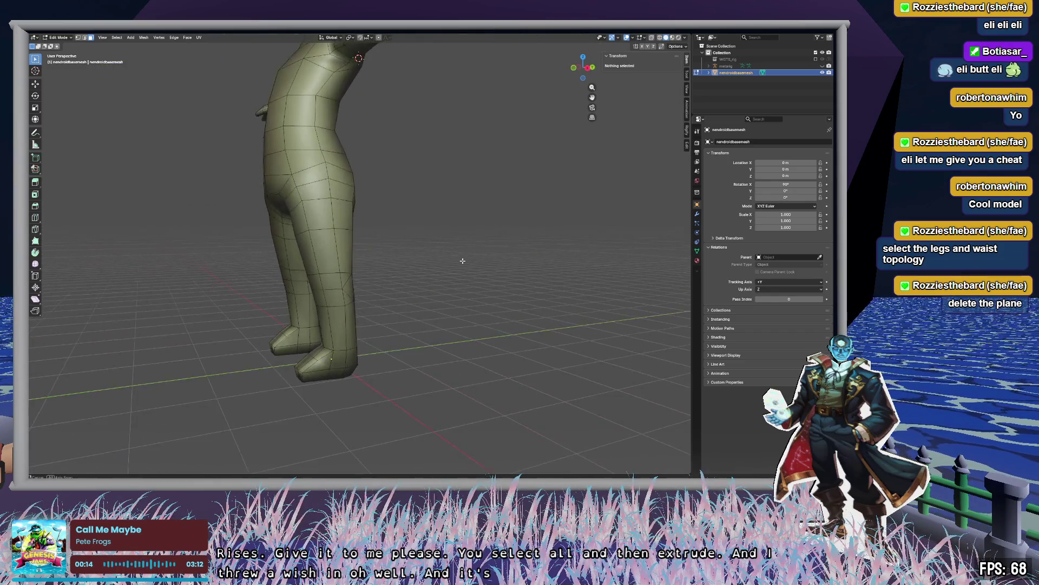
middle_click_drag(424, 207, 458, 206)
key("a")
key("alt+a")
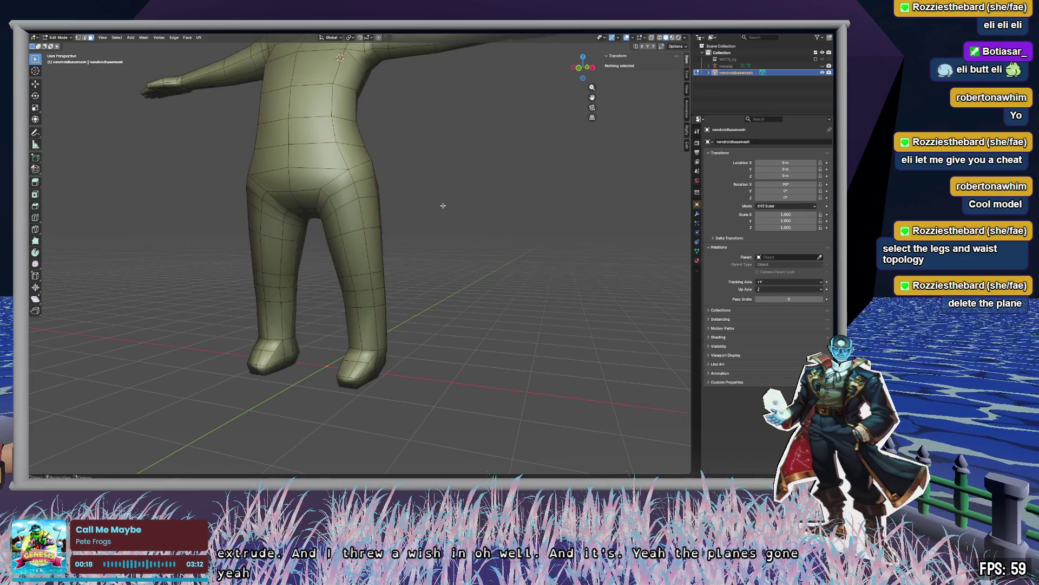
key("c")
mouse_move(490, 211)
middle_mouse_down()
mouse_move(429, 204)
mouse_move(450, 197)
mouse_move(442, 201)
middle_mouse_up()
mouse_move(395, 191)
left_mouse_down()
mouse_move(371, 197)
mouse_move(343, 238)
mouse_move(374, 224)
mouse_move(360, 276)
mouse_move(399, 246)
mouse_move(358, 287)
mouse_move(379, 300)
mouse_move(357, 346)
mouse_move(411, 310)
mouse_move(389, 361)
mouse_move(394, 301)
mouse_move(378, 343)
mouse_move(388, 397)
left_mouse_up()
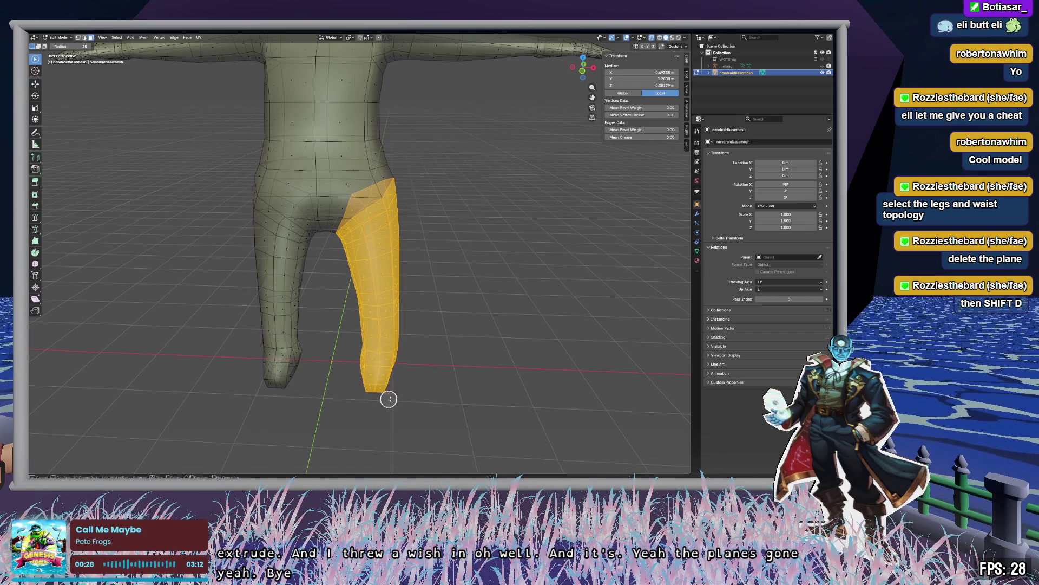
Add the last shin patch, waist band, crotch, other leg and left foot bottom to the selection.
mouse_move(487, 343)
middle_mouse_down()
mouse_move(460, 313)
mouse_move(308, 309)
mouse_move(378, 309)
mouse_move(343, 318)
mouse_move(340, 332)
middle_mouse_up()
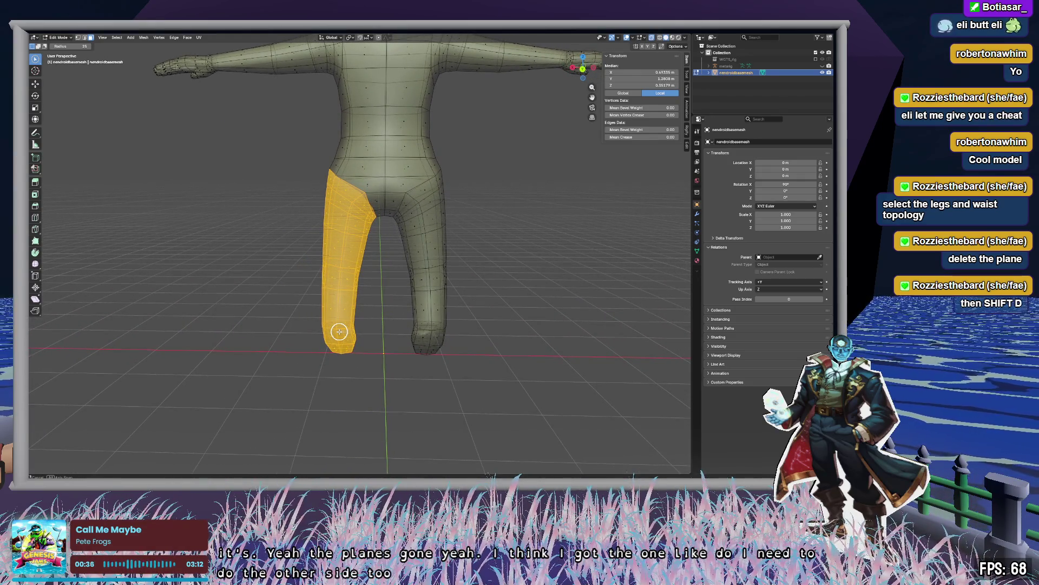
mouse_move(325, 184)
left_mouse_down()
mouse_move(433, 184)
mouse_move(445, 169)
mouse_move(461, 174)
mouse_move(458, 203)
mouse_move(331, 169)
left_mouse_up()
key("Escape")
mouse_move(311, 172)
right_mouse_down("ctrl")
mouse_move(281, 216)
mouse_move(534, 259)
mouse_move(465, 181)
mouse_move(468, 206)
right_mouse_up("ctrl")
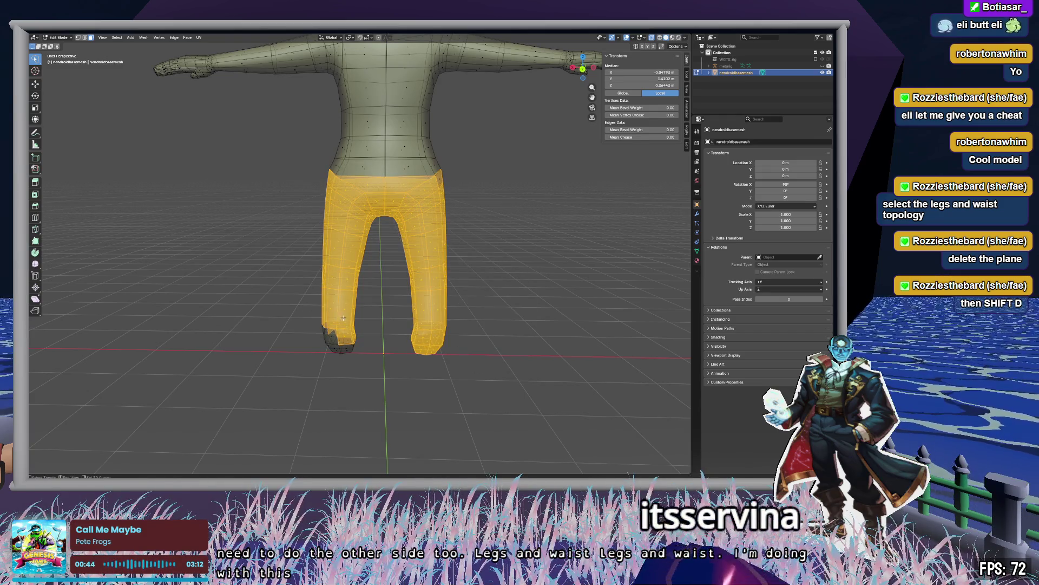
right_click_drag(346, 321, 279, 321, "ctrl")
middle_click_drag(471, 195, 305, 207)
Circle-select the waist band to complete the legs-and-waist selection.
key("c")
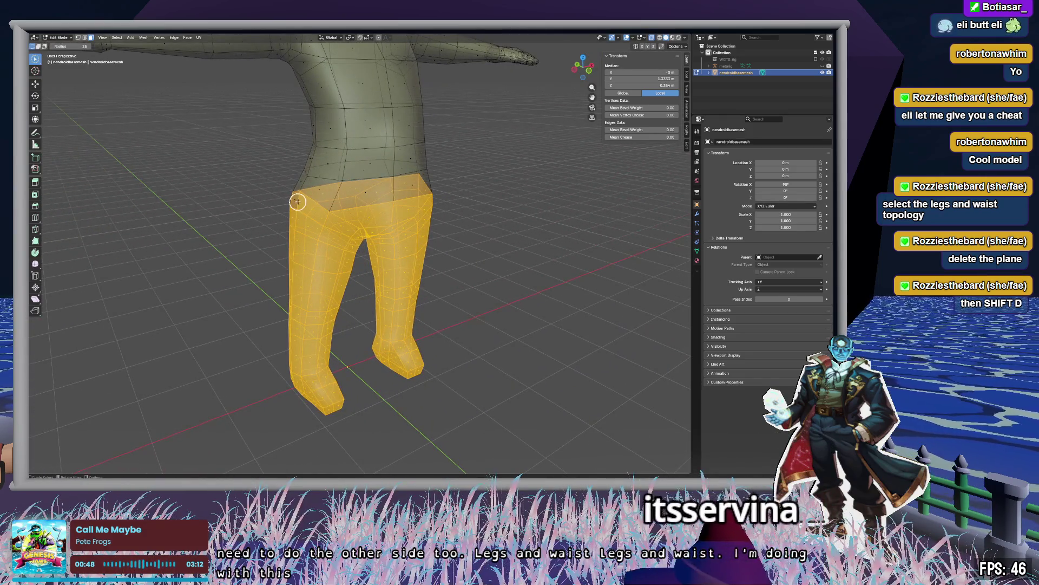
mouse_move(386, 281)
middle_mouse_down()
mouse_move(274, 269)
mouse_move(379, 266)
middle_mouse_up()
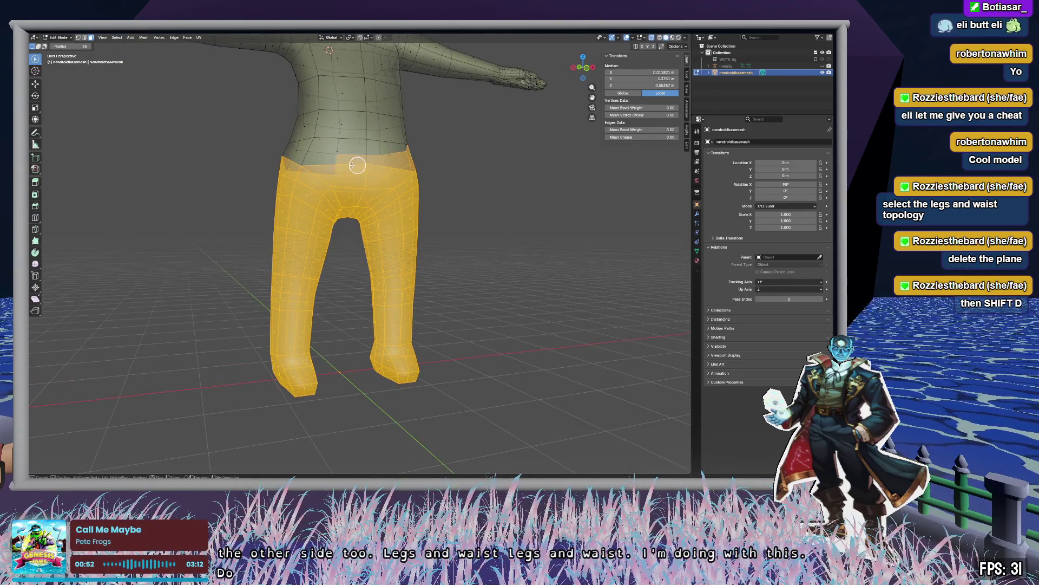
left_click_drag(281, 162, 406, 155)
mouse_move(447, 221)
middle_mouse_down()
mouse_move(427, 238)
mouse_move(255, 238)
mouse_move(277, 213)
middle_mouse_up()
mouse_move(359, 189)
middle_mouse_down()
mouse_move(489, 230)
mouse_move(371, 235)
mouse_move(458, 227)
mouse_move(439, 318)
middle_mouse_up()
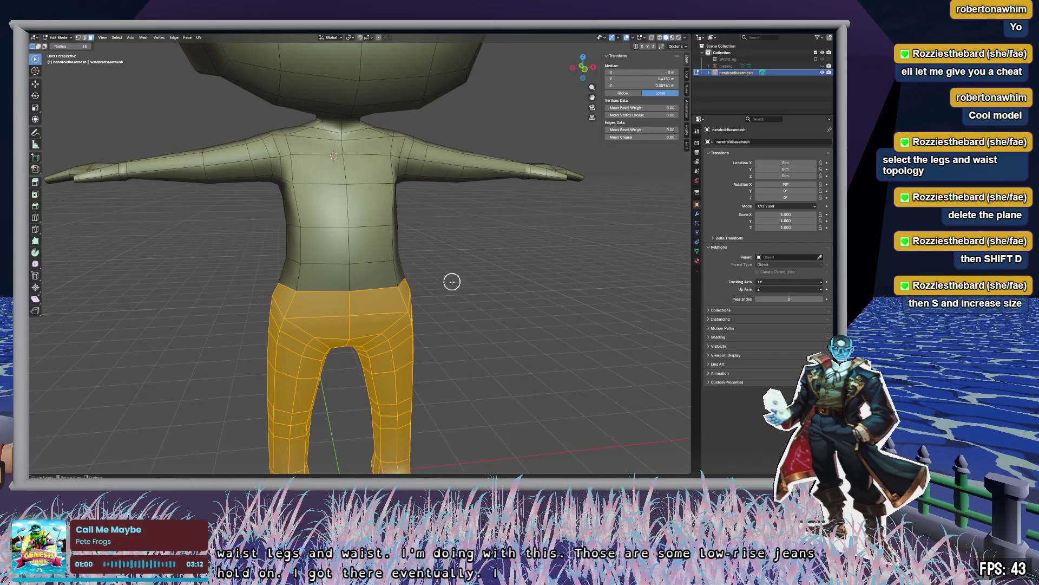
mouse_move(517, 313)
middle_mouse_down()
mouse_move(471, 306)
mouse_move(509, 338)
mouse_move(551, 254)
mouse_move(494, 262)
mouse_move(519, 266)
middle_mouse_up()
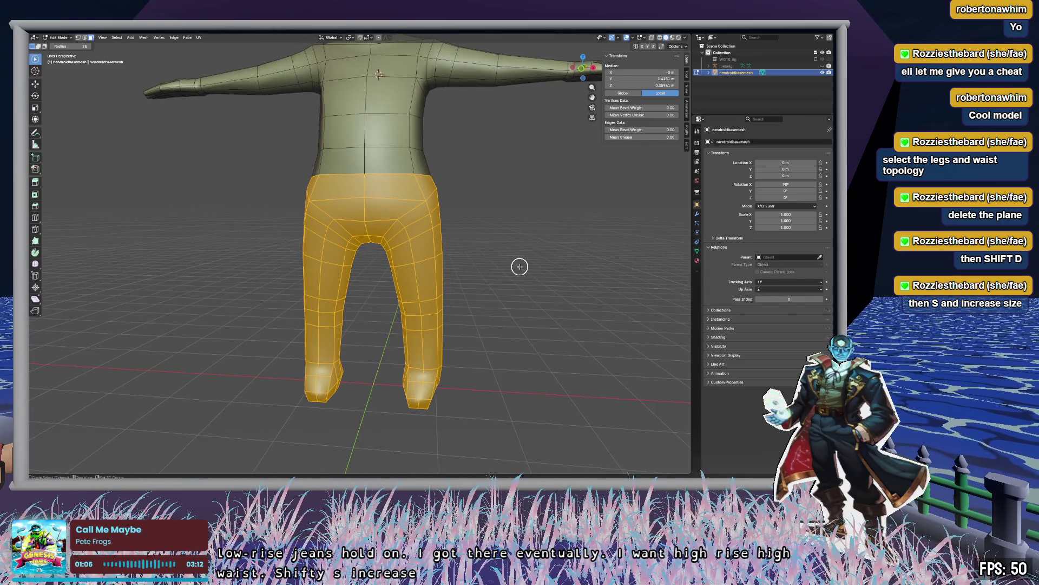
Duplicate the legs and waist with Shift+D and scale the copy up into baggy pants.
key("shift+d")
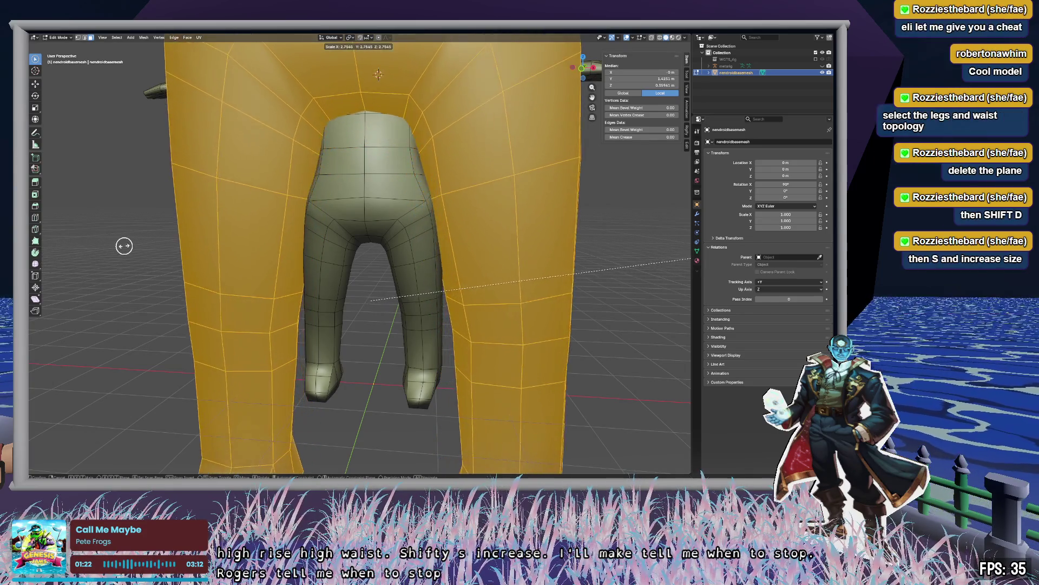
left_click(96, 259)
key("c")
scroll(547, 238, "down", 5)
middle_click_drag(456, 223, 560, 227)
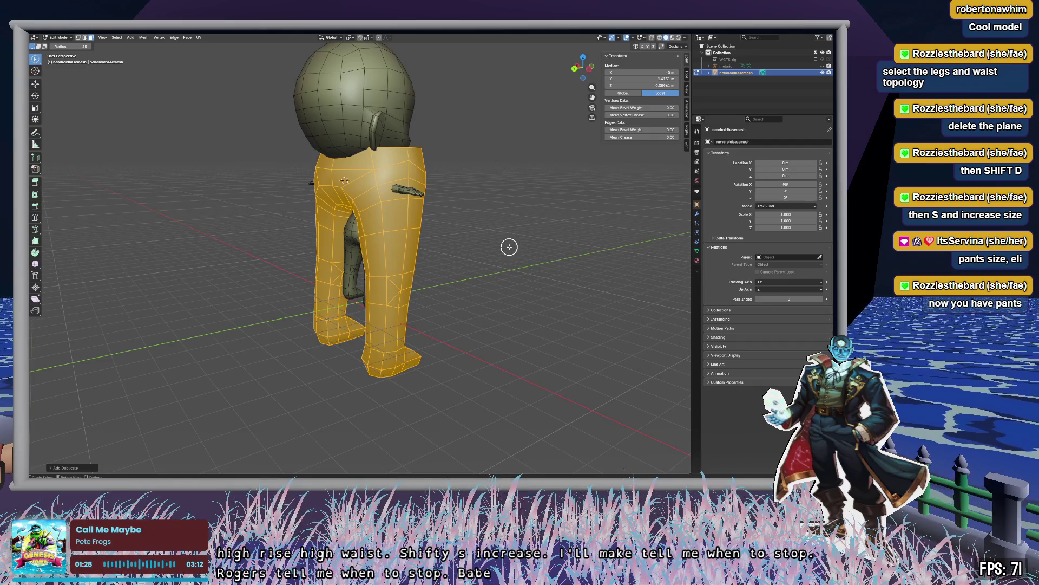
scroll(509, 247, "down", 5)
mouse_move(518, 237)
middle_mouse_down()
mouse_move(529, 255)
mouse_move(417, 250)
middle_mouse_up()
scroll(442, 272, "up", 5)
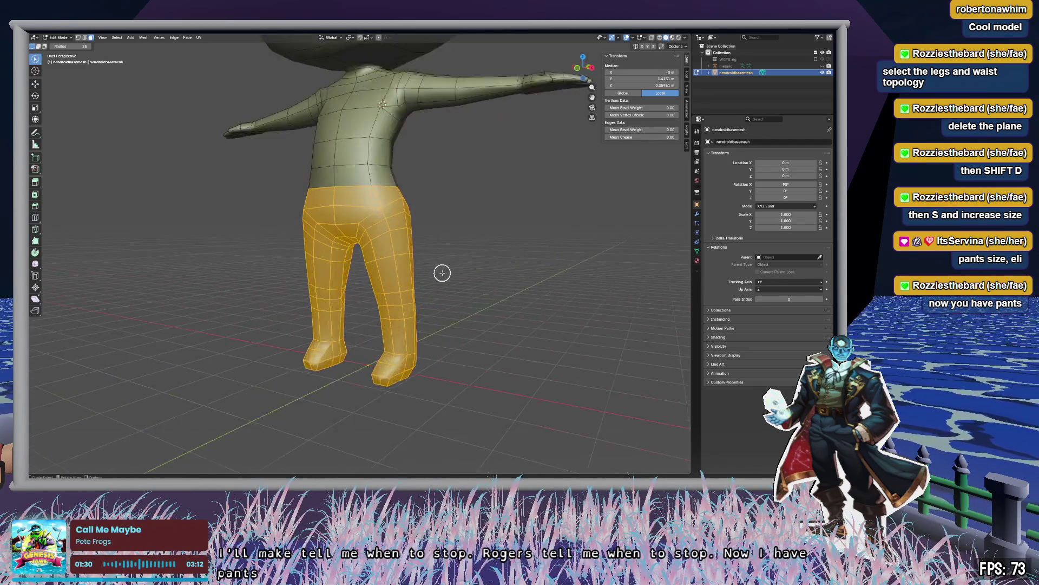
scroll(442, 272, "up", 2)
key("s")
left_click(528, 272)
Move the enlarged pants copy off to one side of the character.
mouse_move(552, 269)
middle_mouse_down()
mouse_move(636, 280)
mouse_move(587, 306)
mouse_move(568, 301)
mouse_move(554, 205)
mouse_move(563, 311)
mouse_move(561, 273)
middle_mouse_up()
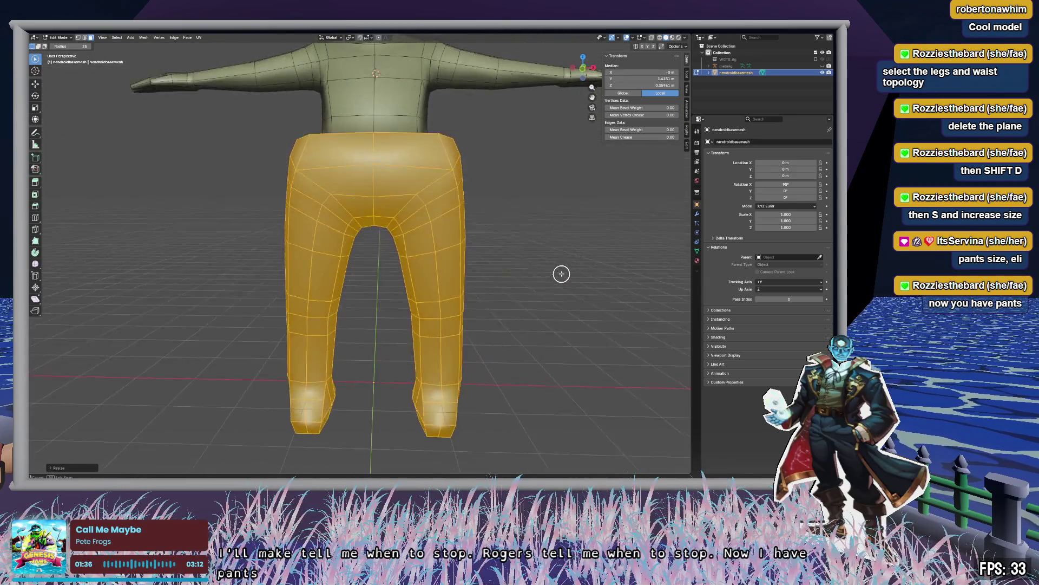
scroll(557, 276, "down", 5)
key("g")
left_click(310, 313)
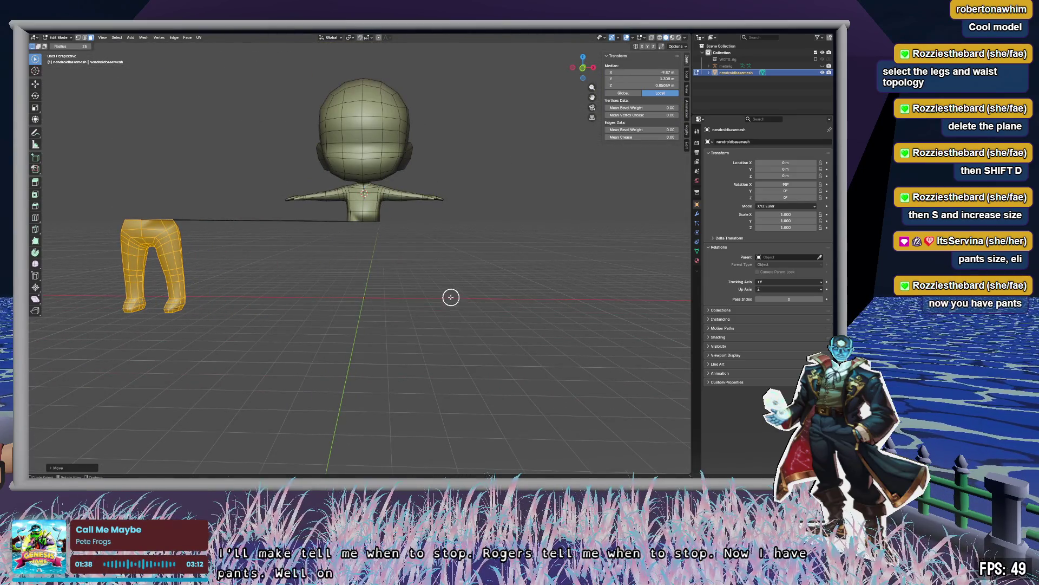
Undo the move, duplicate the pants geometry and shift the copy right of the character.
key("ctrl+z")
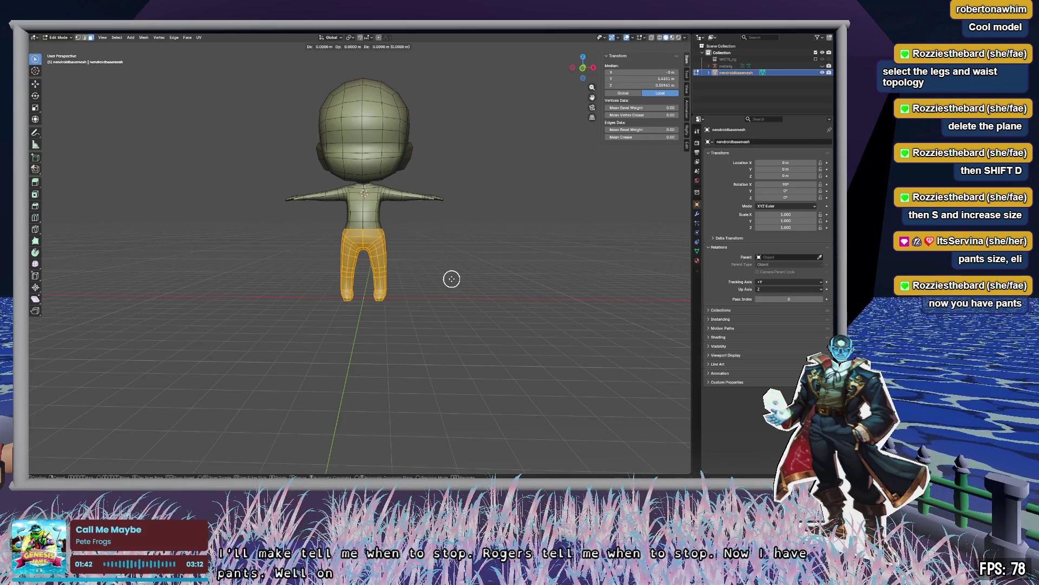
key("shift+d")
key("s")
key("g")
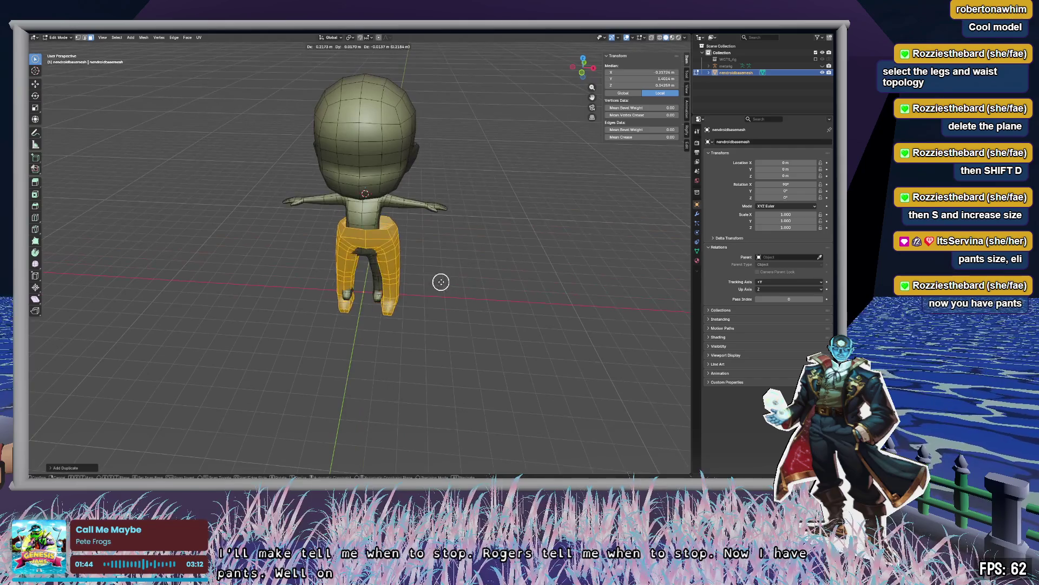
middle_click_drag(440, 281, 580, 292)
left_click(580, 292)
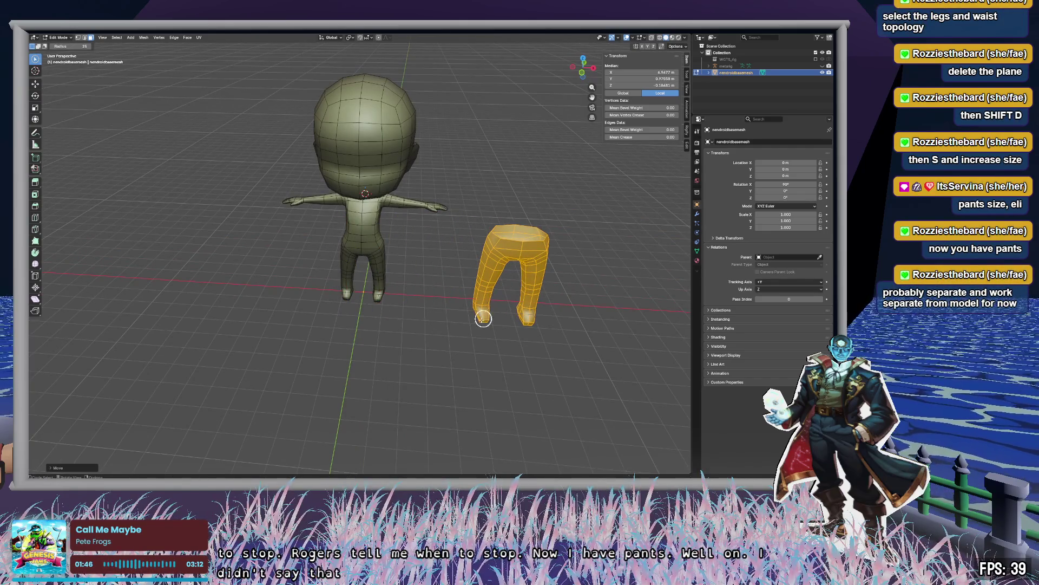
In front view, frame the pants copy and raise it along Z.
left_click(581, 73)
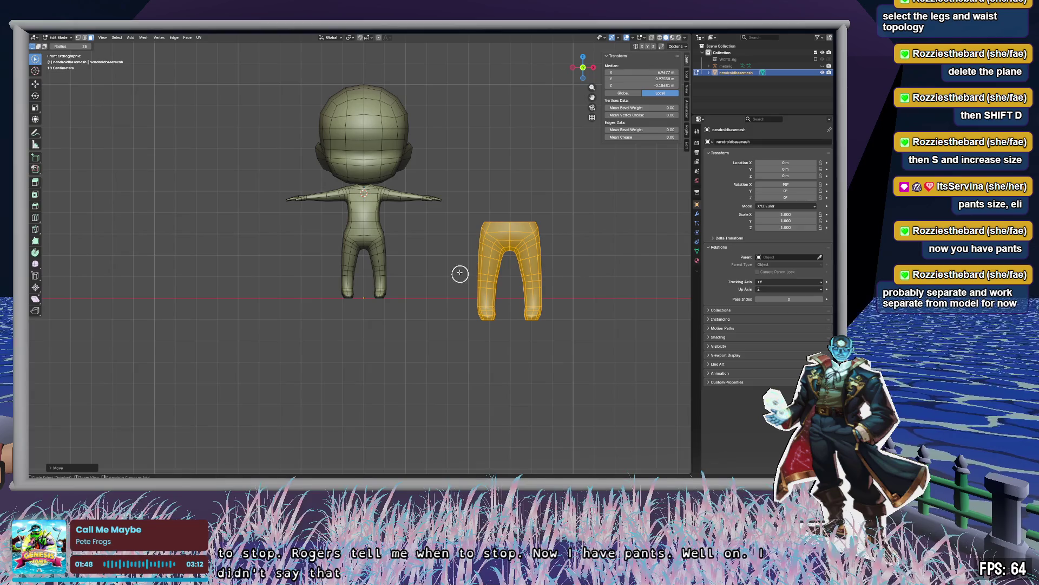
scroll(460, 273, "up", 3)
mouse_move(449, 259)
middle_mouse_down()
mouse_move(477, 239)
mouse_move(505, 246)
mouse_move(584, 58)
middle_mouse_up()
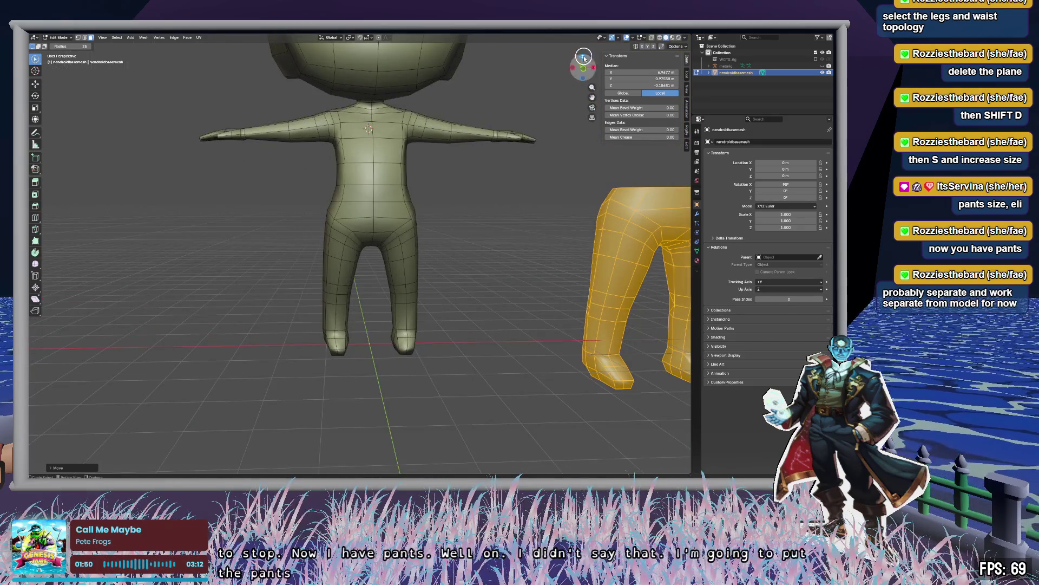
left_click(584, 58)
middle_click_drag(487, 242, 425, 246, "shift")
scroll(469, 251, "up", 1)
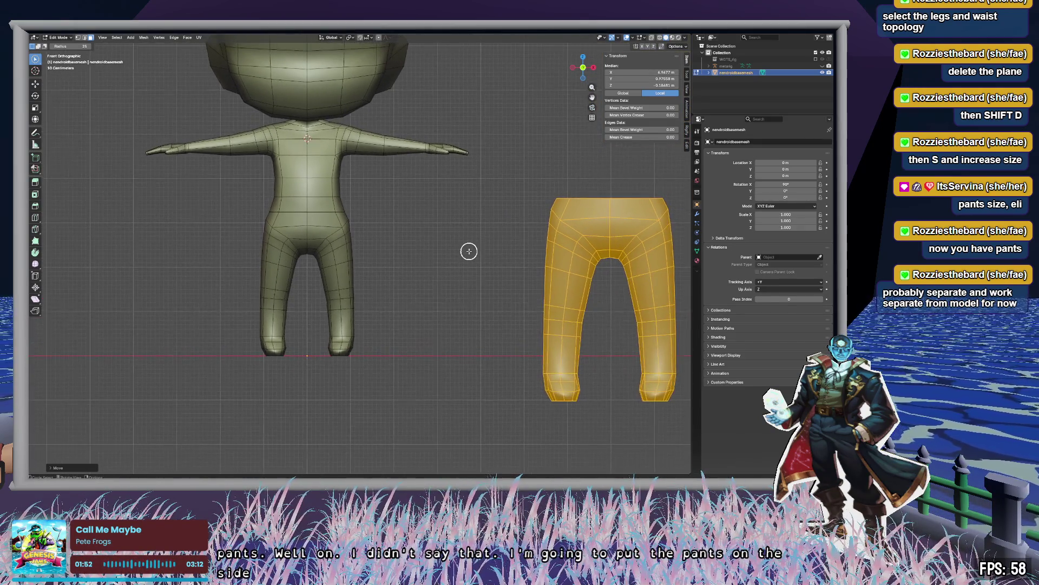
key("KP_Decimal")
key("g")
key("z")
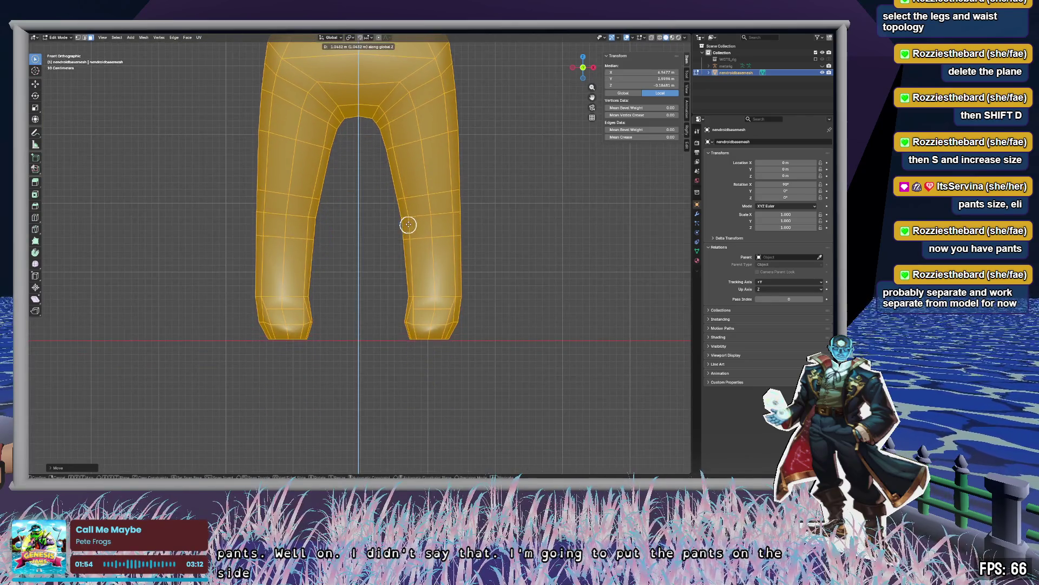
left_click(408, 227)
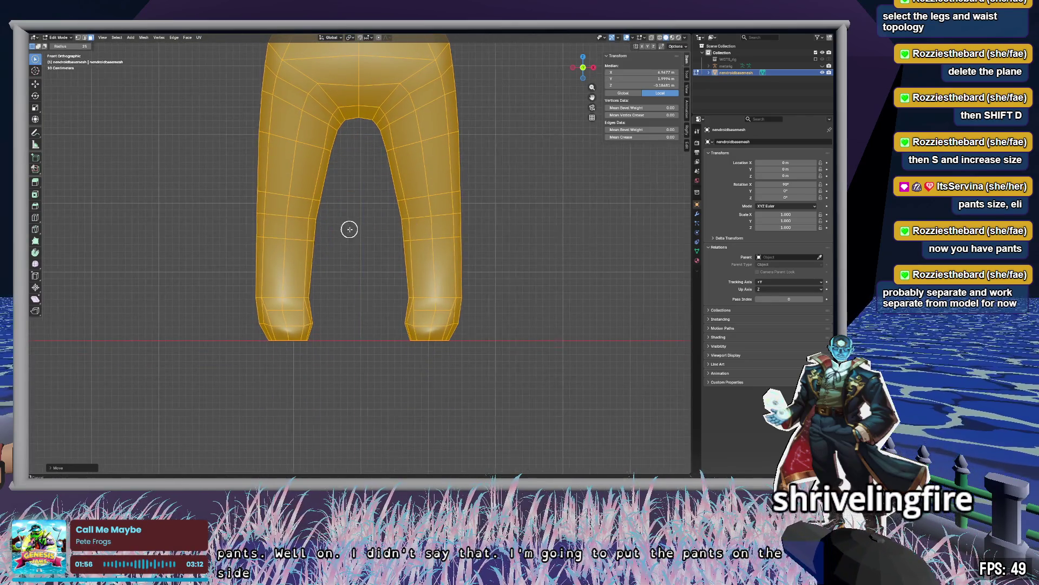
Move the pants copy along X over the legs and enlarge it slightly.
middle_click_drag(348, 227, 501, 317, "shift")
scroll(502, 318, "down", 2)
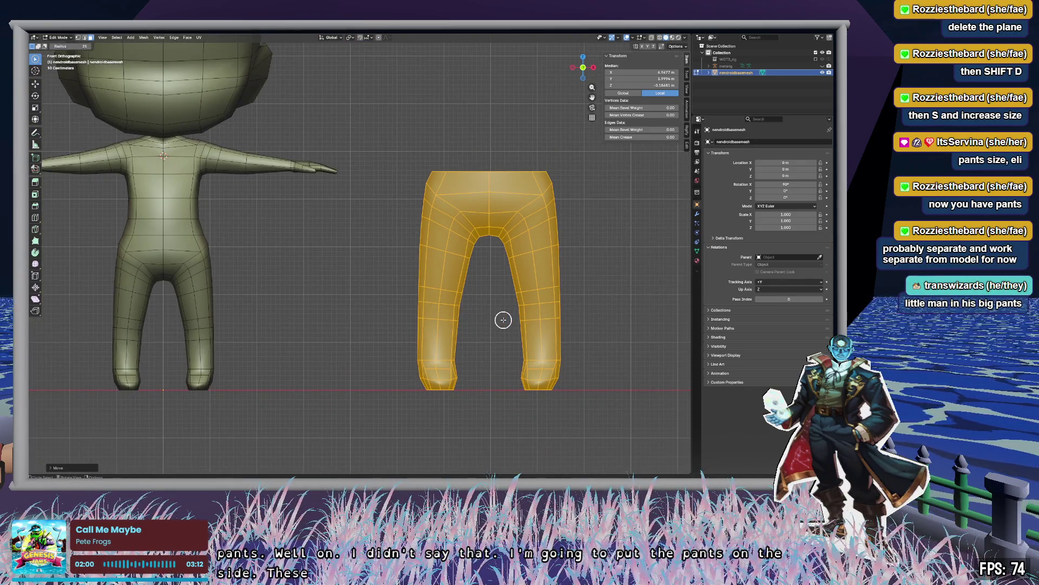
mouse_move(501, 315)
middle_mouse_down("shift")
mouse_move(560, 286)
mouse_move(640, 292)
middle_mouse_up("shift")
key("g")
key("x")
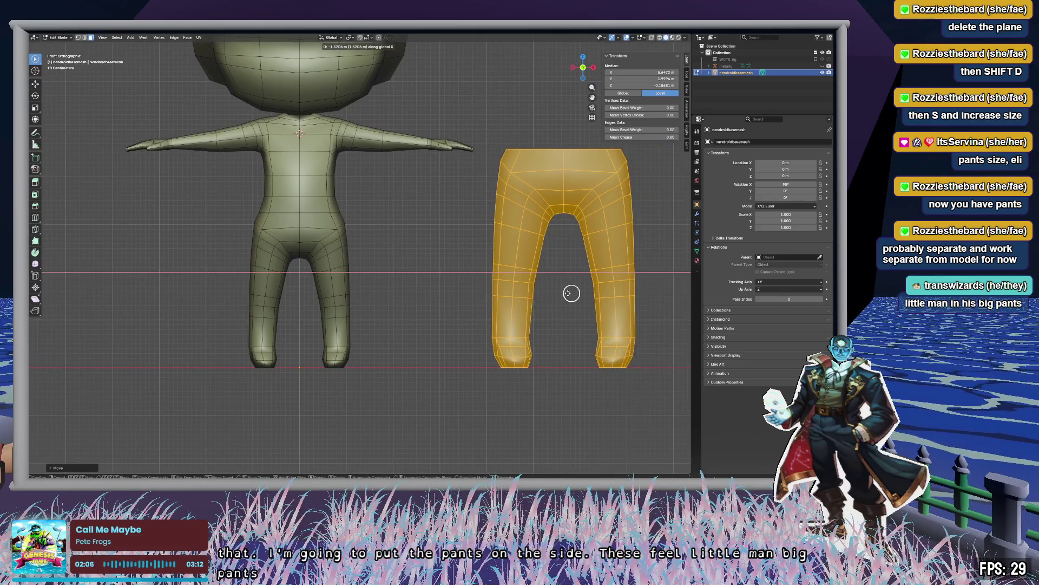
left_click(309, 312)
key("s")
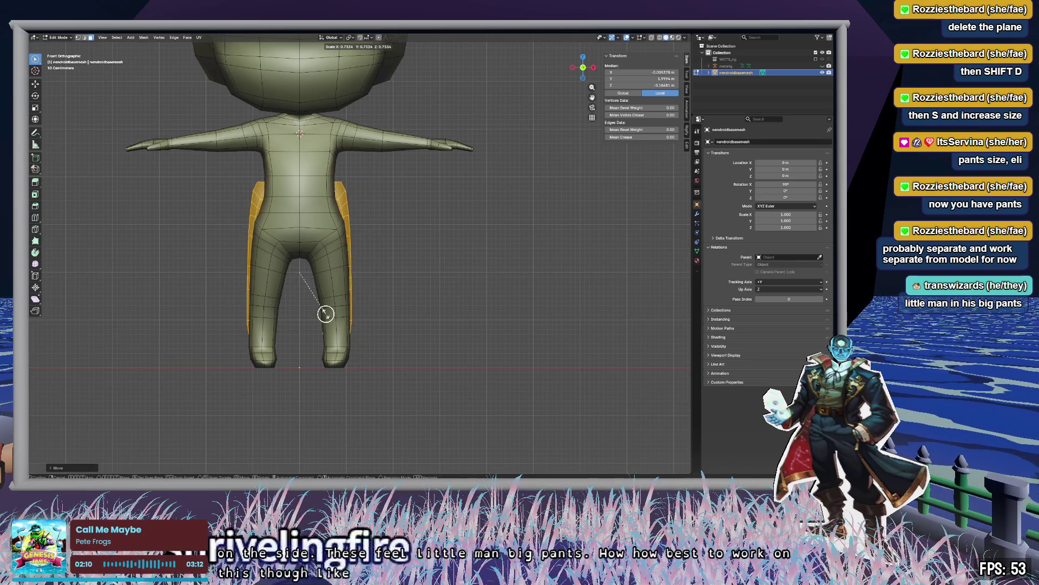
left_click(326, 314)
Slide the pants copy along X so it sits beside the body.
key("g")
key("z")
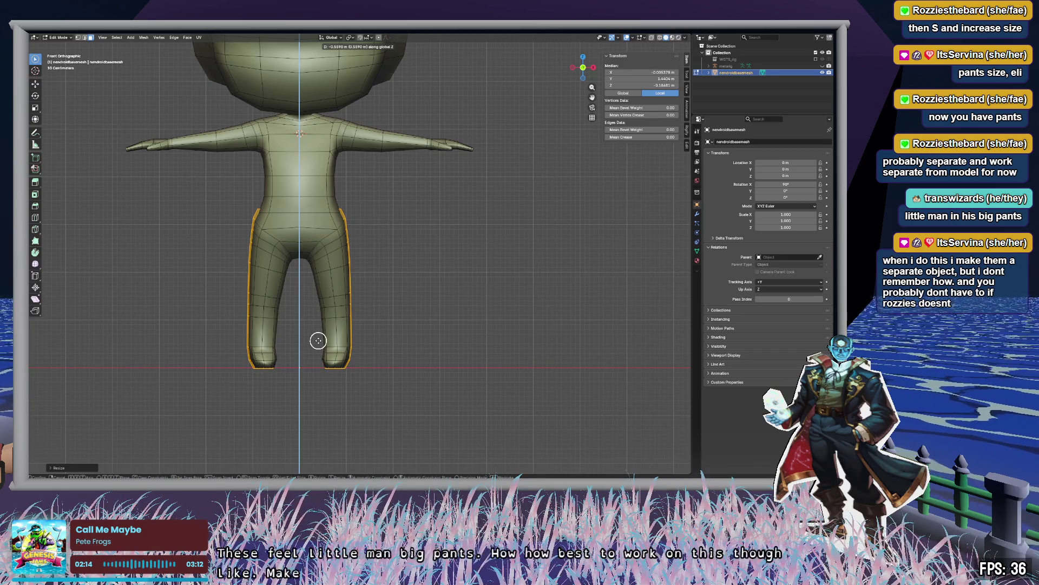
left_click(318, 340)
key("g")
key("x")
left_click(486, 333)
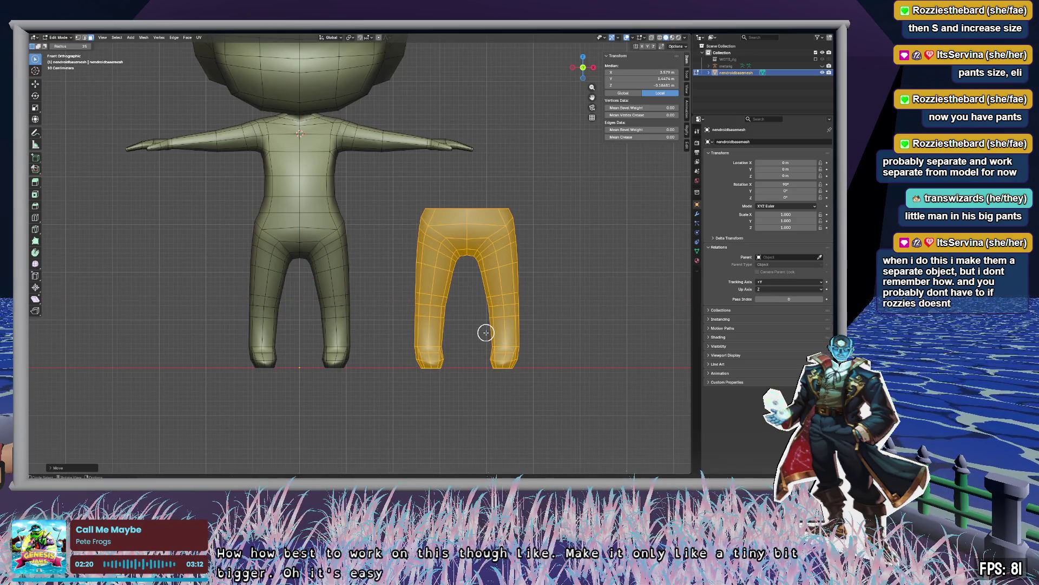
Separate the selected pants geometry into its own object and return to Object Mode.
key("p")
left_click(487, 333)
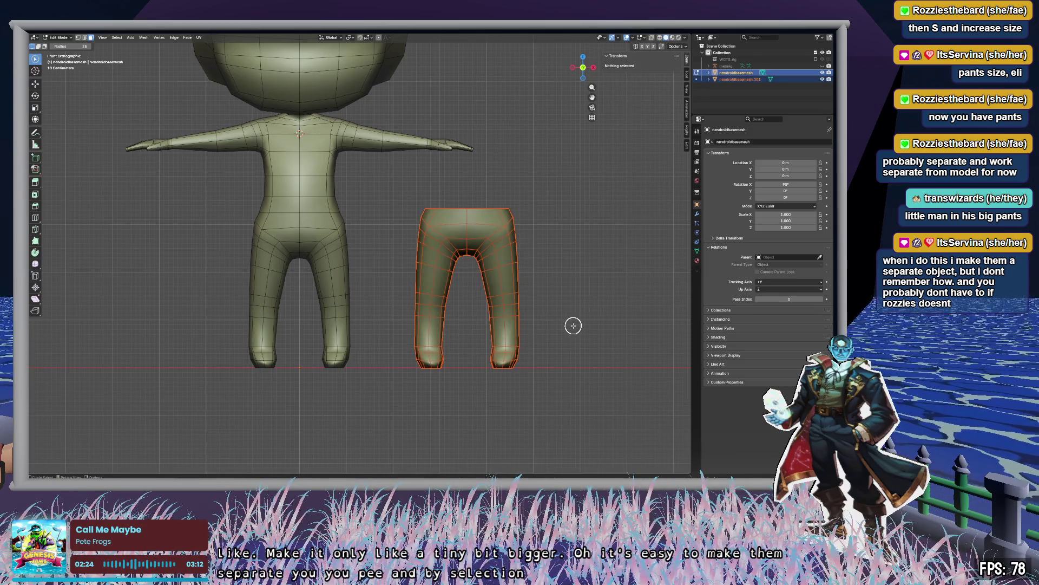
key("Tab")
Nudge the pants object nendroidbasemesh.001 right and frame it in front view.
left_click(489, 310)
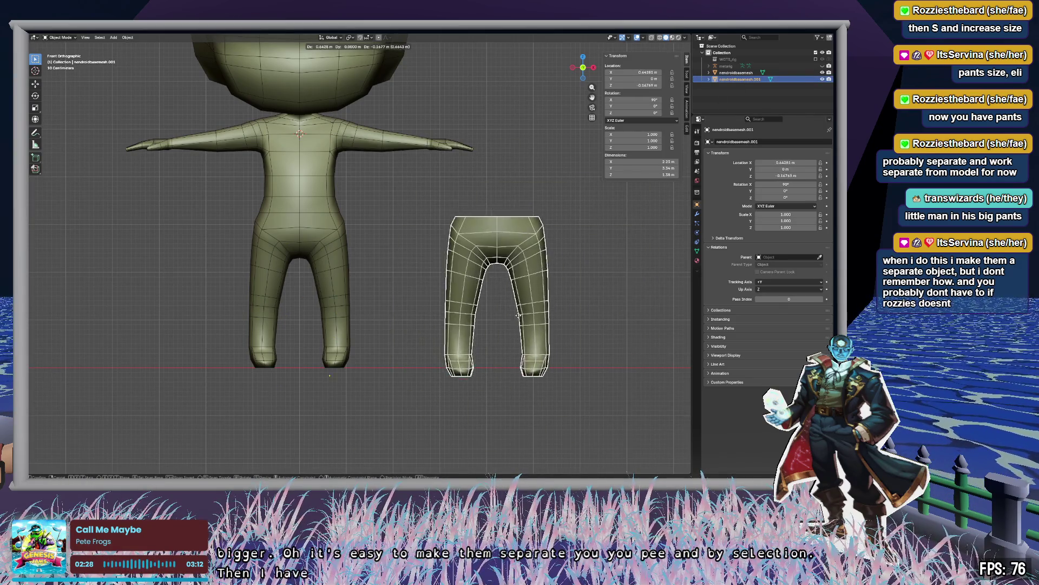
left_click(517, 303)
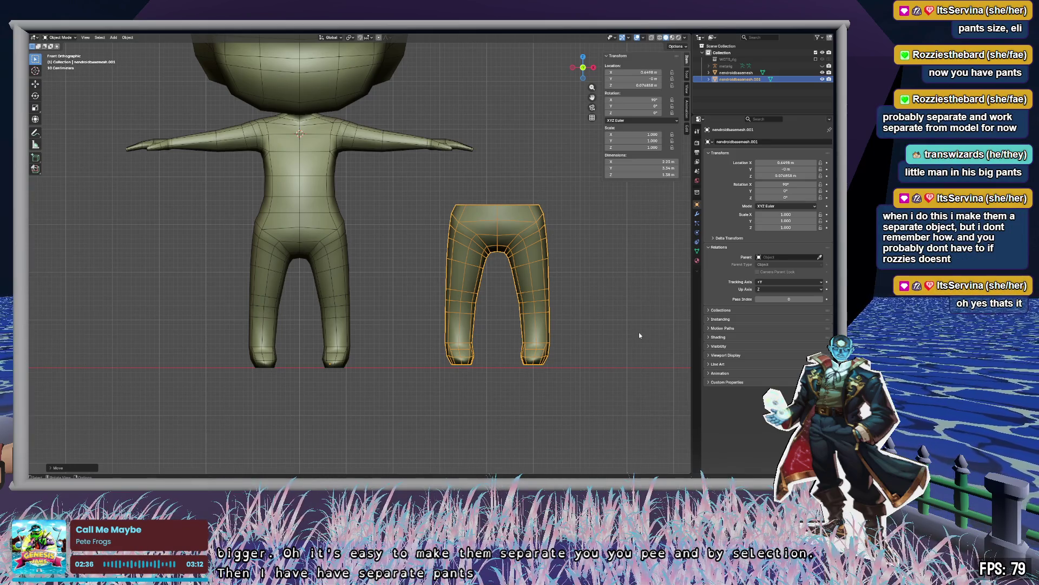
left_click(607, 312)
left_click(480, 230)
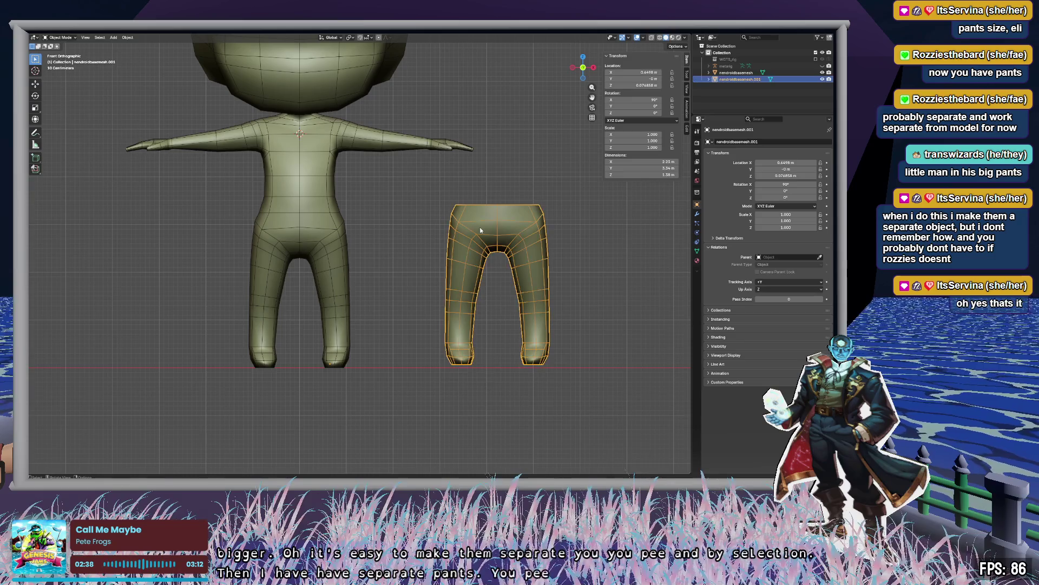
middle_click_drag(553, 269, 489, 242)
key("KP_1")
key("KP_Decimal")
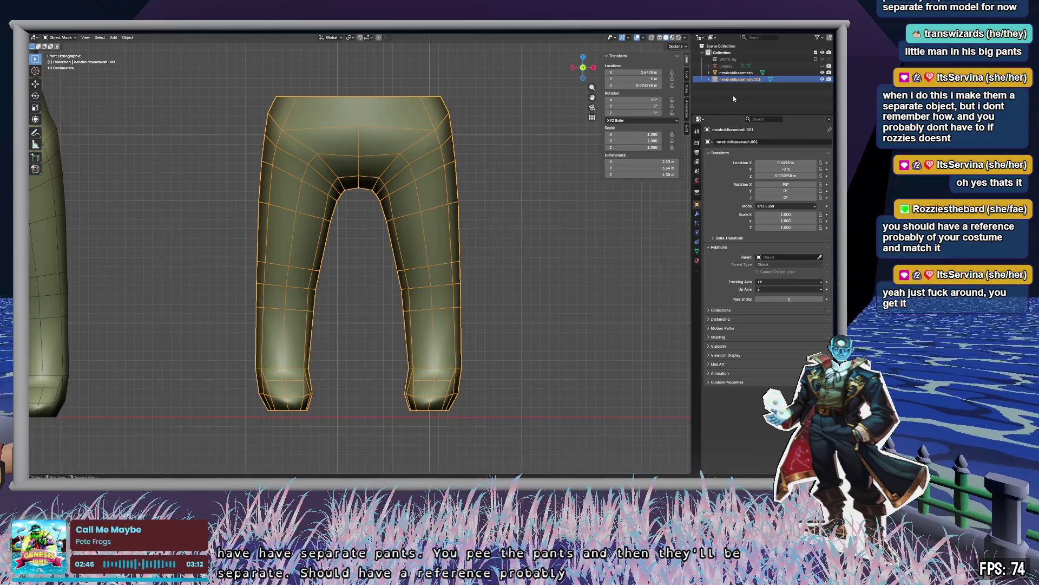
Add the costume turnaround sheet as a reference image and enlarge it in the scene.
left_click(713, 92)
left_click(116, 37)
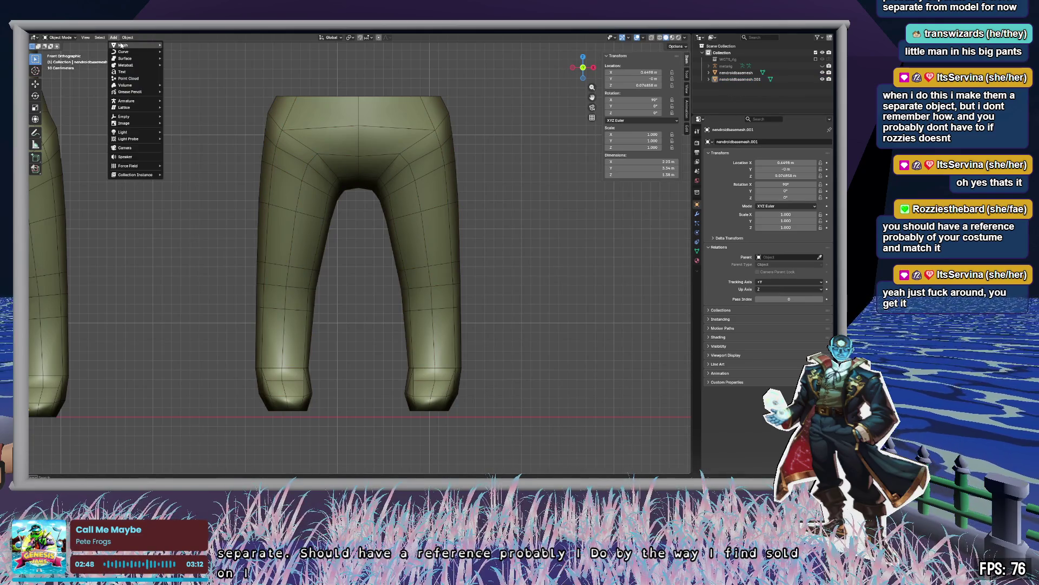
mouse_move(137, 122)
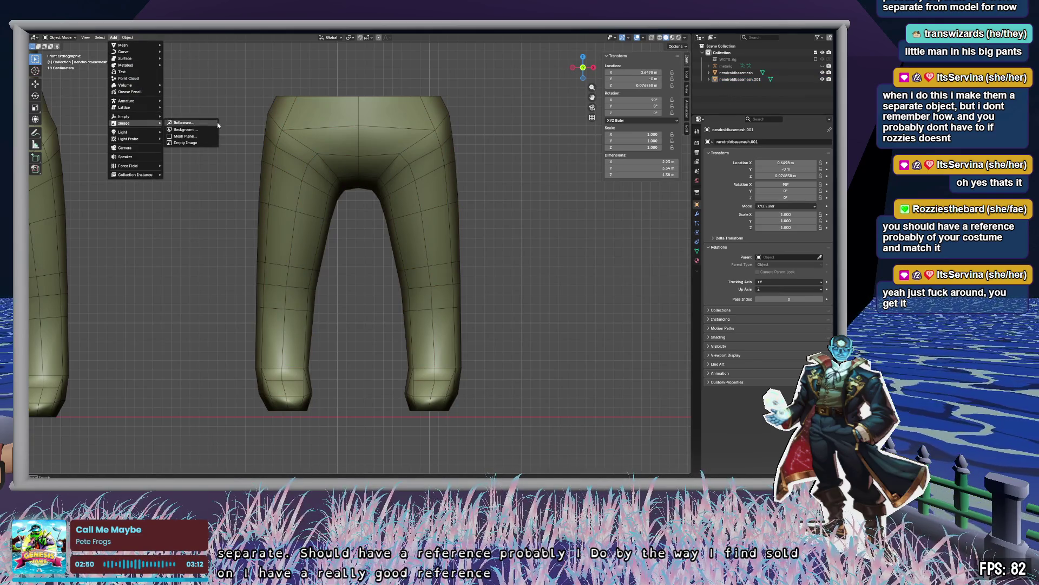
left_click(204, 124)
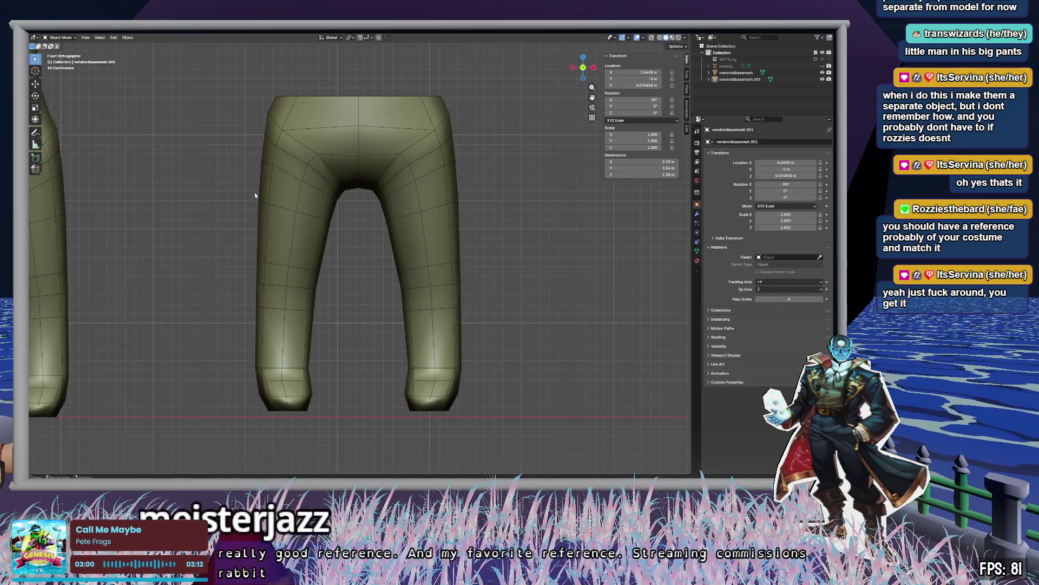
scroll(255, 193, "down", 6)
left_click(295, 206)
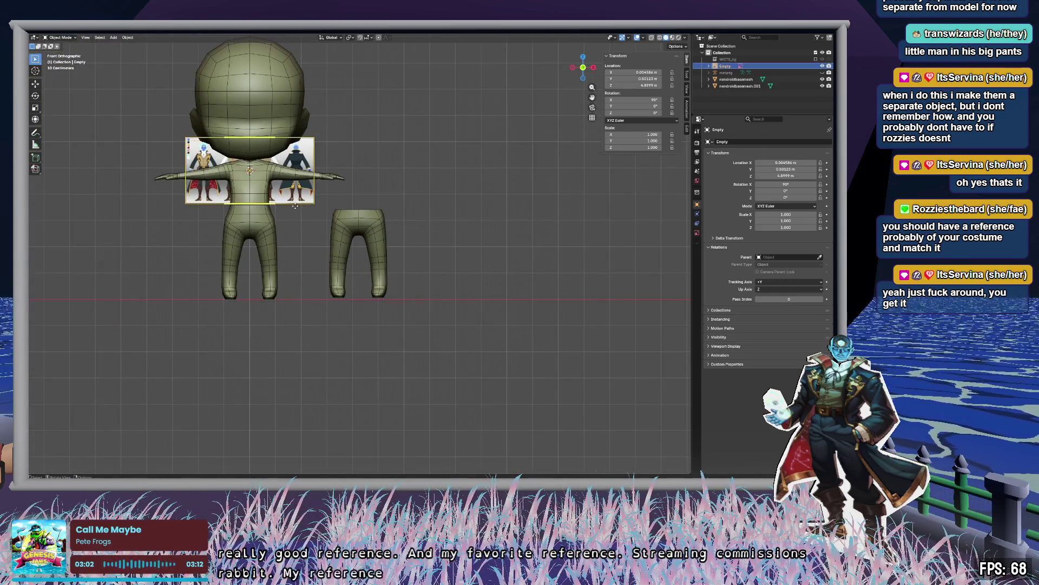
mouse_move(314, 204)
left_mouse_down()
mouse_move(485, 352)
mouse_move(462, 327)
left_mouse_up()
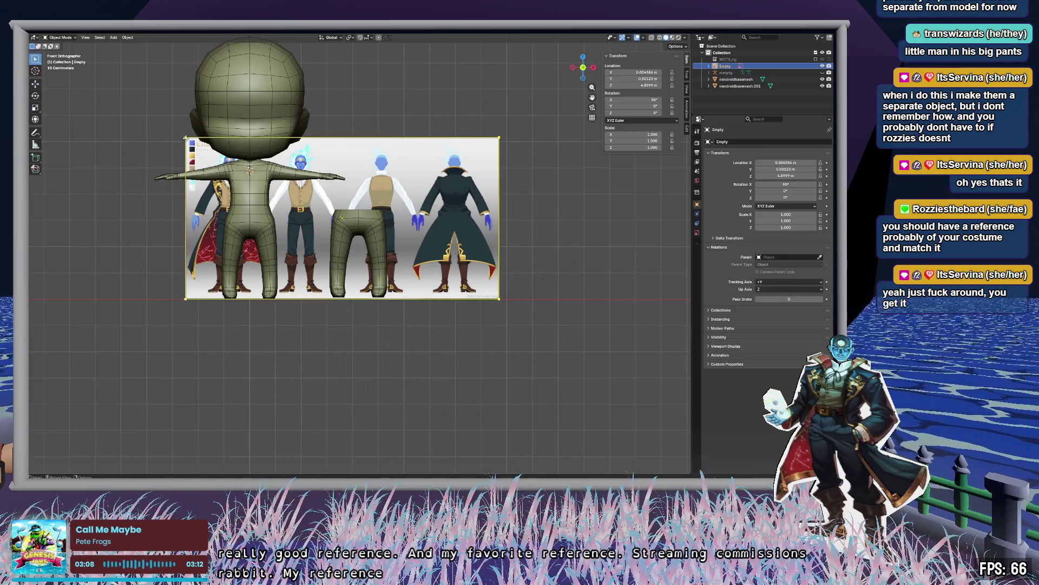
mouse_move(184, 139)
left_mouse_down()
mouse_move(76, 60)
mouse_move(540, 416)
mouse_move(498, 403)
mouse_move(503, 417)
left_mouse_up()
mouse_move(463, 389)
middle_mouse_down("shift")
mouse_move(506, 411)
mouse_move(566, 420)
mouse_move(587, 405)
mouse_move(571, 386)
mouse_move(547, 379)
mouse_move(562, 410)
mouse_move(573, 409)
mouse_move(533, 407)
mouse_move(569, 419)
mouse_move(548, 401)
mouse_move(557, 441)
mouse_move(528, 443)
middle_mouse_up("shift")
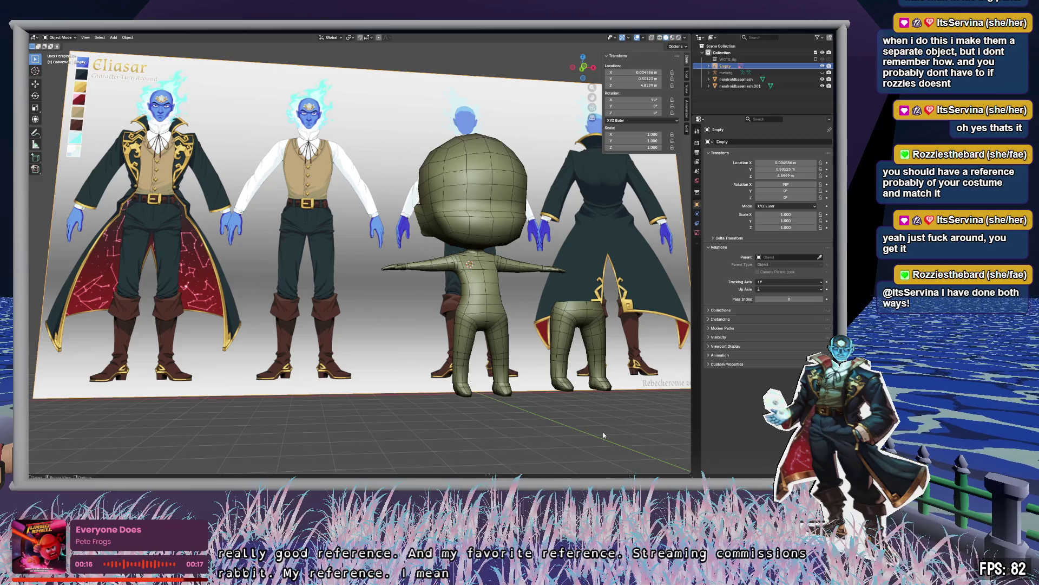
Move the reference image along Y so it stands behind the chibi.
mouse_move(598, 433)
middle_mouse_down()
mouse_move(619, 434)
mouse_move(434, 378)
mouse_move(417, 244)
middle_mouse_up()
scroll(433, 378, "up", 5)
scroll(416, 328, "up", 3)
mouse_move(417, 328)
middle_mouse_down()
mouse_move(361, 316)
mouse_move(373, 316)
middle_mouse_up()
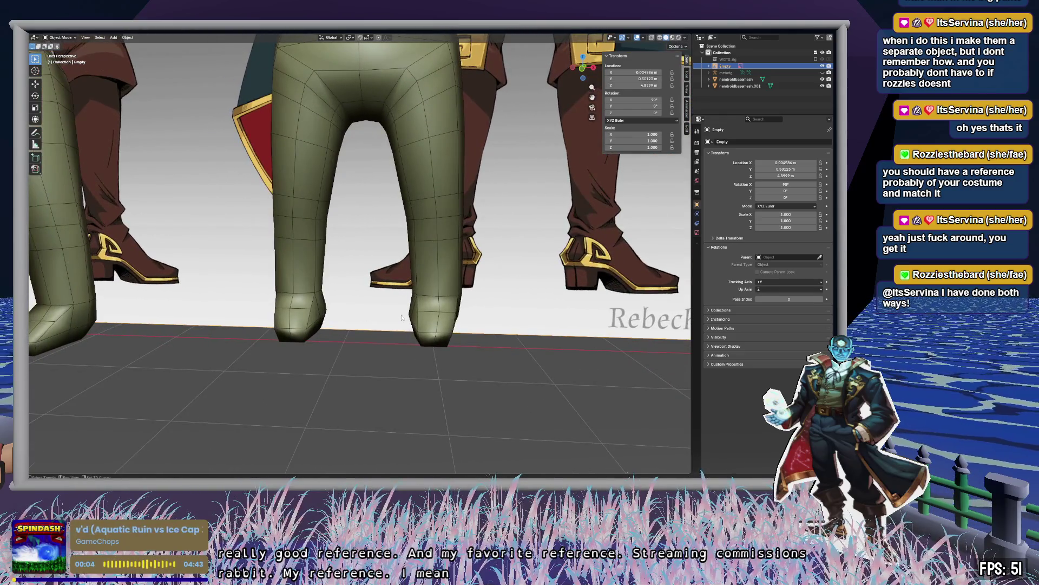
scroll(418, 312, "down", 6)
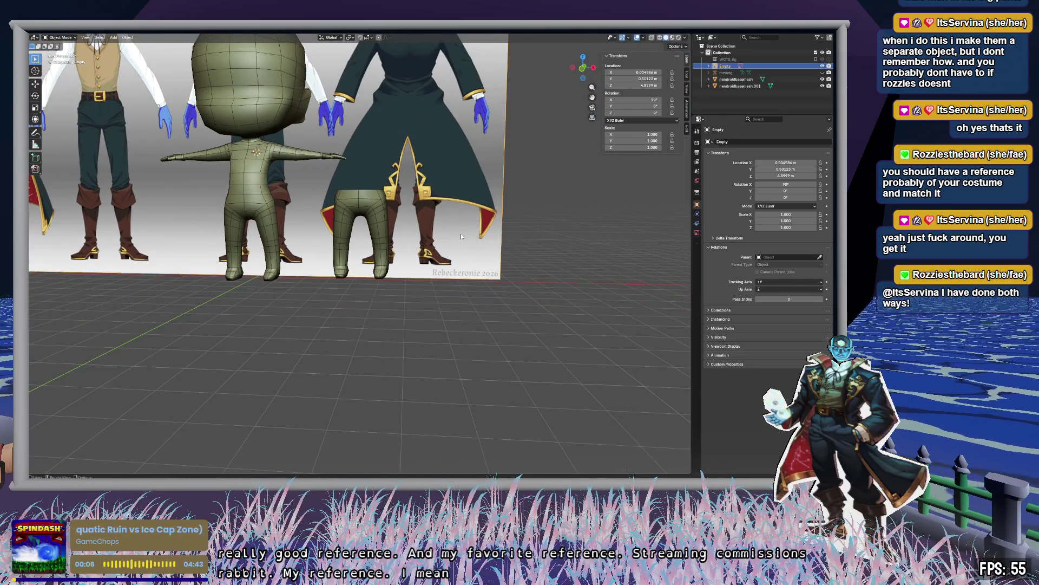
mouse_move(462, 233)
middle_mouse_down("shift")
mouse_move(498, 341)
mouse_move(633, 355)
mouse_move(682, 333)
mouse_move(664, 330)
middle_mouse_up("shift")
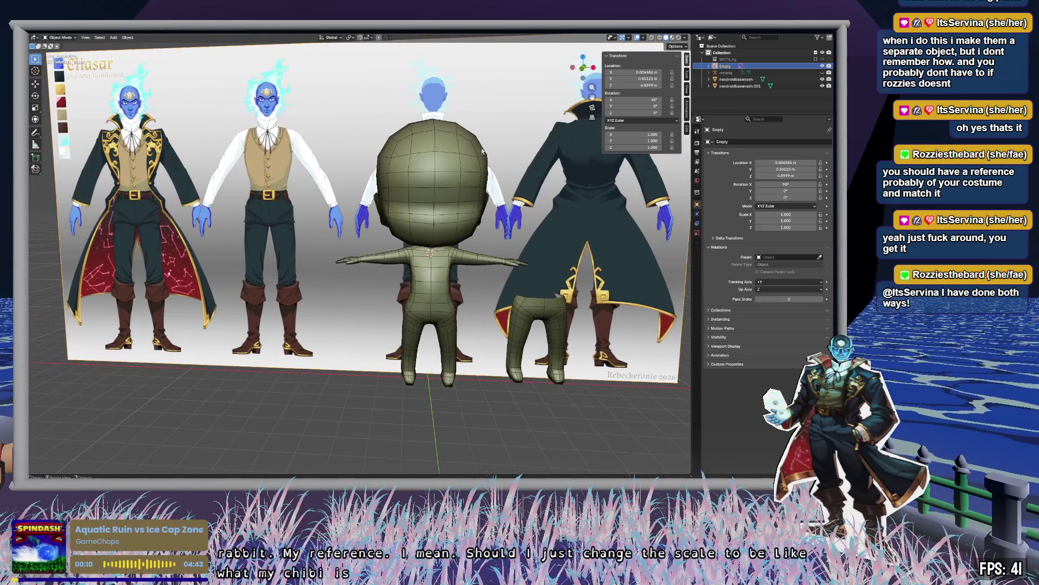
mouse_move(541, 162)
middle_mouse_down()
mouse_move(383, 197)
mouse_move(449, 213)
mouse_move(388, 225)
mouse_move(447, 233)
middle_mouse_up()
key("g")
key("y")
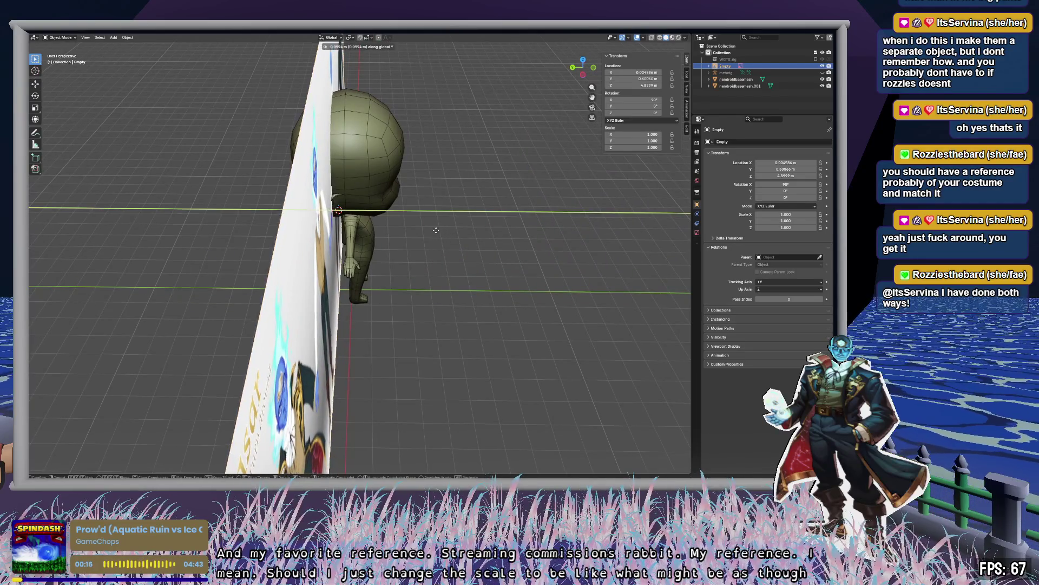
left_click(547, 248)
mouse_move(547, 248)
middle_mouse_down()
mouse_move(548, 231)
mouse_move(443, 230)
middle_mouse_up()
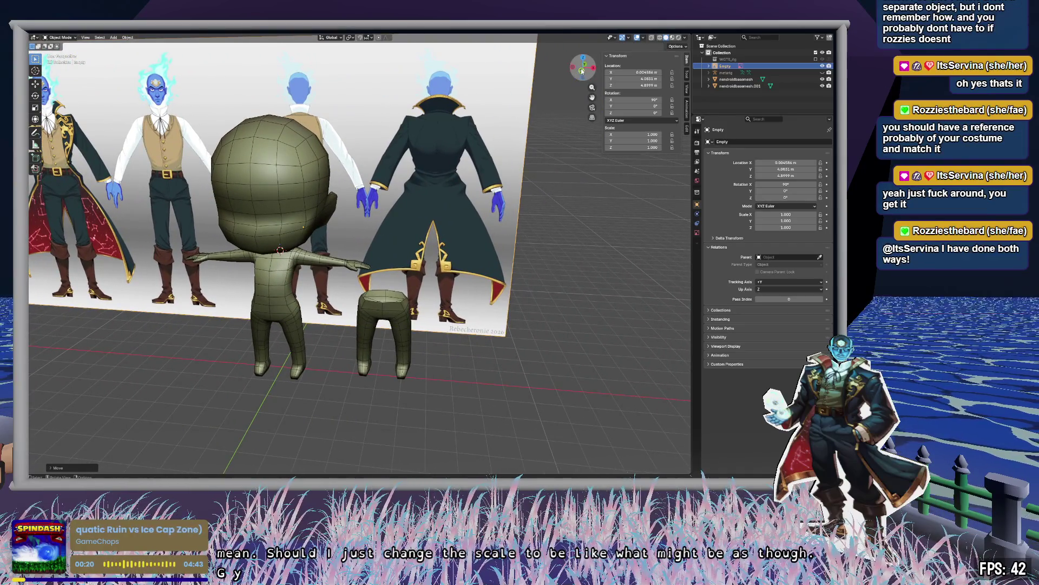
key("KP_1")
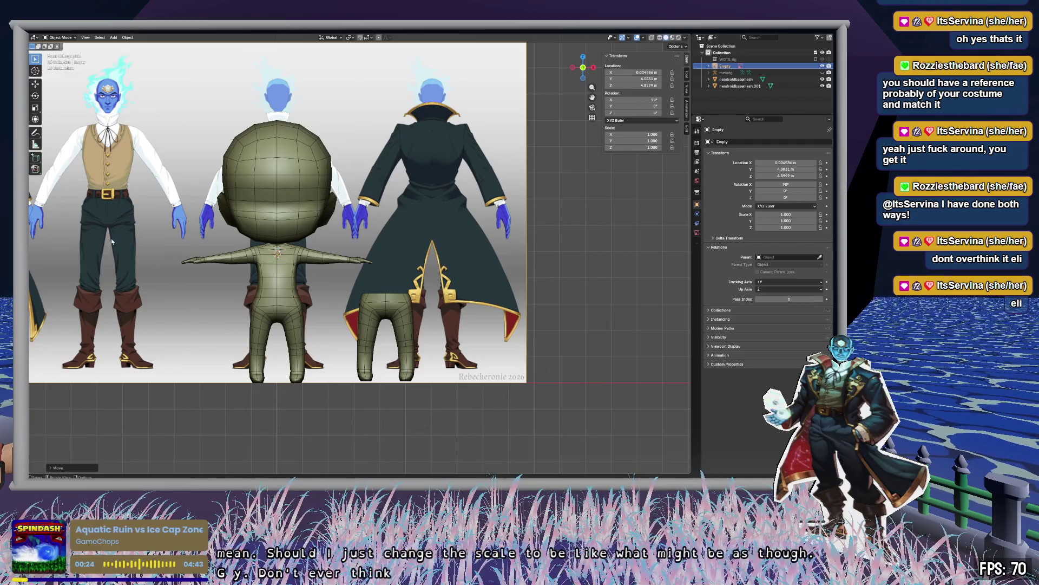
Reposition the reference sideways and higher, adjusting its scale around 0.502.
key("g")
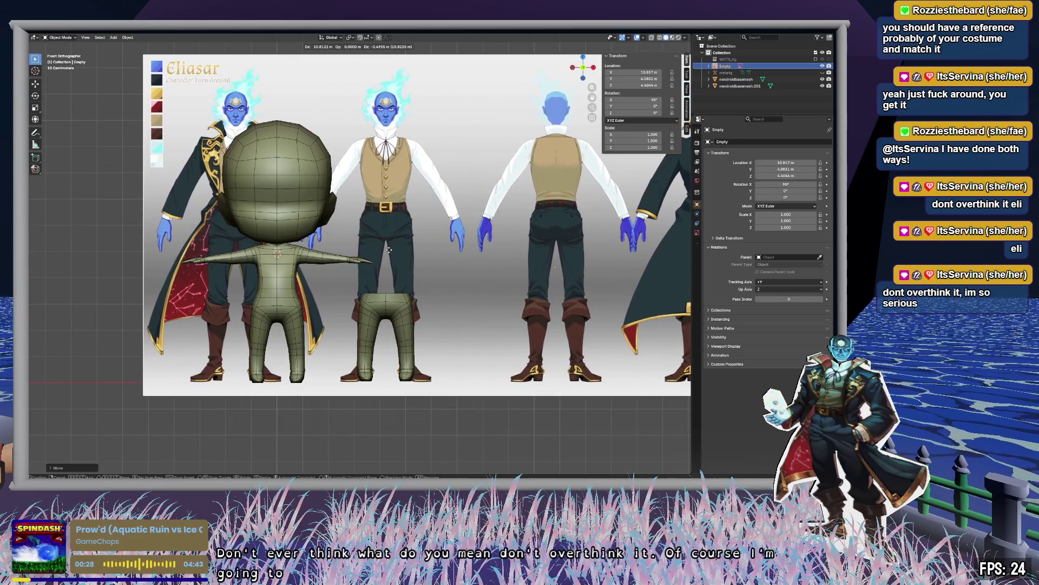
left_click(389, 250)
key("s")
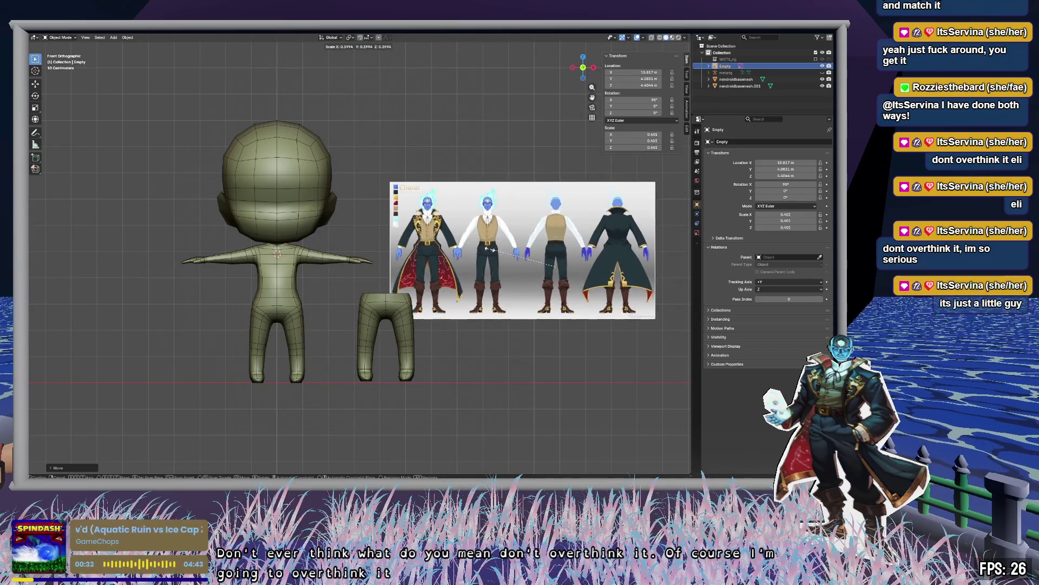
left_click(482, 255)
key("g")
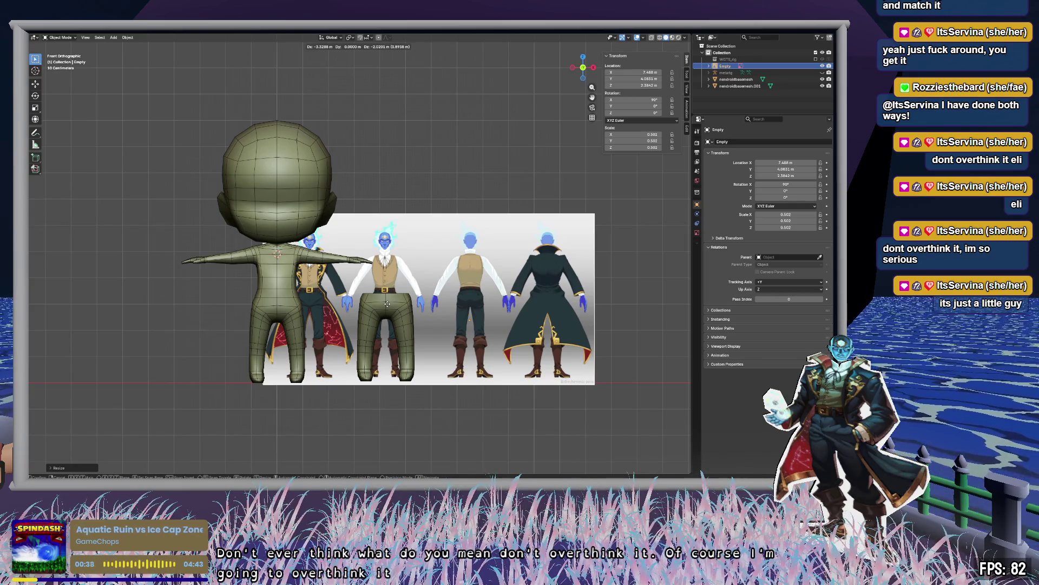
left_click(403, 200)
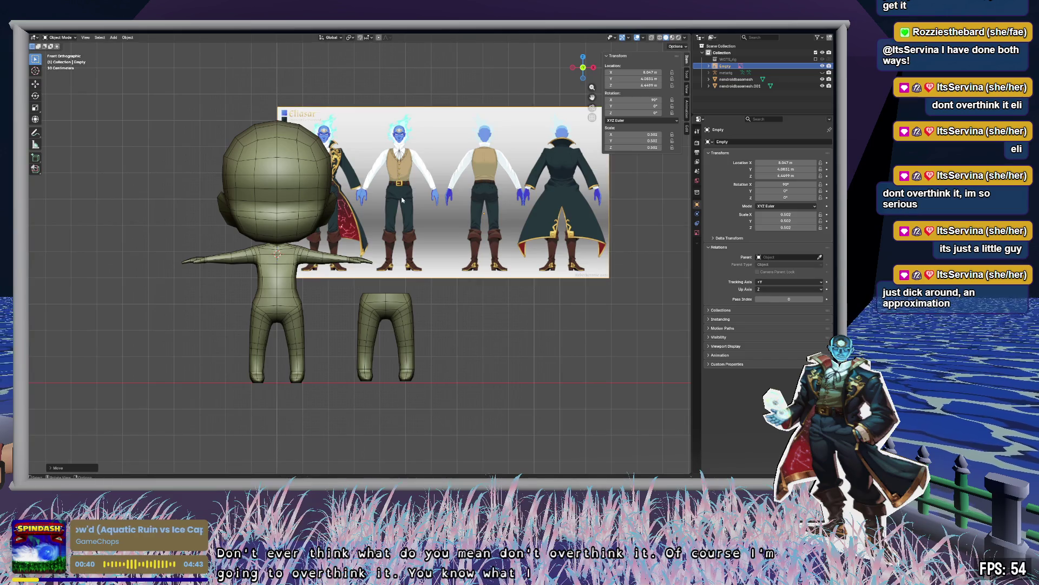
key("s")
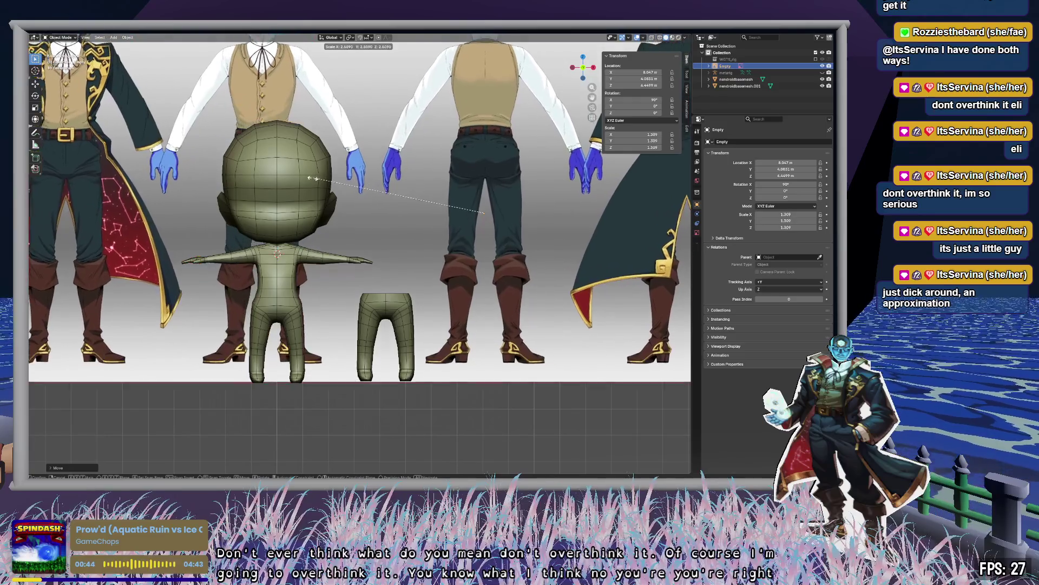
left_click(316, 177)
scroll(420, 204, "up", 5)
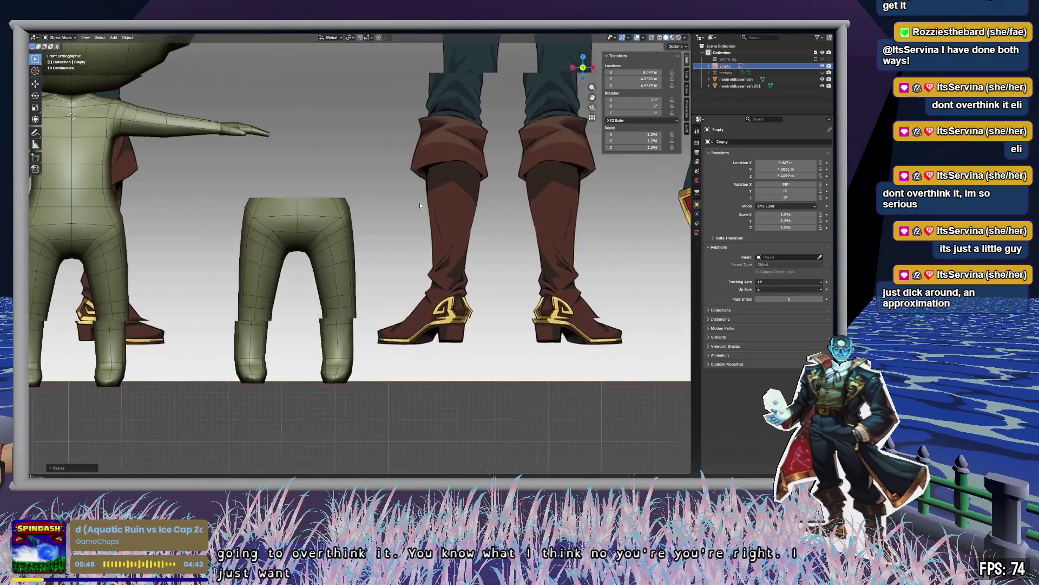
middle_click_drag(421, 204, 413, 251, "shift")
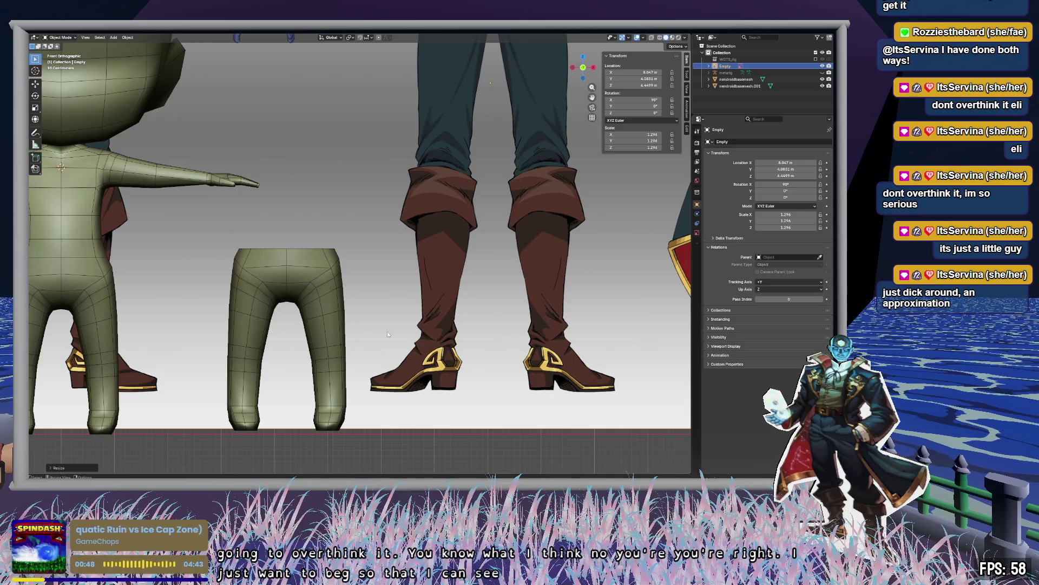
Shrink the reference to 0.477 scale and align it behind the chibi's legs.
key("s")
left_click(499, 111)
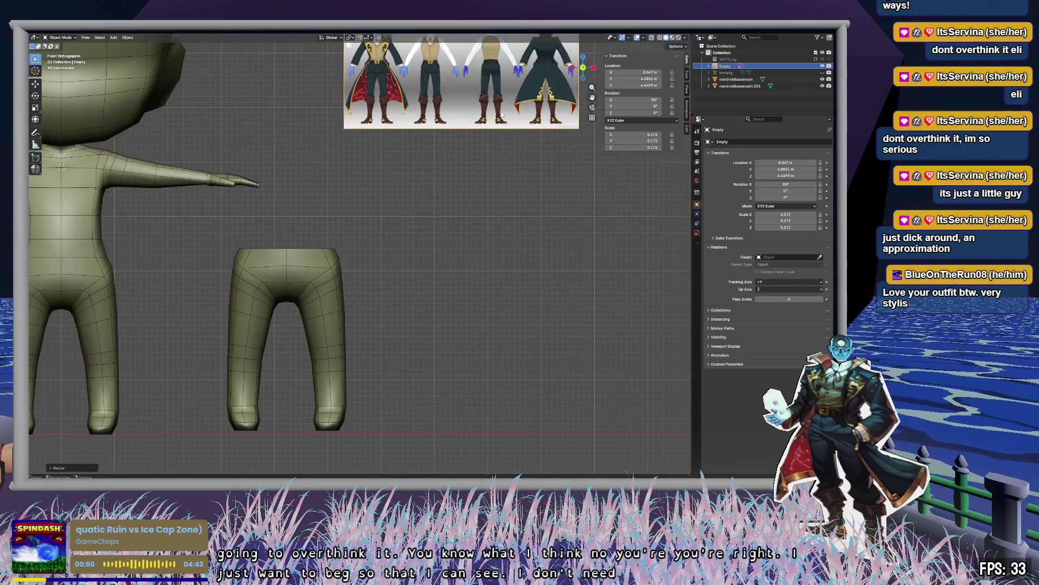
key("g")
left_click(526, 346)
key("s")
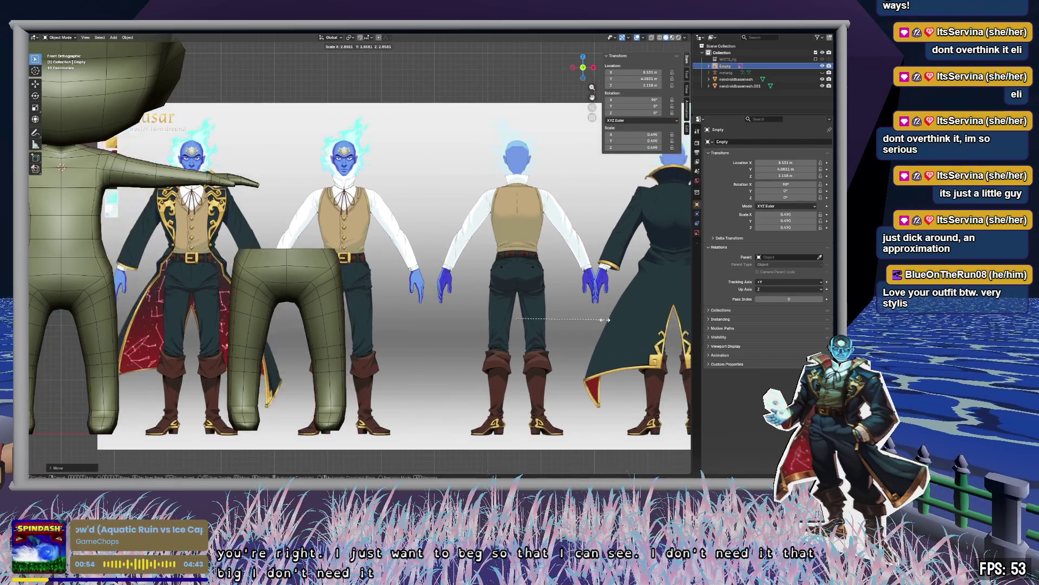
left_click(600, 318)
Switch to front orthographic, frame the base mesh and turnaround sheet, and enable X-ray.
mouse_move(514, 365)
middle_mouse_down("shift")
mouse_move(590, 308)
mouse_move(546, 318)
mouse_move(622, 319)
mouse_move(603, 322)
mouse_move(599, 304)
middle_mouse_up("shift")
left_click(583, 67)
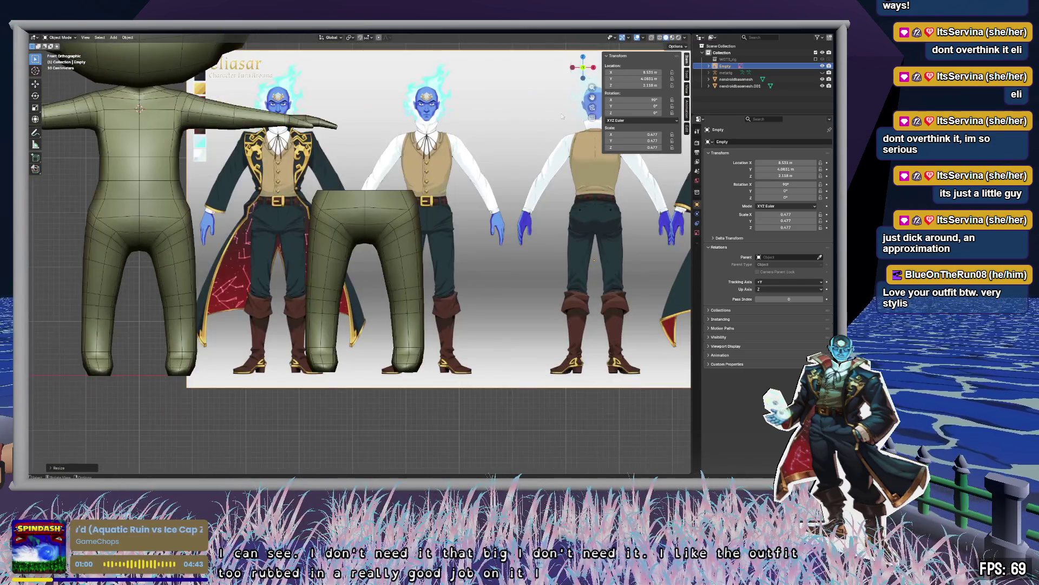
scroll(453, 298, "up", 3)
mouse_move(452, 297)
middle_mouse_down("shift")
mouse_move(576, 324)
mouse_move(531, 445)
middle_mouse_up("shift")
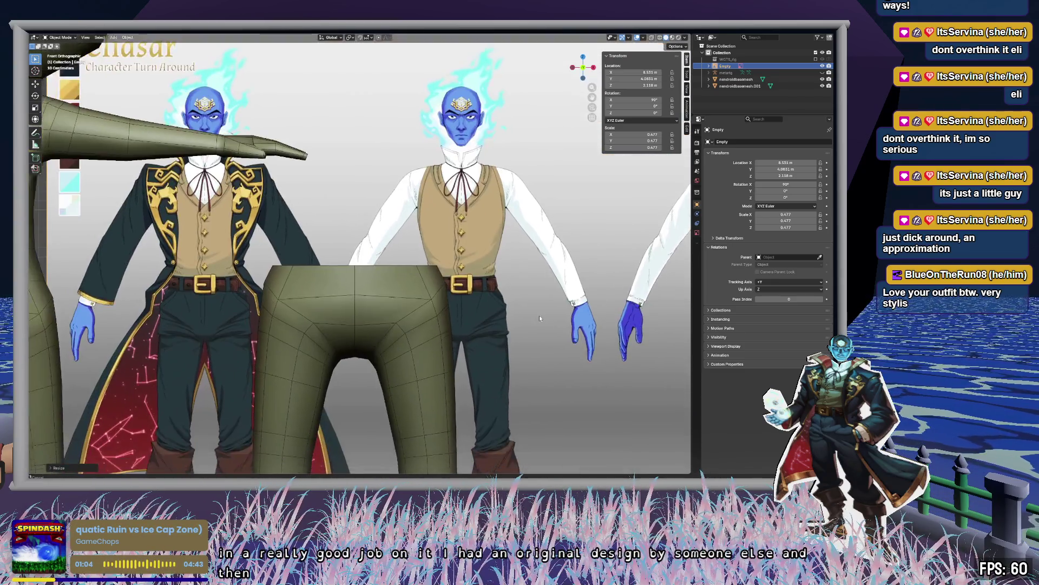
scroll(539, 315, "down", 2)
middle_click_drag(530, 314, 521, 316, "shift")
scroll(498, 350, "down", 1)
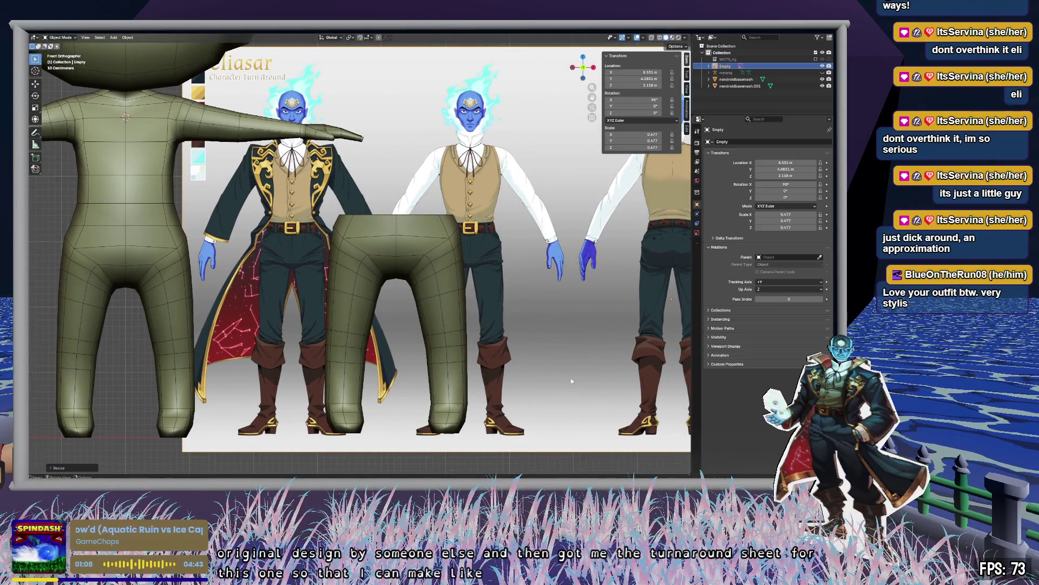
scroll(579, 383, "up", 4)
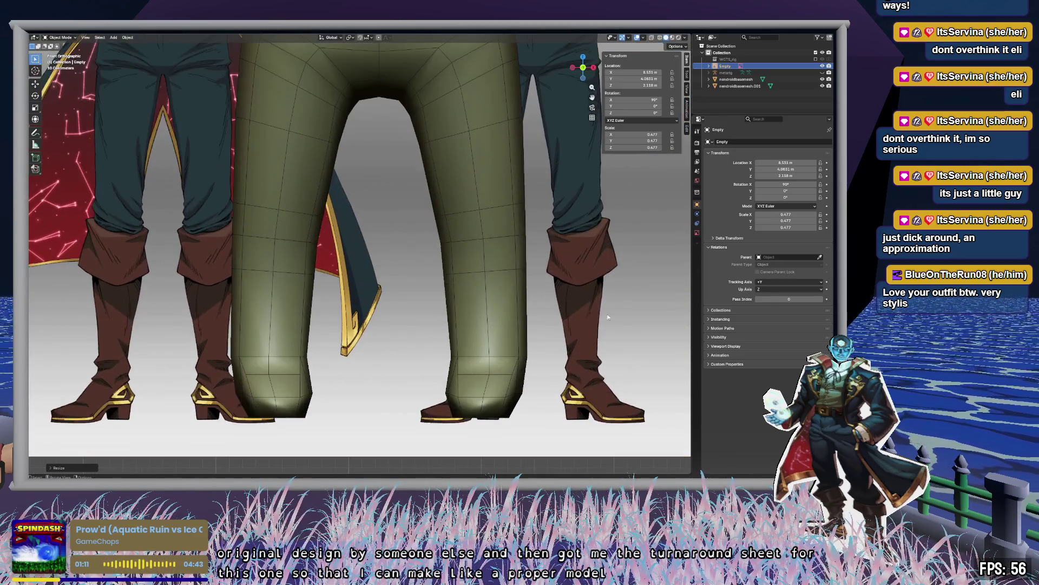
middle_click_drag(608, 318, 471, 310, "shift")
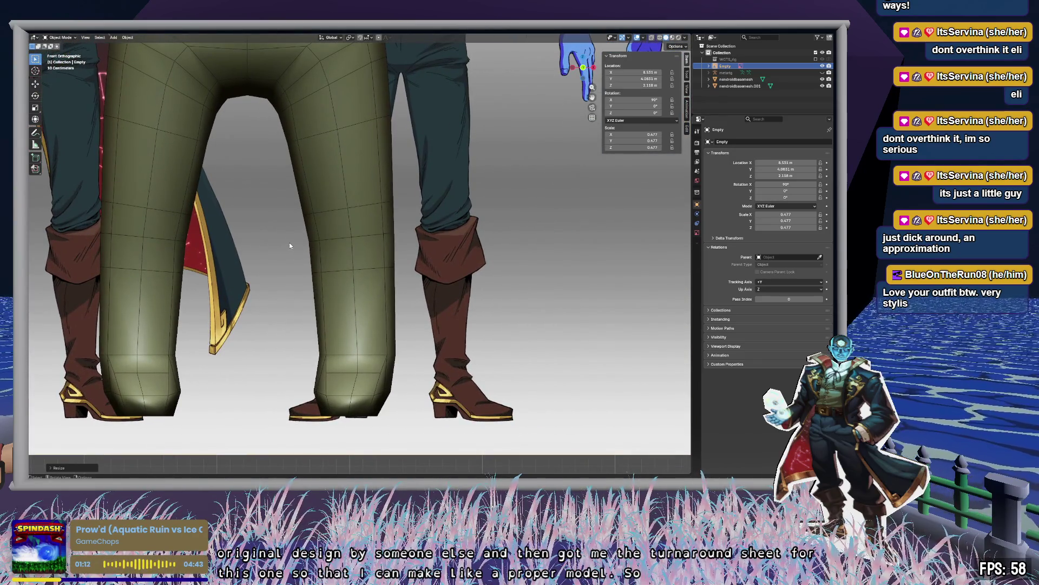
key("alt+z")
Select nendroidbasemesh.001, enter Edit Mode and turn on X-ray to reach hidden vertices.
mouse_move(295, 264)
left_mouse_down()
mouse_move(379, 373)
mouse_move(421, 390)
left_mouse_up()
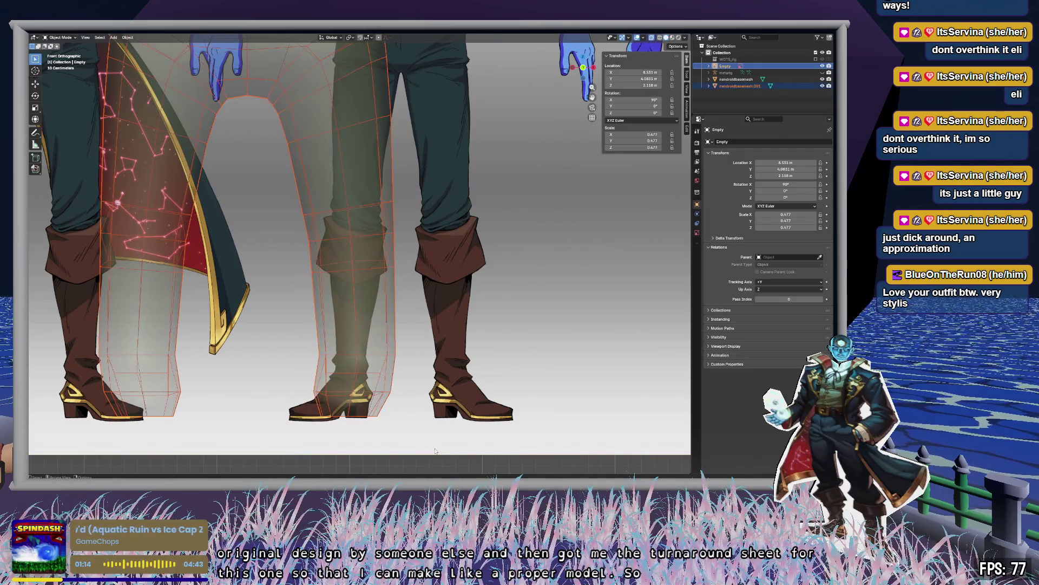
left_click(453, 325)
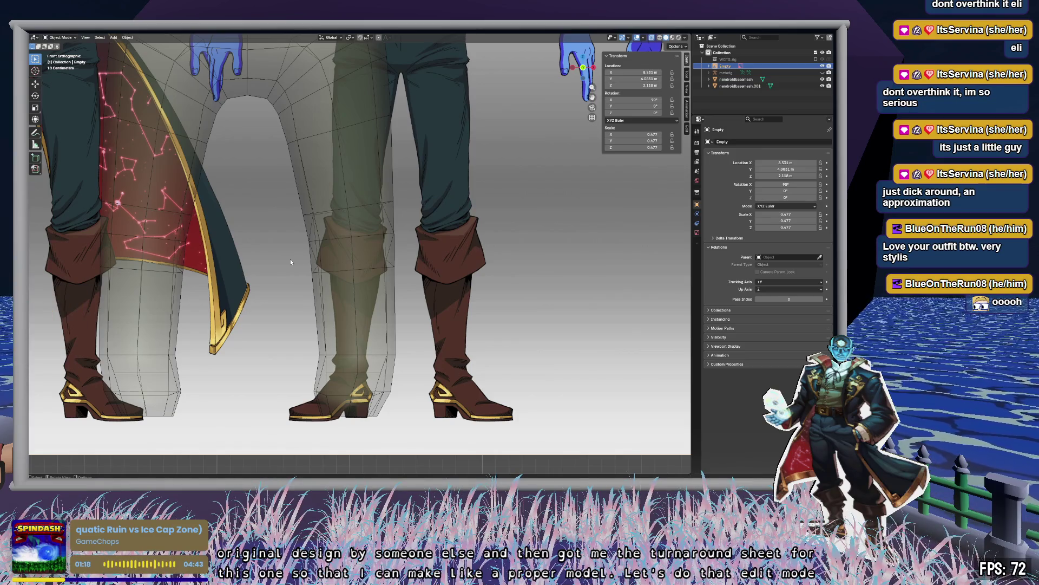
left_click(748, 87)
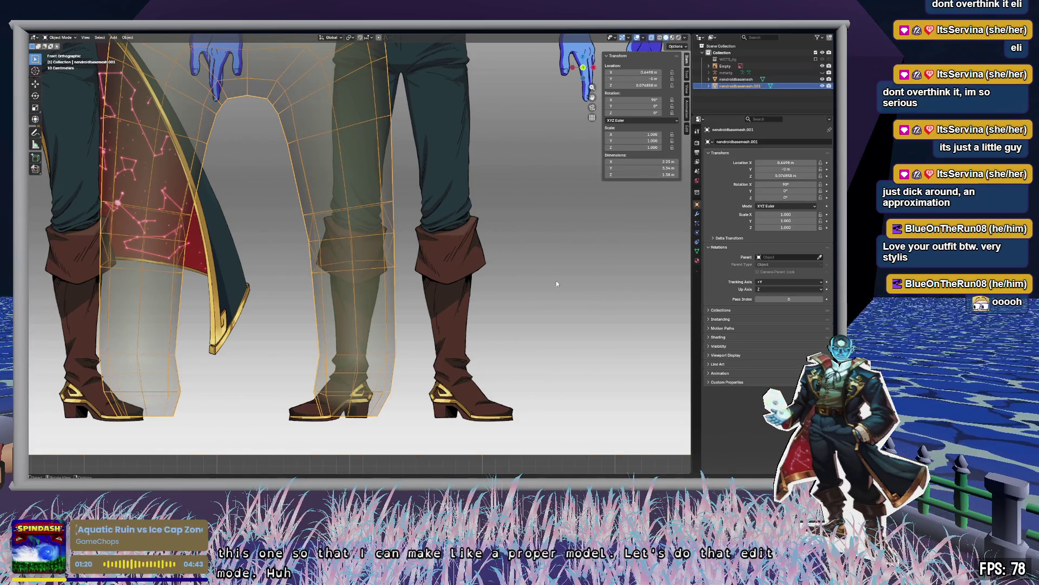
key("Tab")
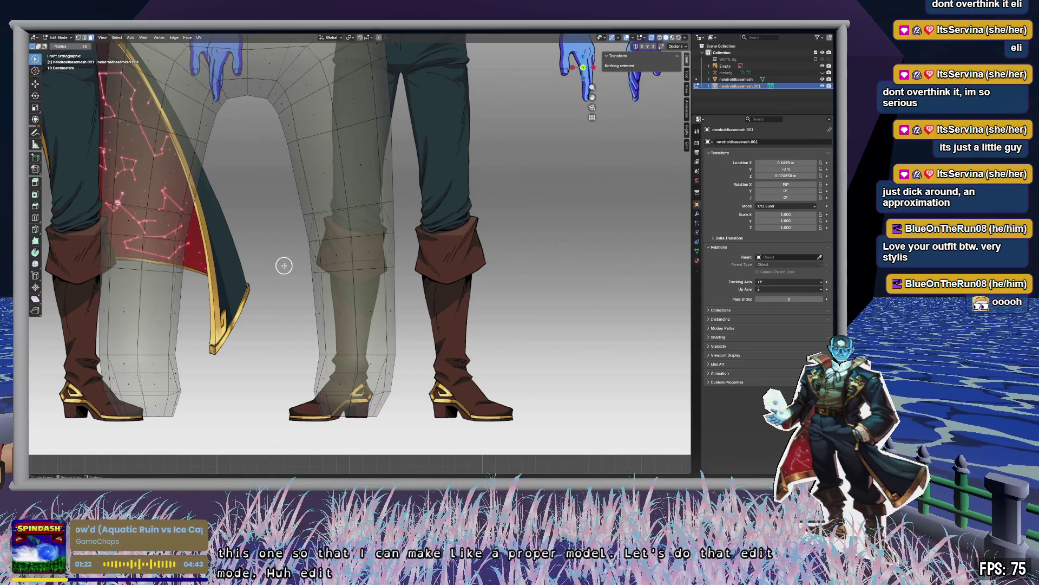
key("alt+z")
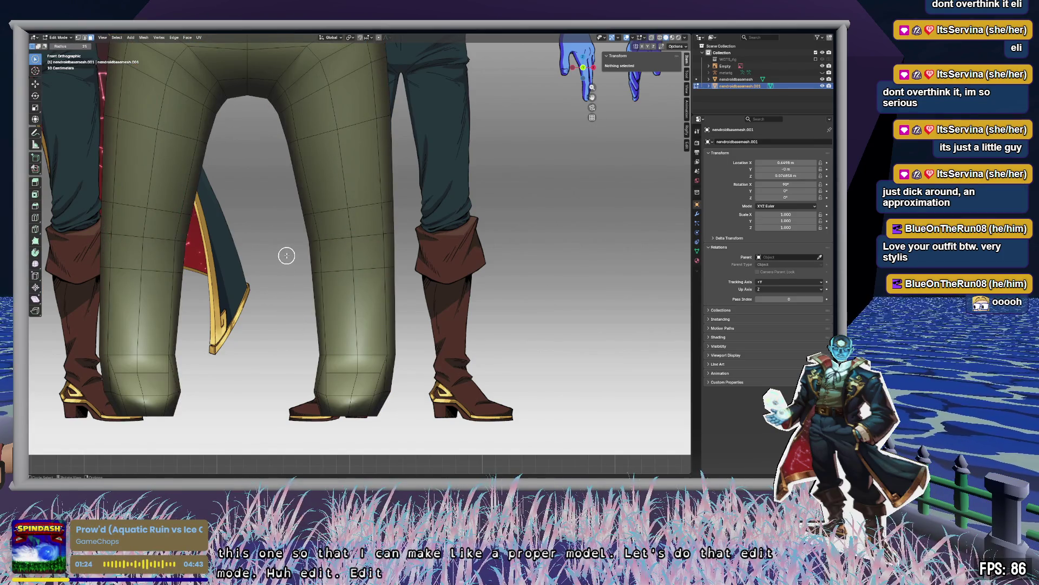
scroll(286, 255, "down", 5)
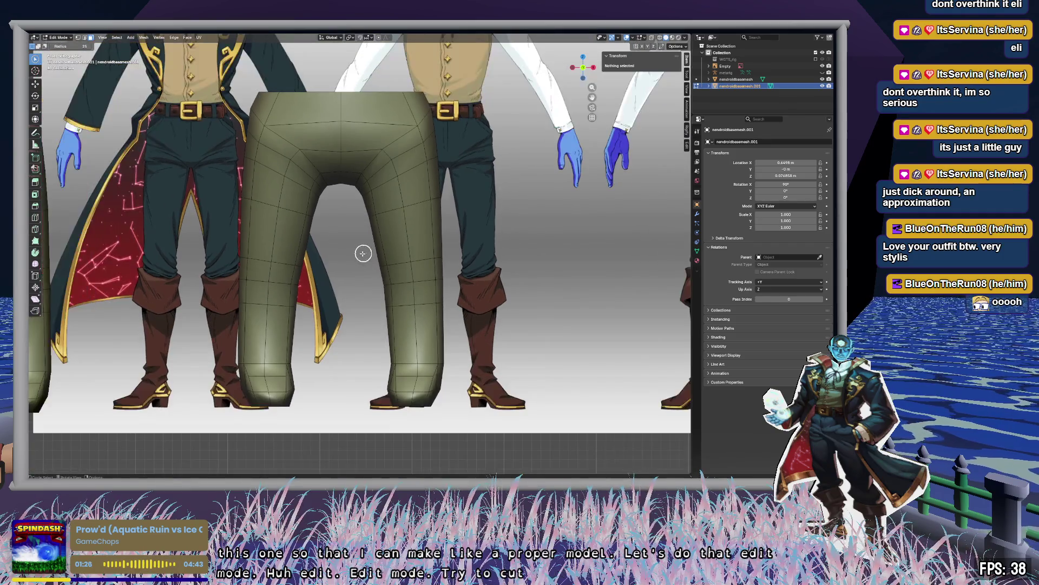
key("alt+z")
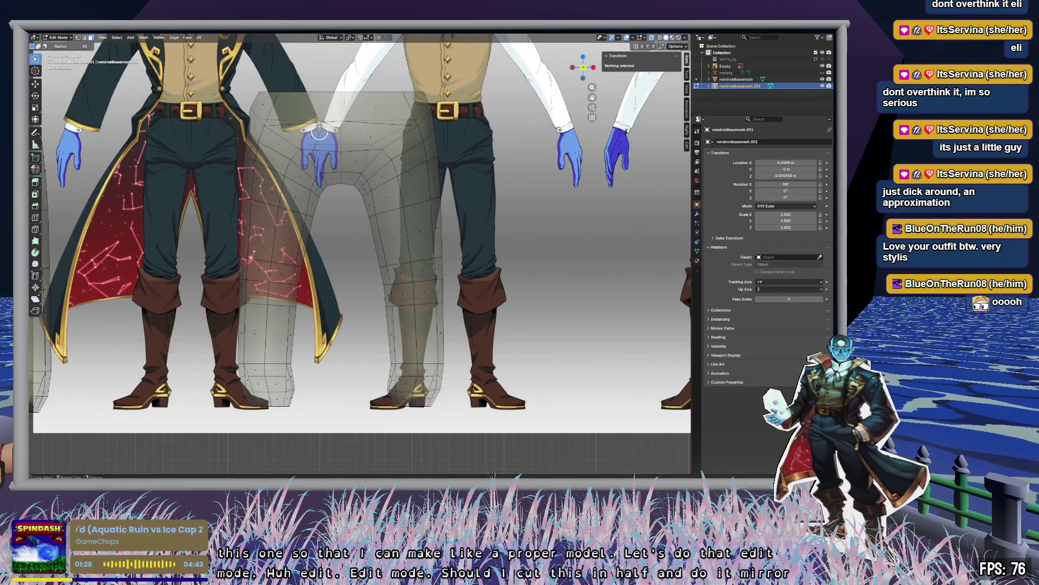
Lasso the left pant leg, delete its vertices, and return to Object Mode.
left_click_drag(319, 154, 324, 181)
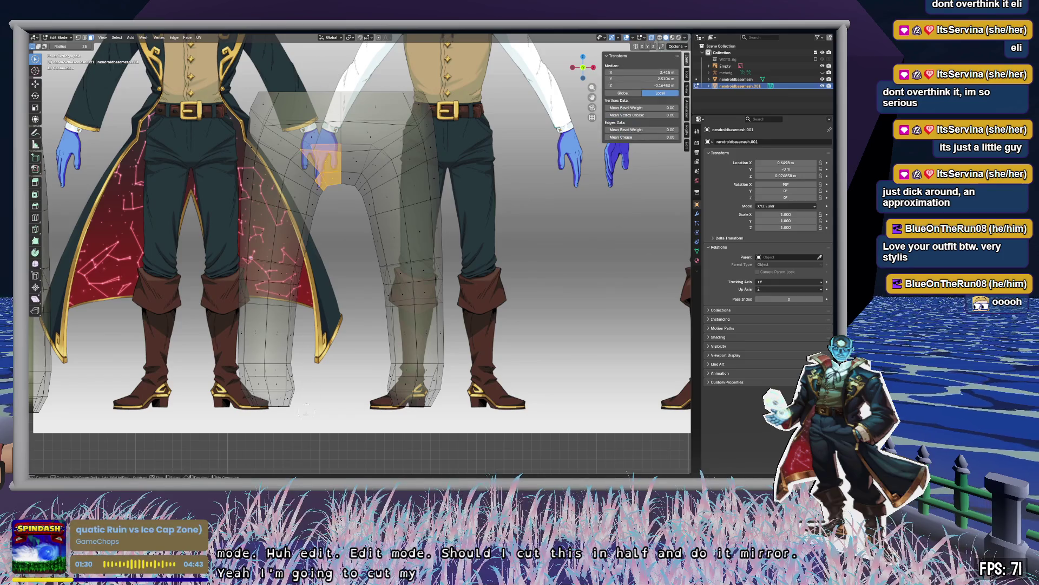
key("Escape")
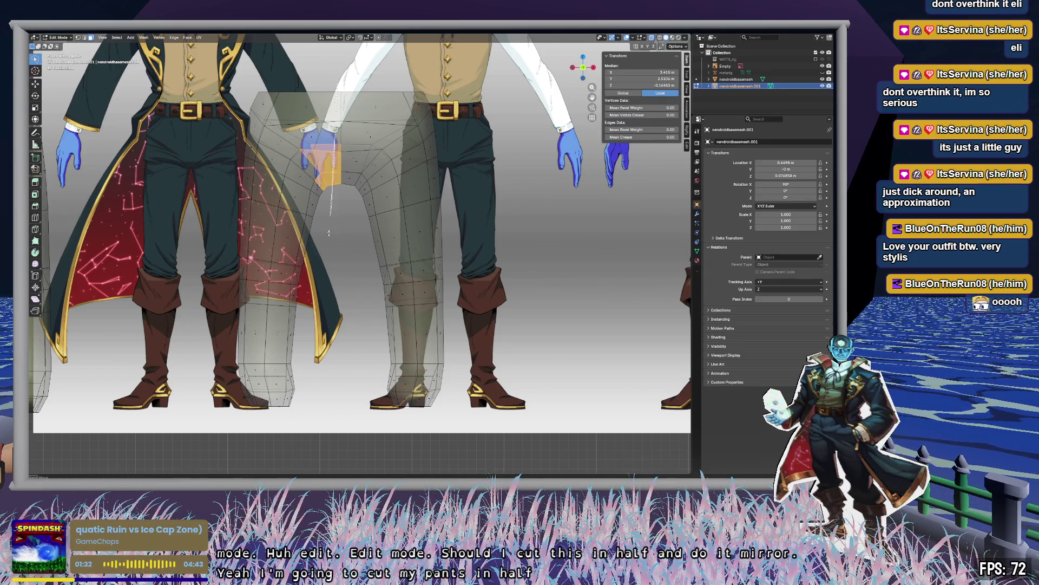
key("ctrl+l")
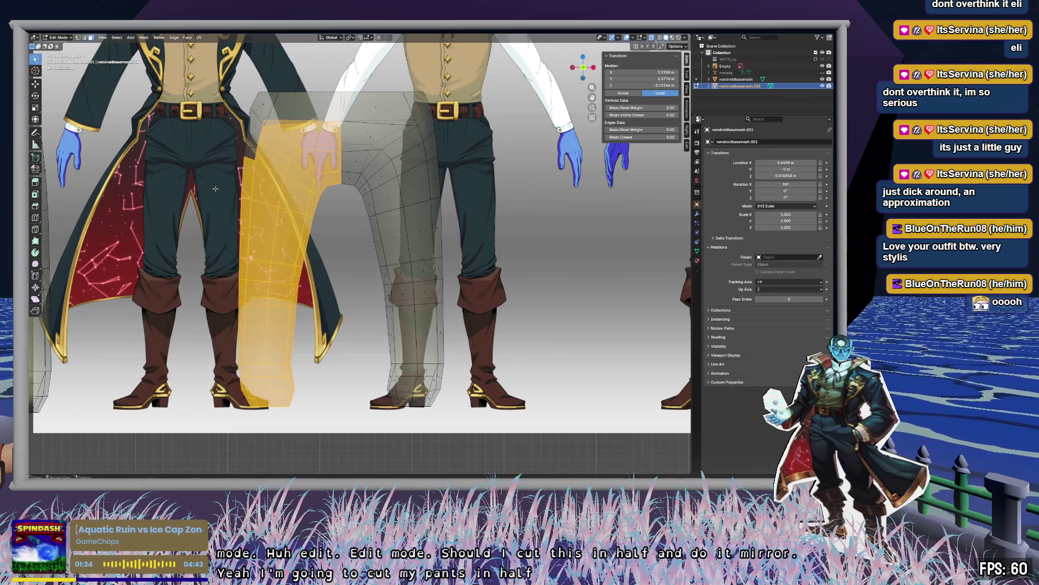
key("alt+a")
mouse_move(342, 113)
left_mouse_down()
mouse_move(344, 170)
mouse_move(284, 436)
mouse_move(184, 206)
mouse_move(226, 74)
left_mouse_up()
key("x")
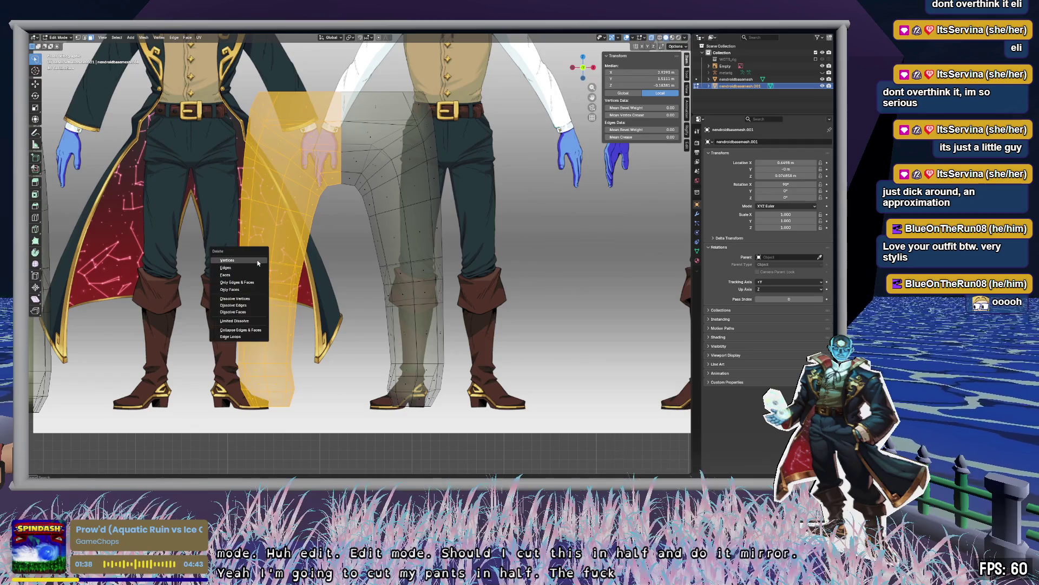
left_click(227, 261)
mouse_move(326, 228)
middle_mouse_down()
mouse_move(368, 279)
mouse_move(761, 99)
middle_mouse_up()
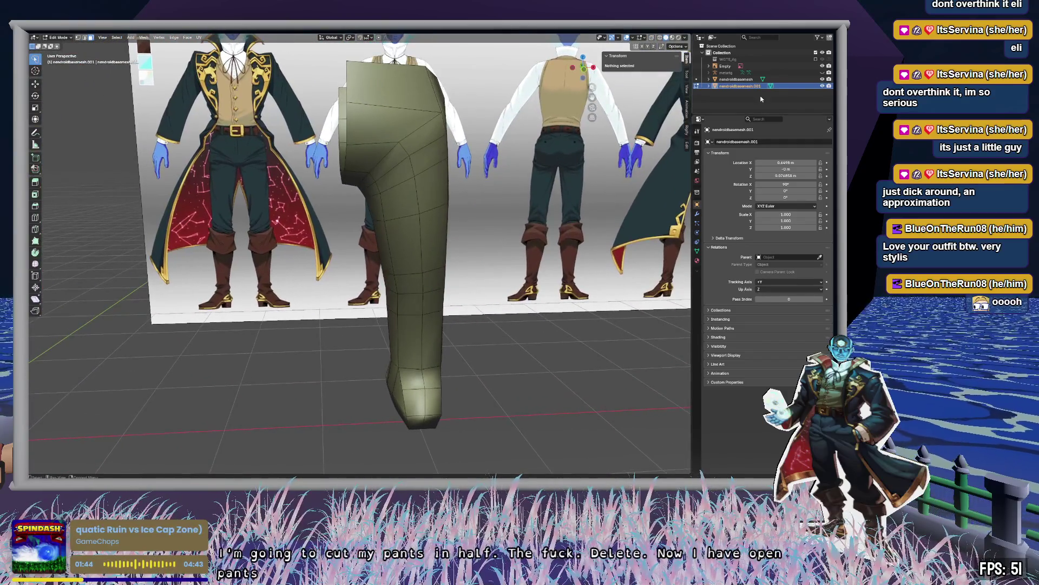
key("Tab")
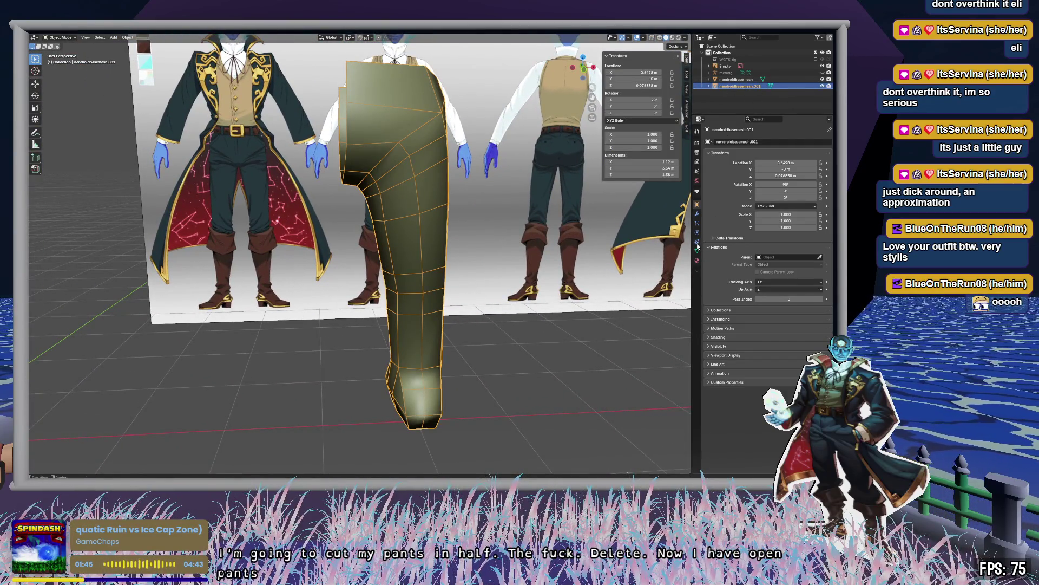
Add a Mirror modifier to the pants and inspect where the mirrored leg lands.
left_click(697, 213)
left_click(774, 142)
type("mi")
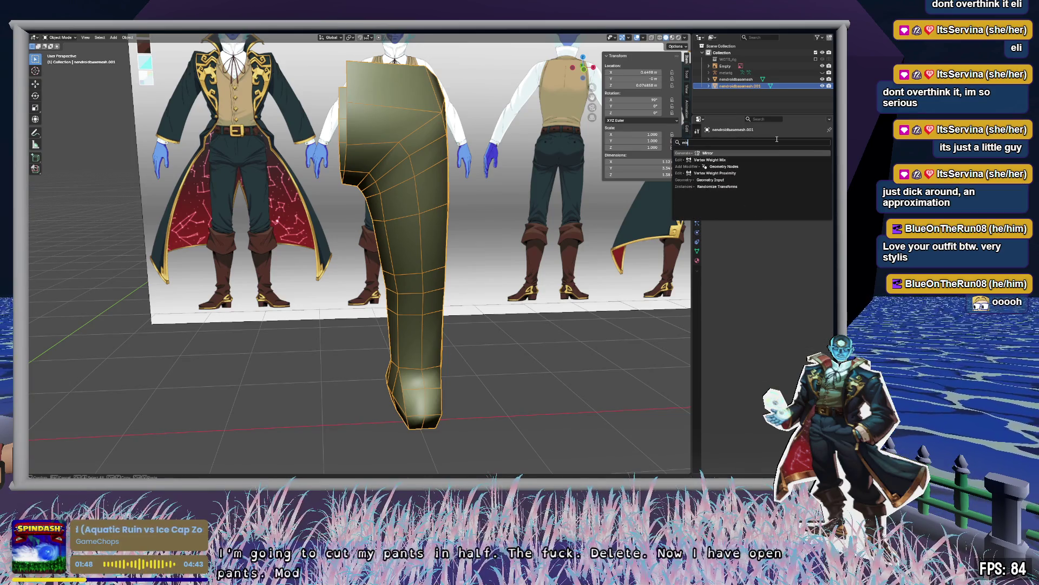
left_click(780, 153)
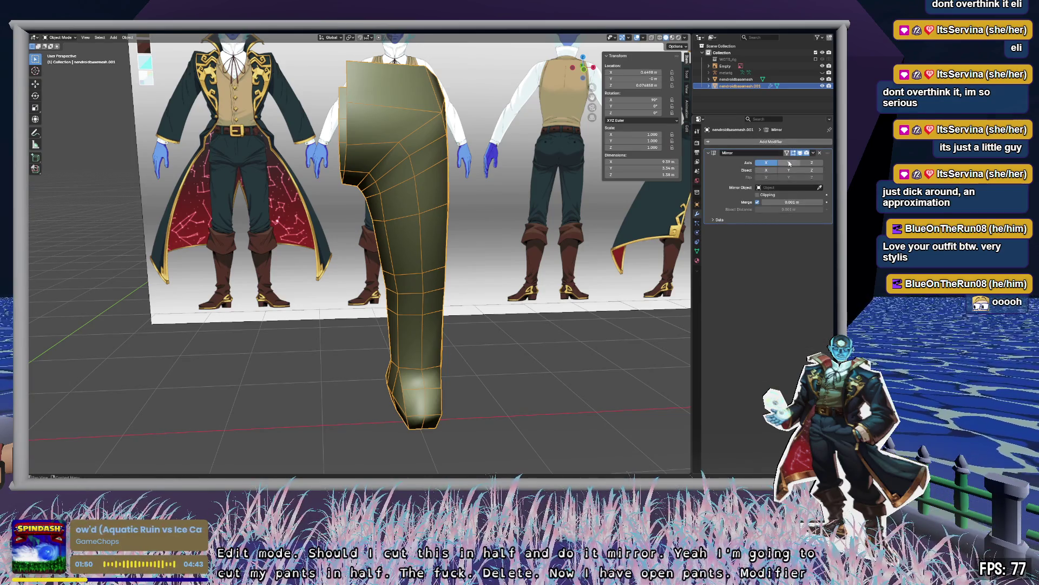
mouse_move(407, 188)
middle_mouse_down()
mouse_move(395, 236)
mouse_move(351, 200)
mouse_move(336, 234)
mouse_move(490, 298)
middle_mouse_up()
scroll(337, 234, "down", 5)
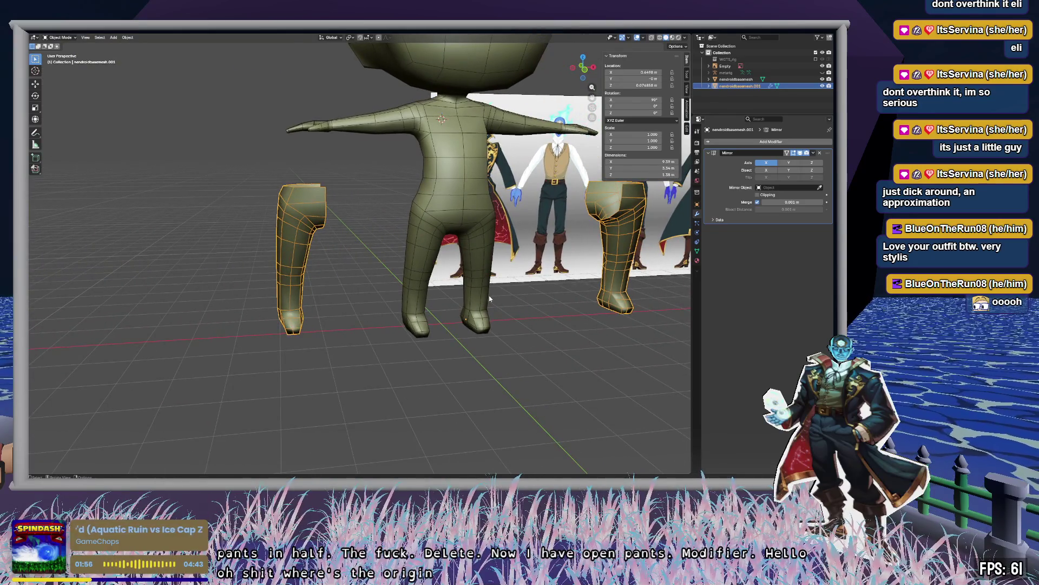
mouse_move(578, 292)
middle_mouse_down()
mouse_move(473, 279)
mouse_move(478, 293)
middle_mouse_up()
Undo the Mirror modifier, leaving one leg, and bring up the Shift+S snap menu.
key("ctrl+z")
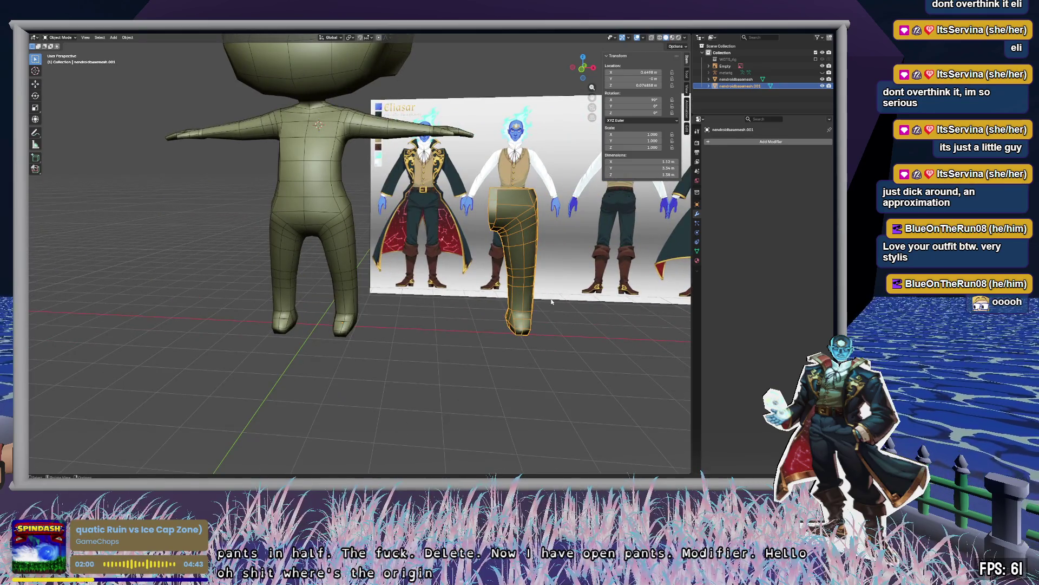
scroll(484, 292, "up", 5)
middle_click_drag(533, 299, 489, 295)
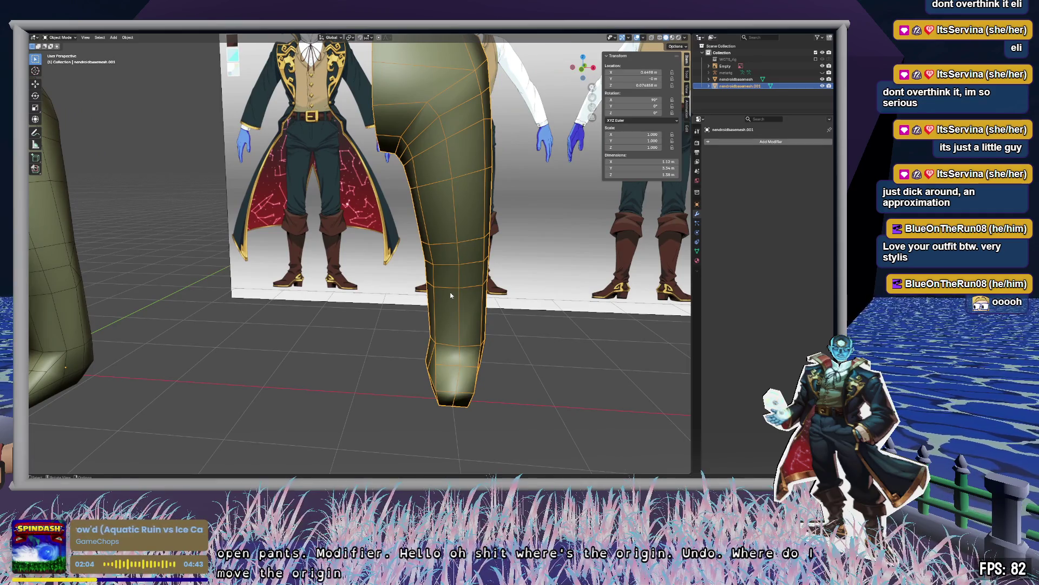
key("shift+s")
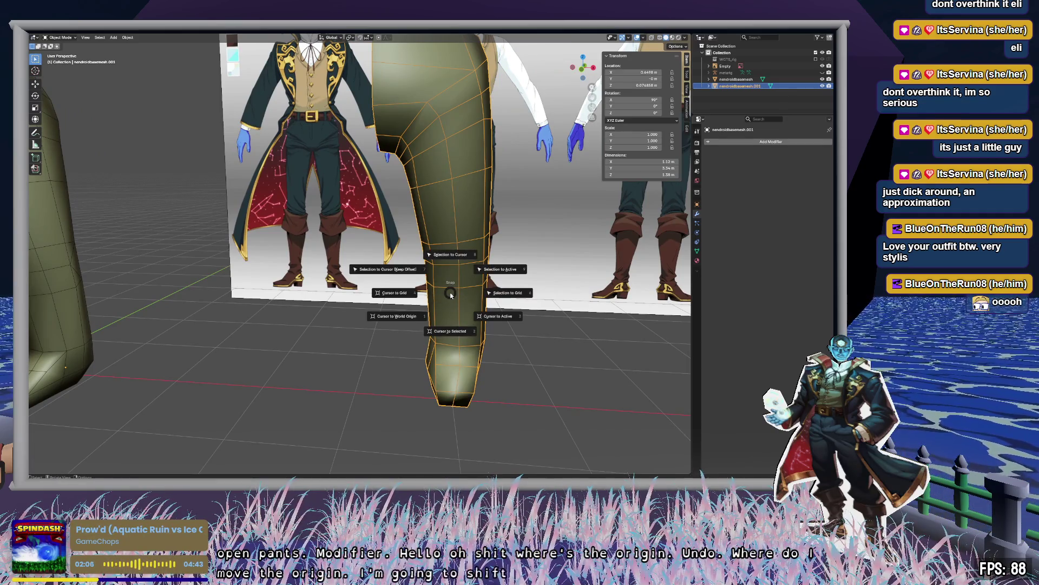
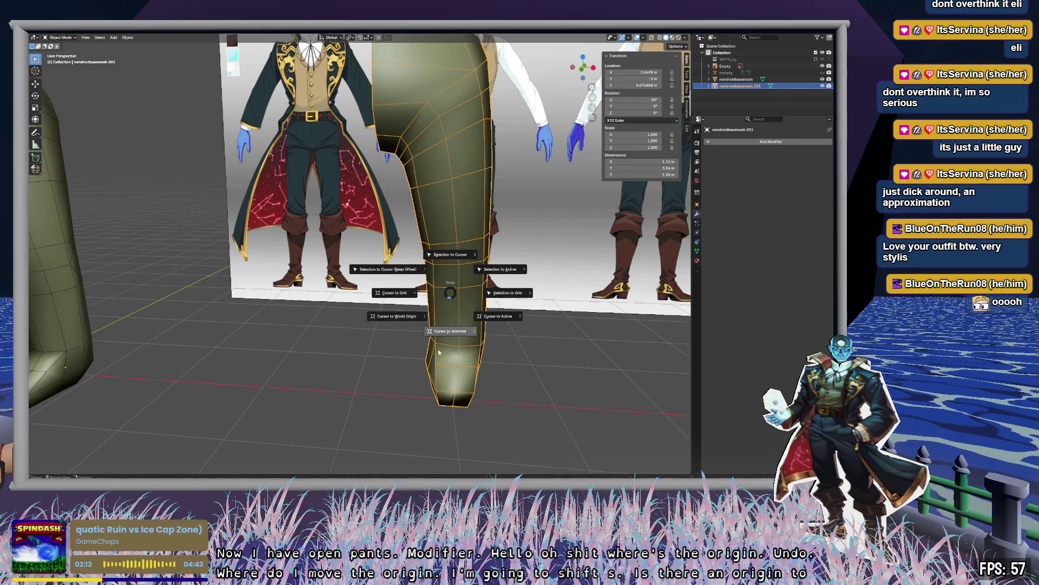
Set the leg mesh's origin to its geometry with Origin to Geometry.
key("Escape")
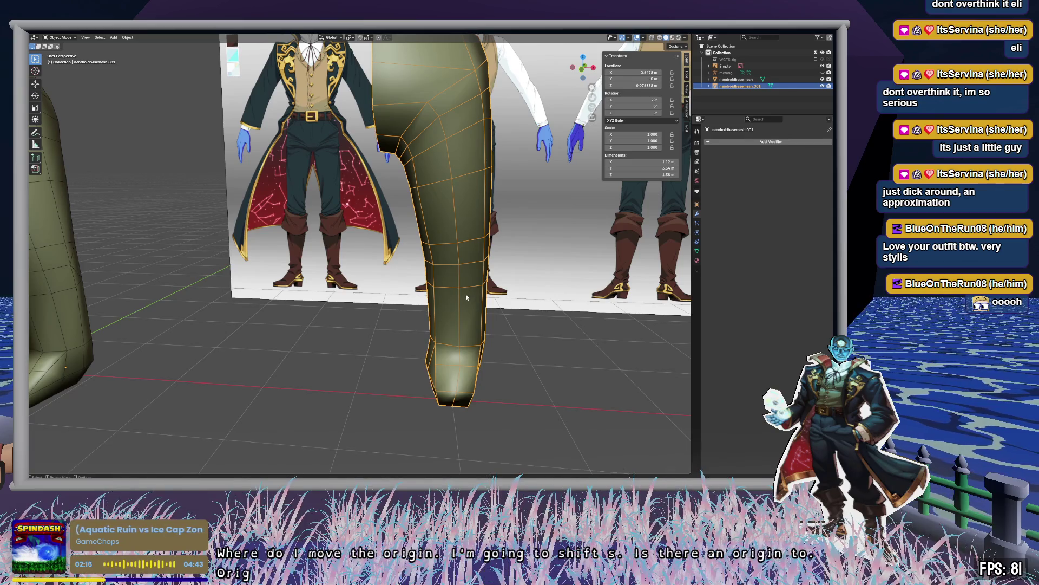
key("F3")
type("origin")
key("Down")
key("Down")
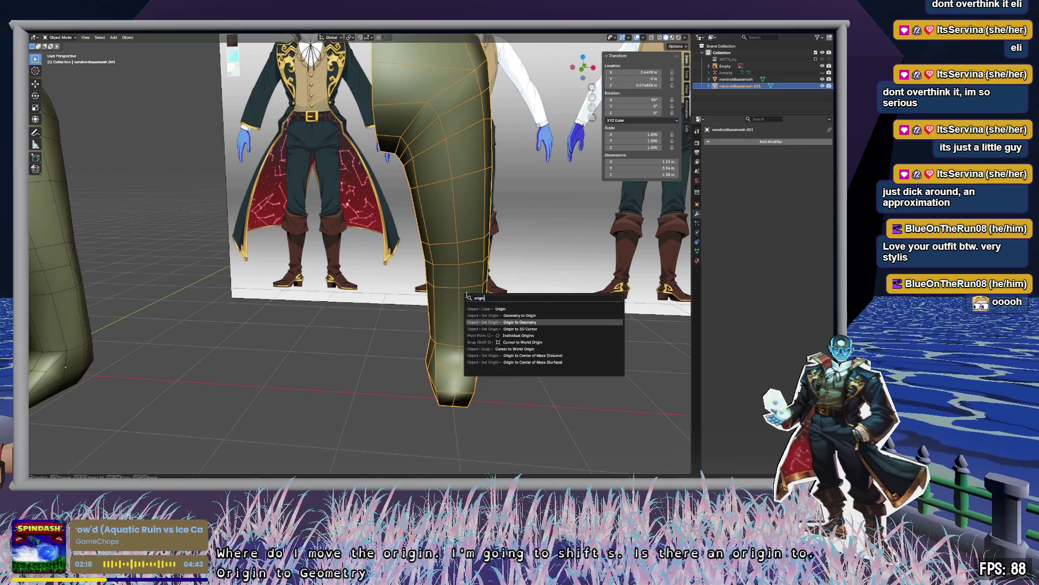
key("Return")
In front orthographic view with the reference hidden, lower the leg along Z onto the ground line.
scroll(460, 297, "down", 3, "shift")
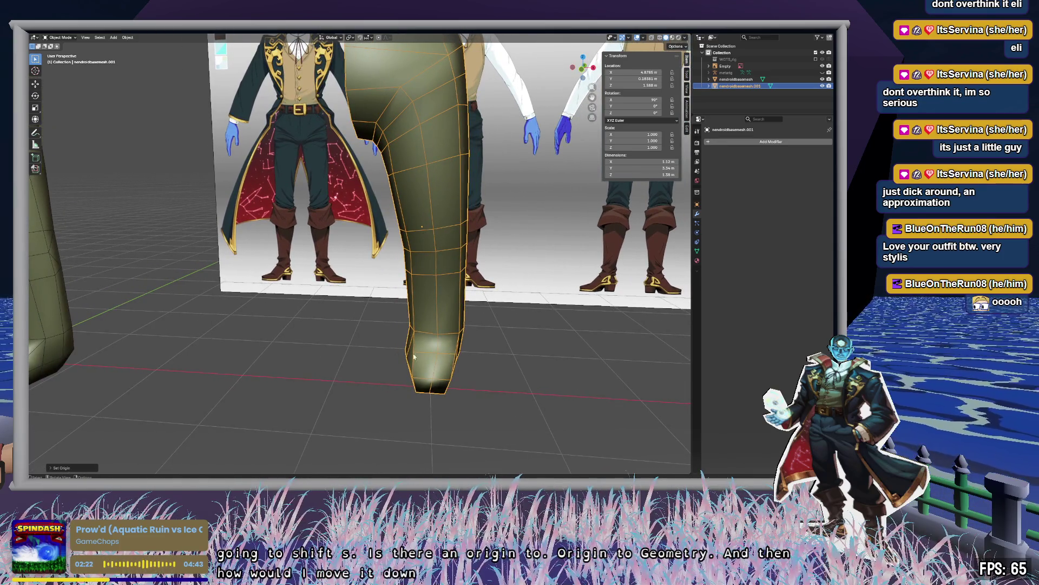
middle_click_drag(428, 377, 503, 228)
left_click(583, 64)
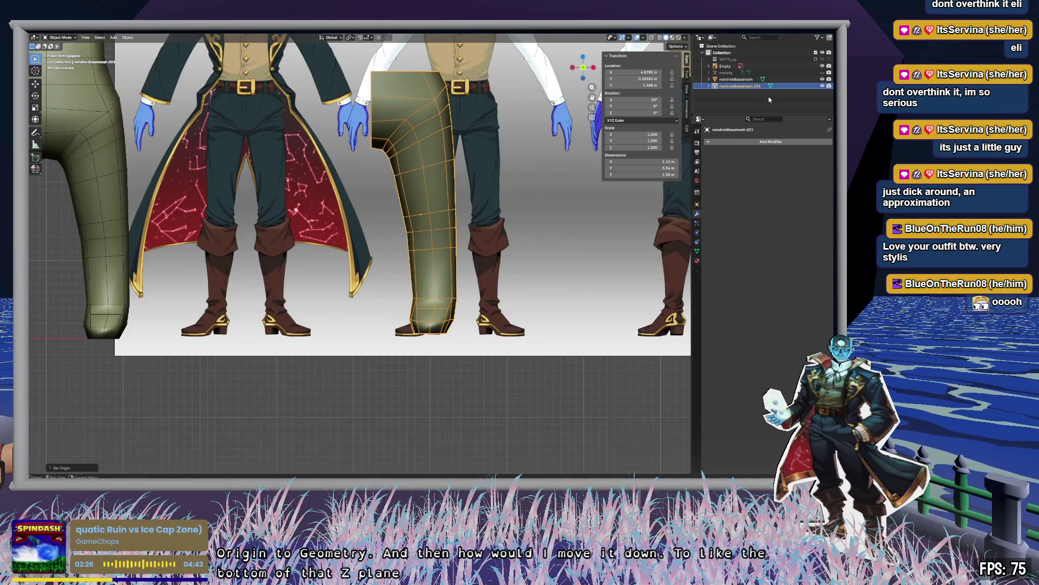
left_click(822, 66)
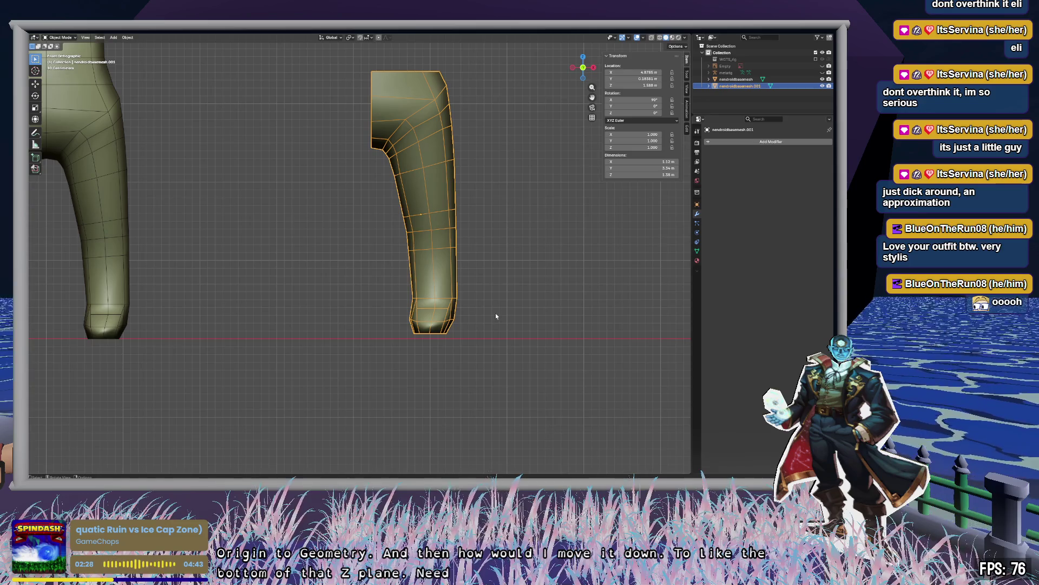
key("g")
key("z")
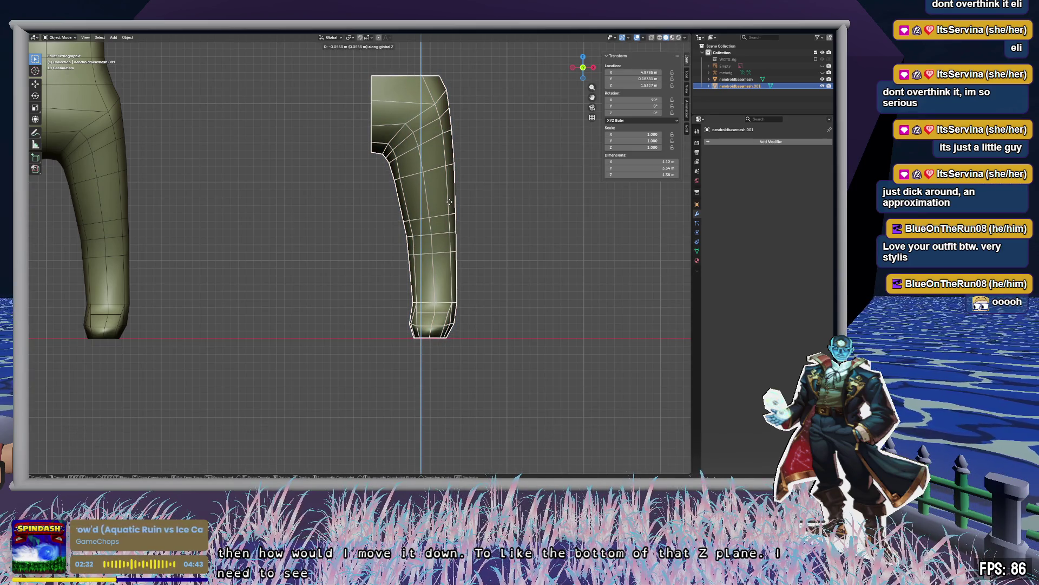
left_click(448, 203)
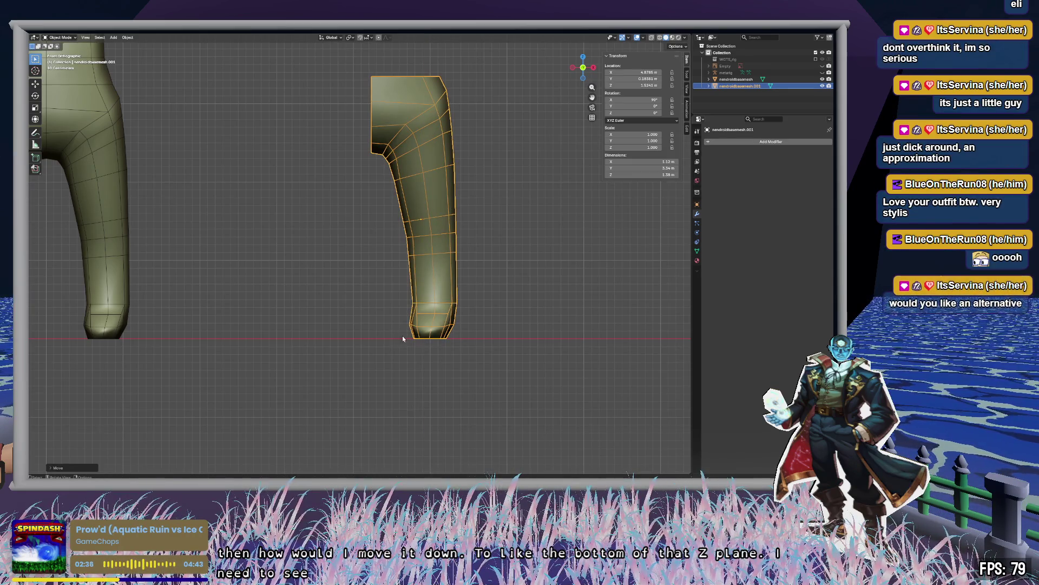
Pan over to the body mesh and undo back to the full two-legged pants.
middle_click_drag(435, 337, 395, 305, "shift")
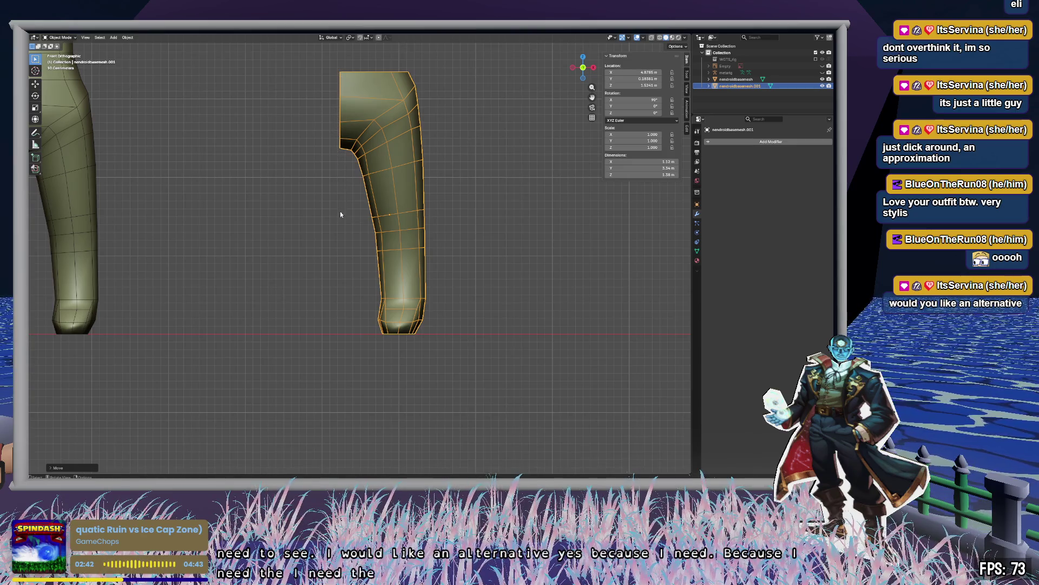
mouse_move(340, 337)
middle_mouse_down("shift")
mouse_move(326, 327)
mouse_move(467, 332)
mouse_move(391, 324)
middle_mouse_up("shift")
key("ctrl+z")
key("ctrl+z")
key("ctrl+z")
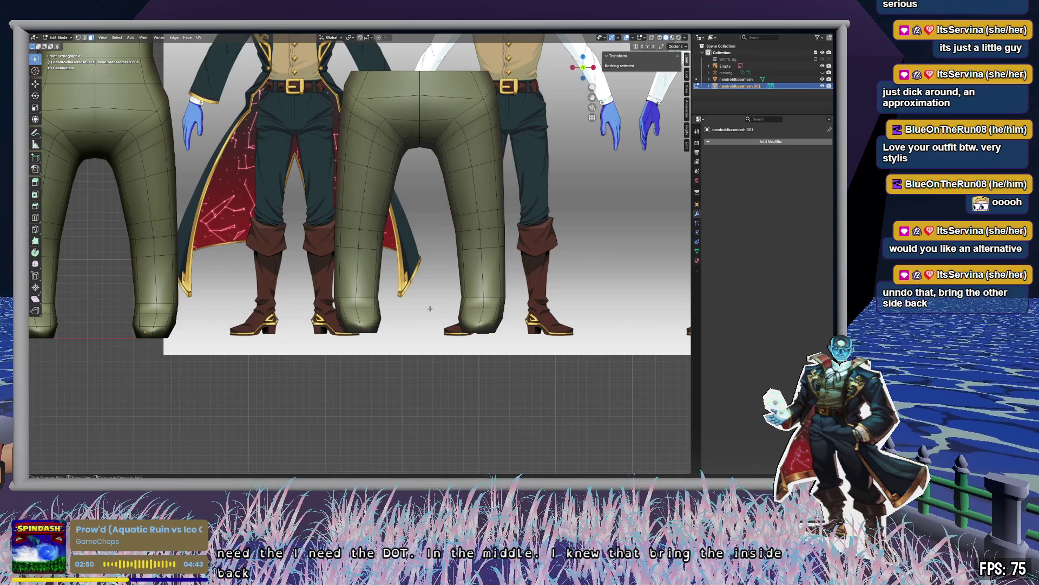
Select the whole pants mesh, then clear it and a trial selection on the lower right leg.
scroll(418, 227, "up", 3)
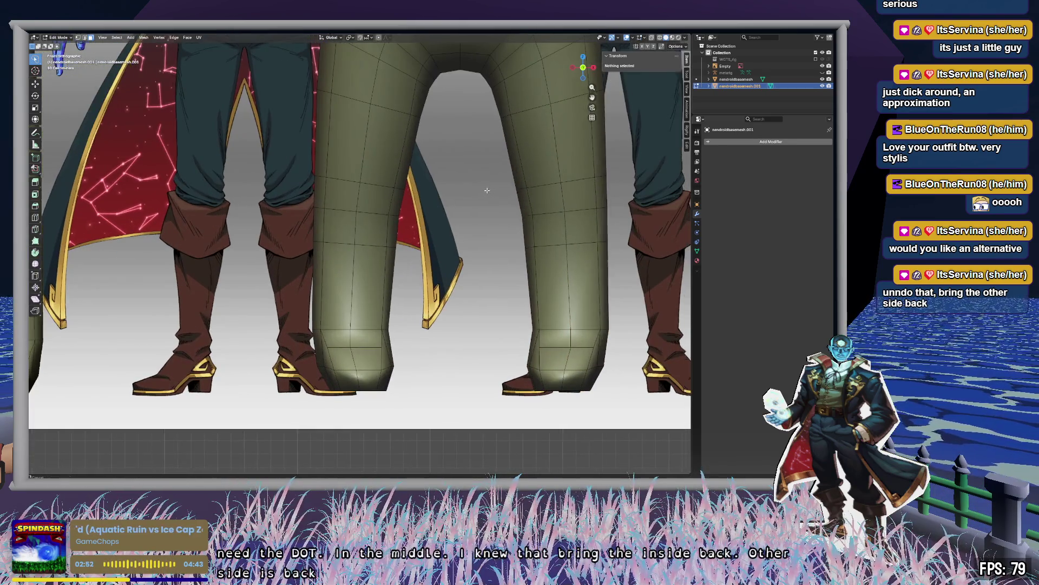
middle_click_drag(418, 227, 433, 213, "shift")
scroll(433, 214, "down", 3)
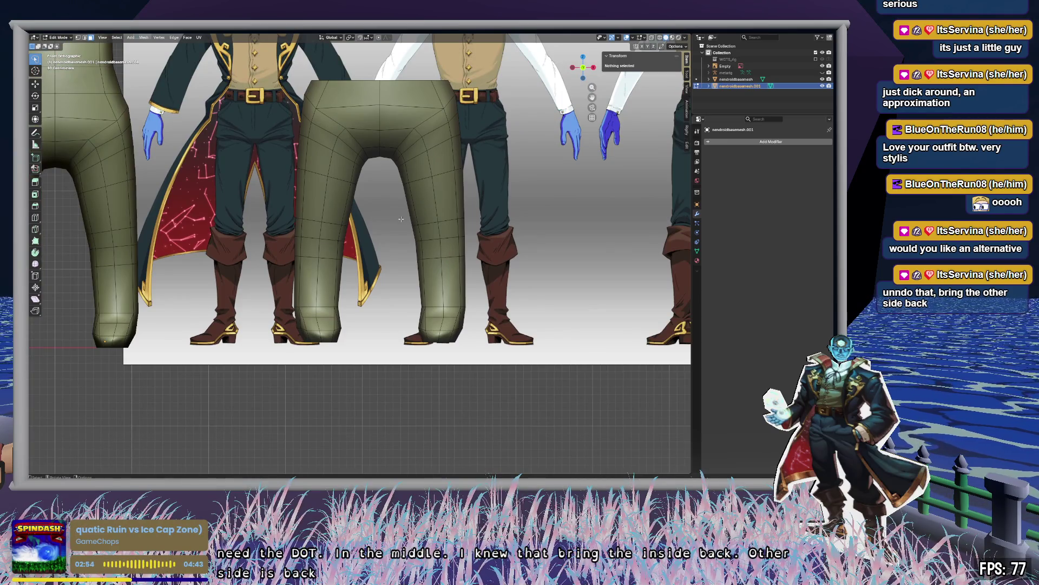
key("a")
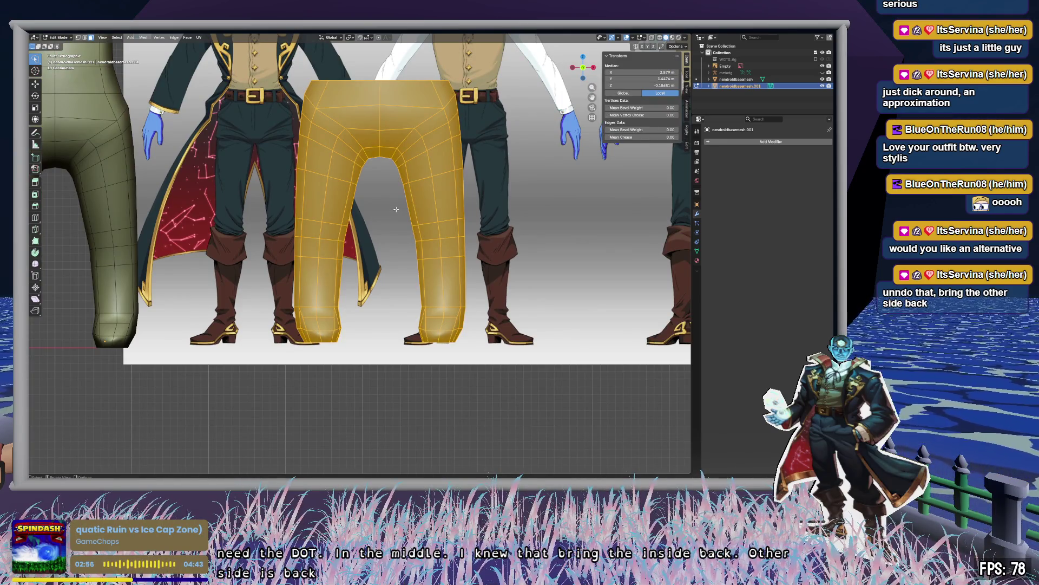
mouse_move(229, 279)
middle_mouse_down("shift")
mouse_move(330, 265)
mouse_move(241, 266)
middle_mouse_up("shift")
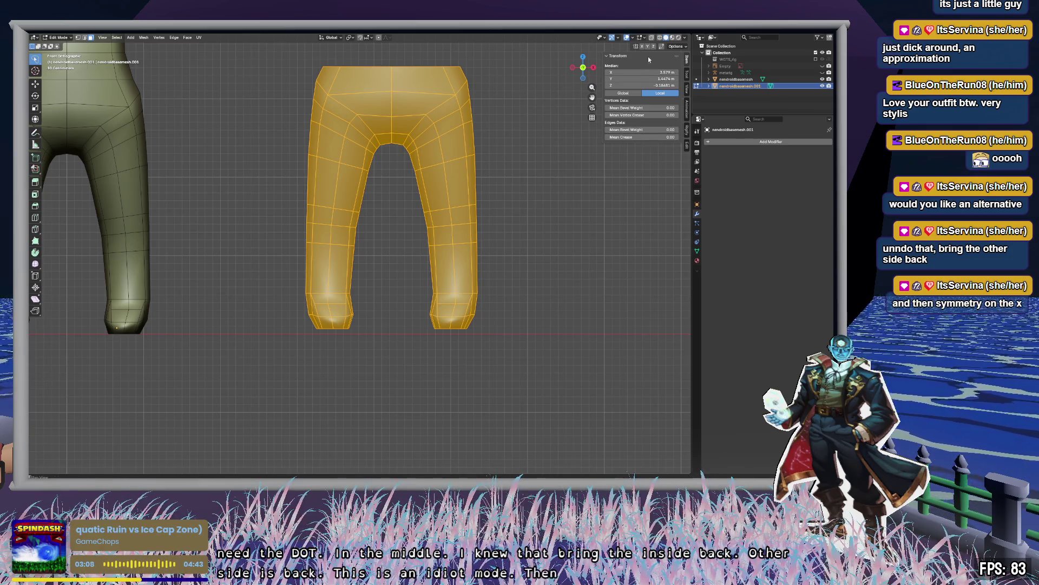
left_click(495, 328)
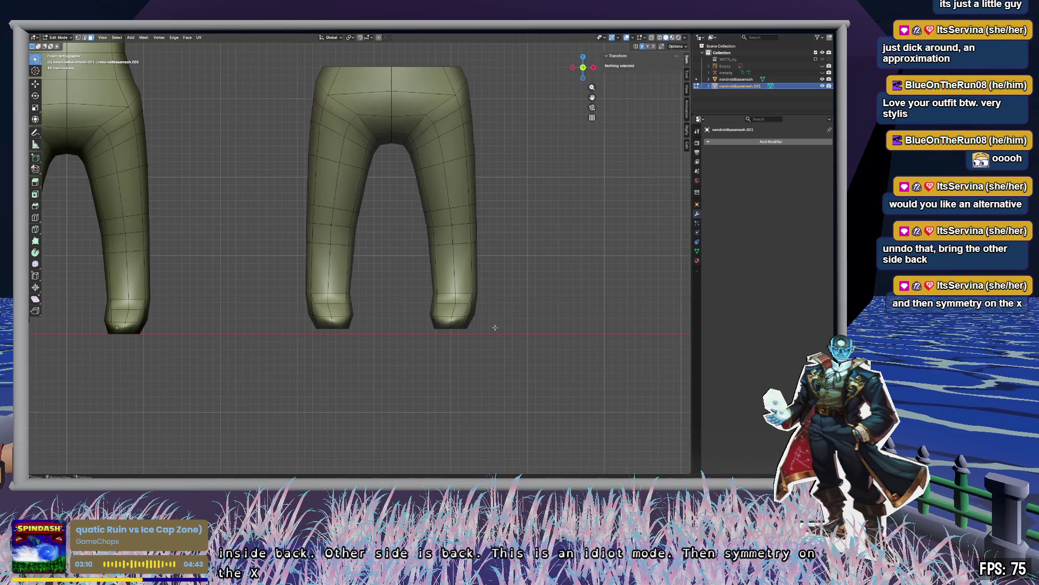
middle_click_drag(566, 301, 476, 290, "shift")
mouse_move(476, 290)
right_mouse_down("ctrl")
mouse_move(476, 406)
mouse_move(425, 343)
right_mouse_up("ctrl")
left_click(364, 286)
Circle-select the lower right leg and scale it up into an enlarged boot.
key("c")
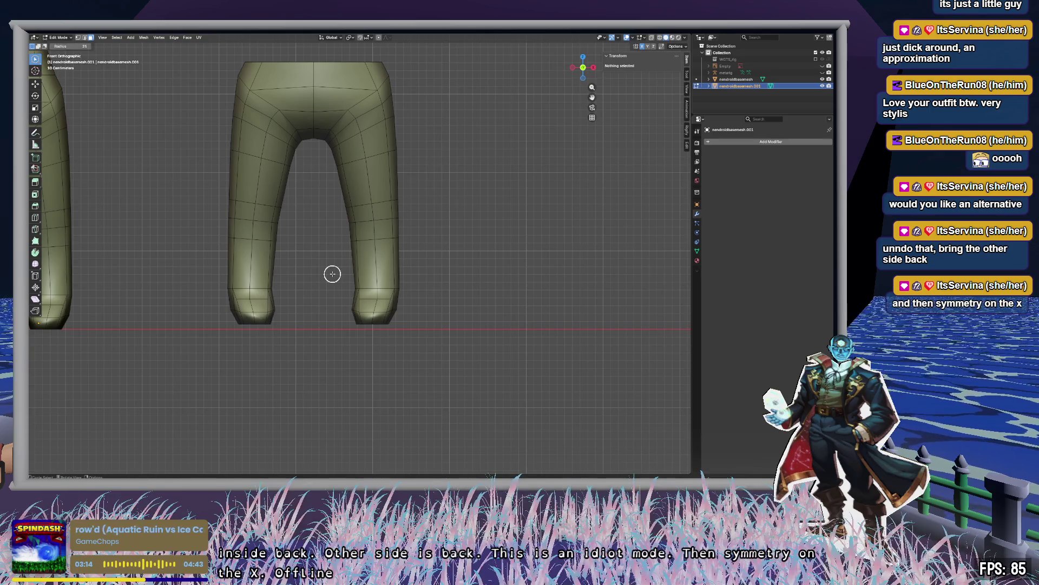
mouse_move(352, 265)
left_mouse_down()
mouse_move(360, 322)
mouse_move(379, 323)
left_mouse_up()
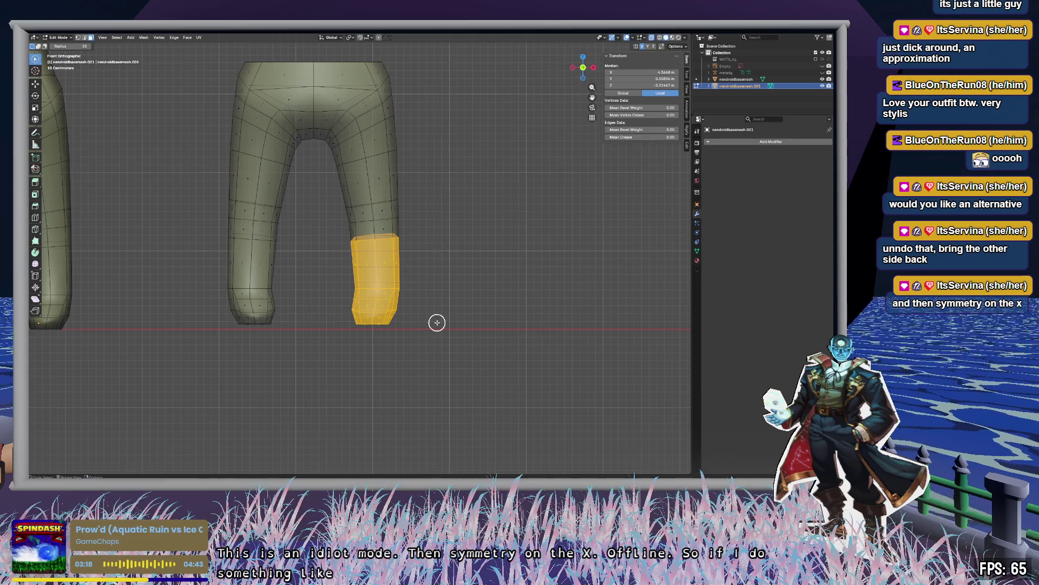
key("Escape")
key("s")
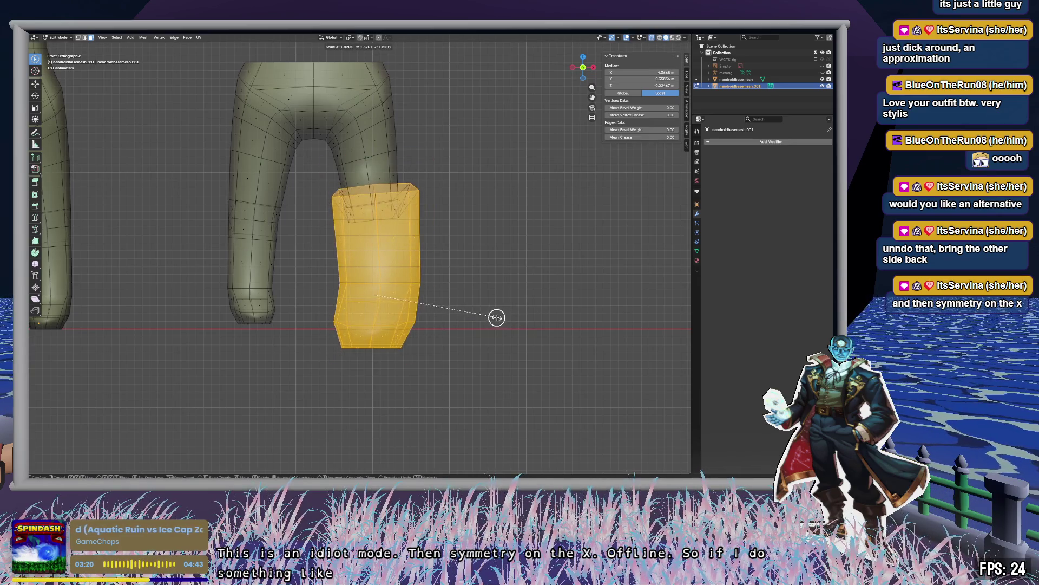
left_click(495, 318)
Undo the enlarged boot and return the pants to Object Mode.
mouse_move(534, 281)
middle_mouse_down()
mouse_move(457, 294)
mouse_move(485, 311)
mouse_move(541, 294)
middle_mouse_up()
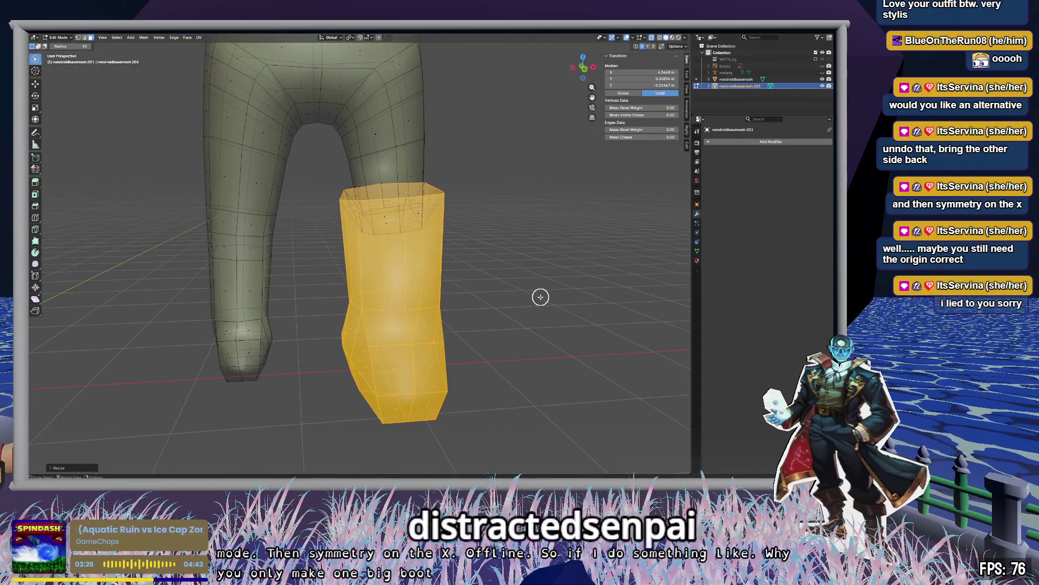
scroll(536, 296, "down", 5)
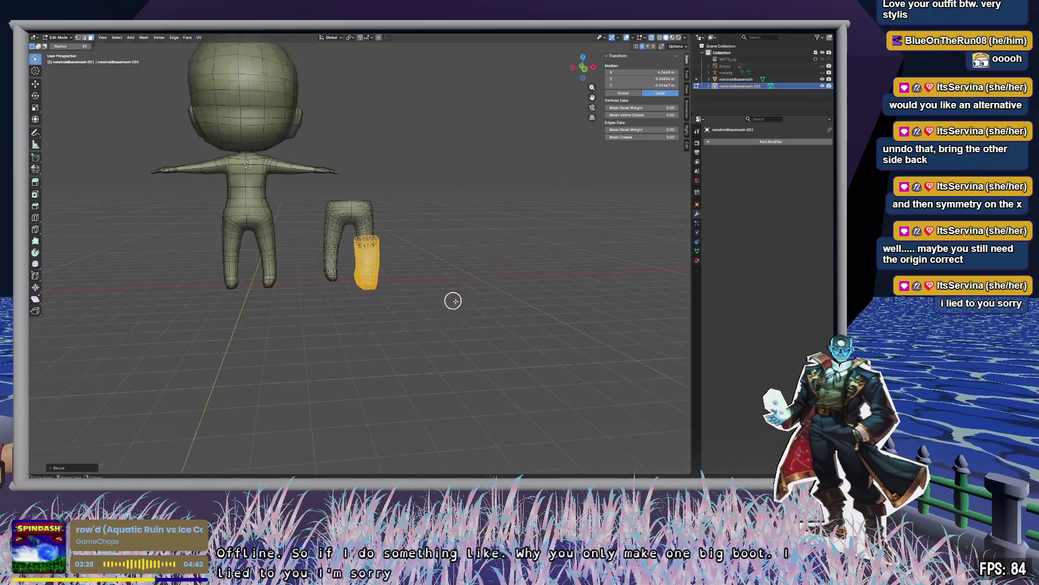
scroll(487, 293, "up", 5)
key("ctrl+z")
key("ctrl+z")
scroll(490, 293, "up", 3)
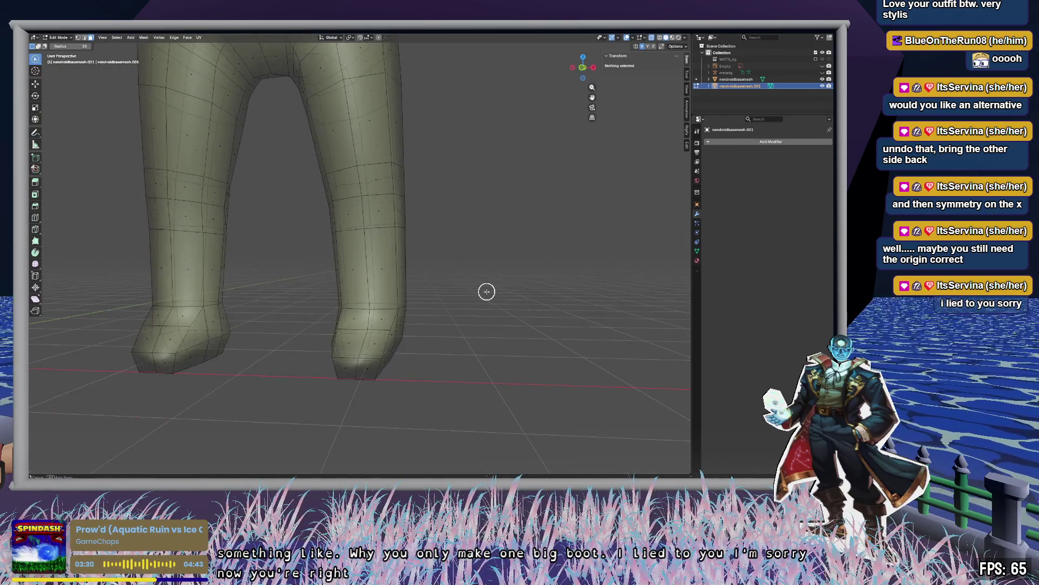
key("Tab")
middle_click_drag(487, 292, 494, 294)
scroll(494, 294, "down", 2)
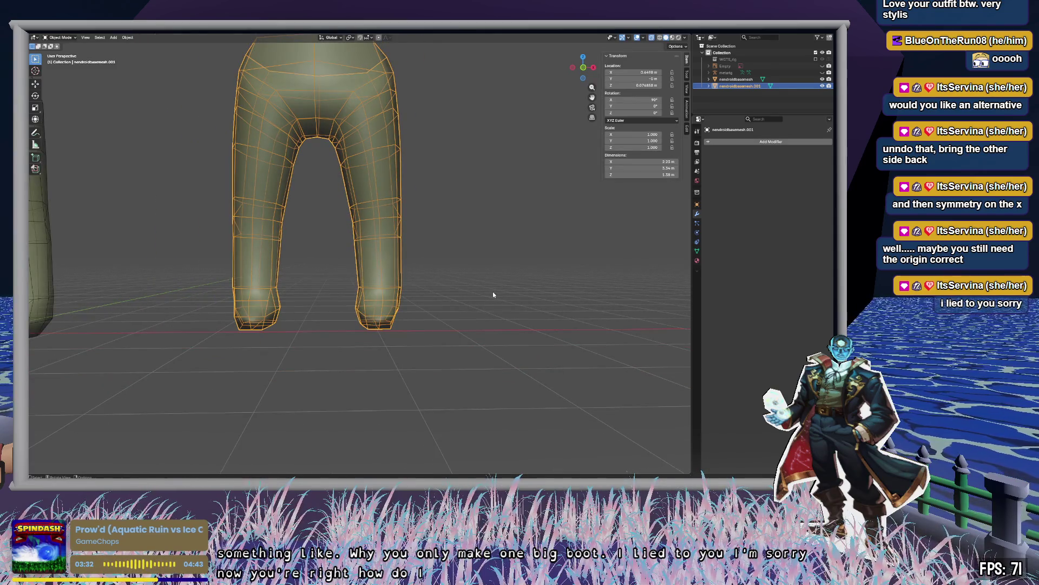
Center the pants geometry on its origin with Geometry to Origin.
key("F3")
type("origi")
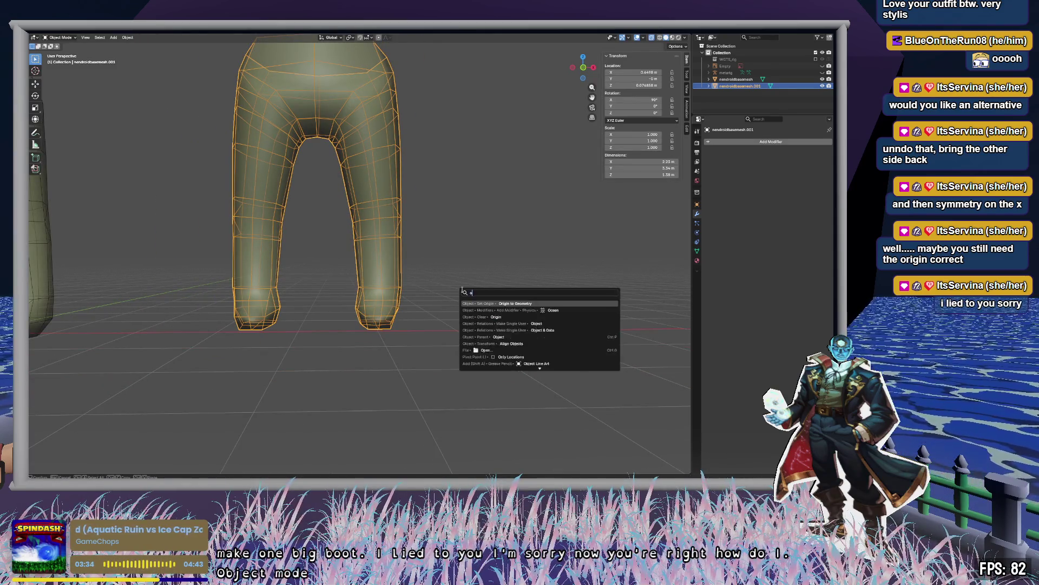
key("Down")
key("Up")
key("Down")
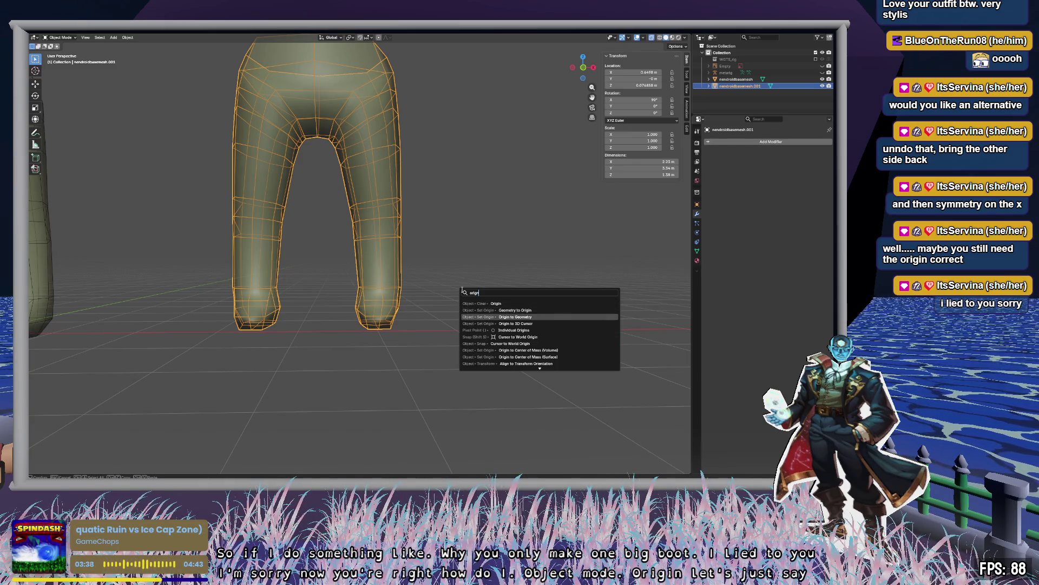
key("Up")
key("Return")
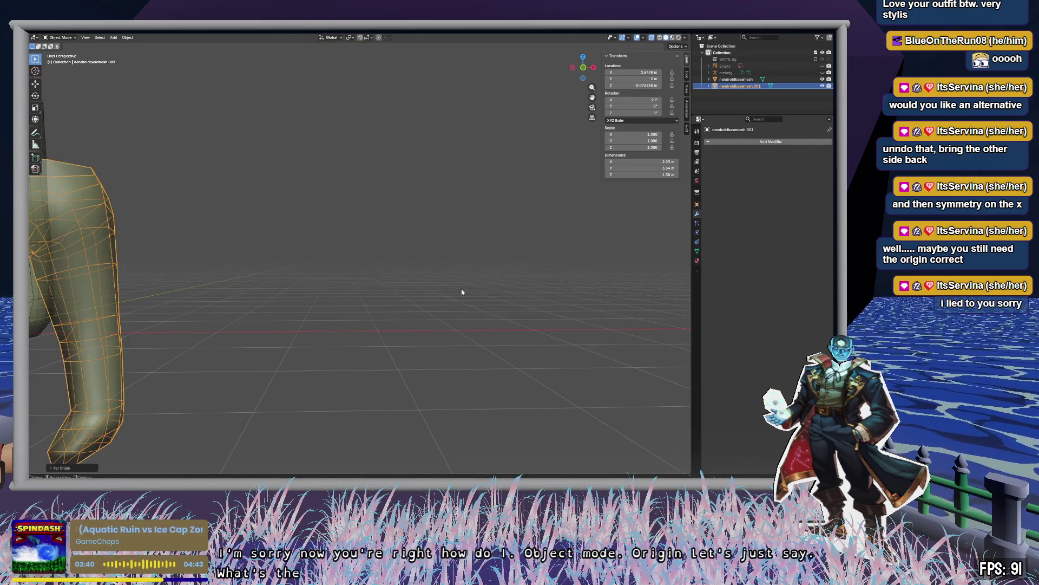
Move the pants beside the body, settling them slightly lower in front orthographic view.
scroll(437, 307, "down", 3)
mouse_move(438, 306)
middle_mouse_down()
mouse_move(544, 290)
mouse_move(411, 311)
middle_mouse_up()
key("g")
left_click(543, 232)
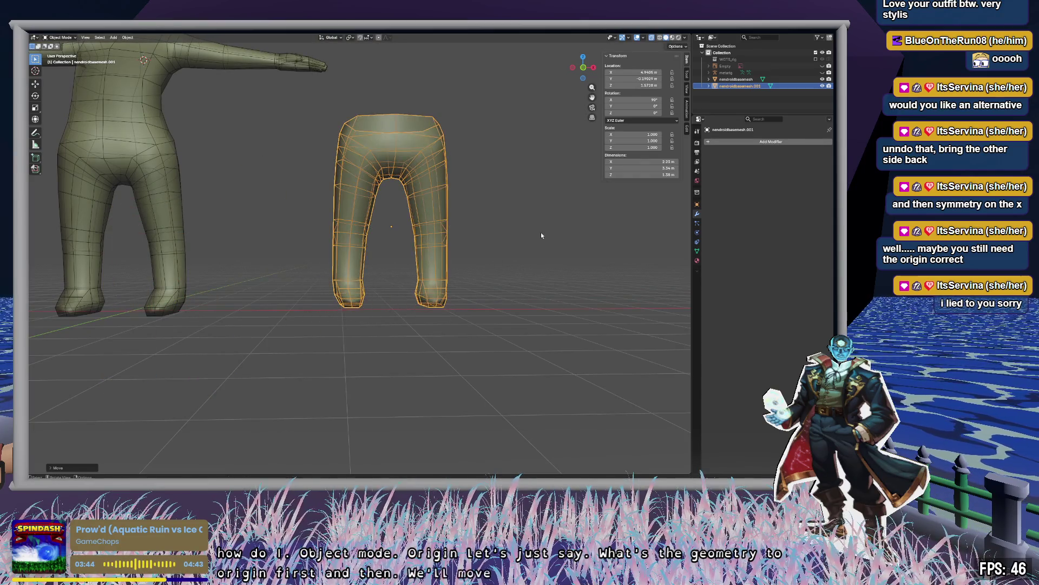
left_click(583, 67)
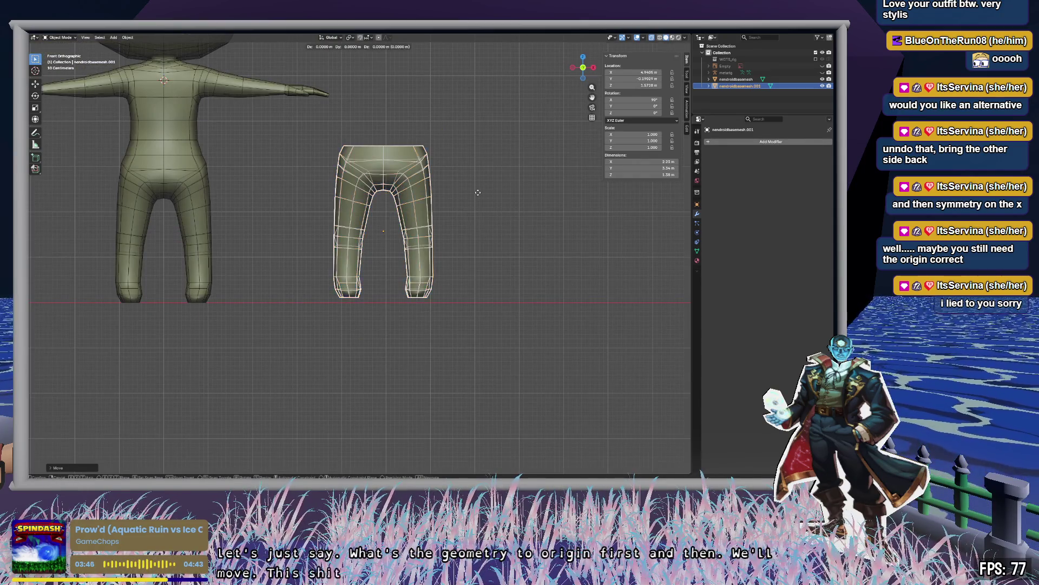
left_click(478, 196)
Reselect the pants in front view, enter Edit Mode and circle-select the lower right leg's vertices.
scroll(482, 203, "up", 3)
mouse_move(482, 203)
middle_mouse_down()
mouse_move(536, 247)
mouse_move(476, 239)
mouse_move(471, 261)
mouse_move(471, 209)
mouse_move(469, 220)
mouse_move(506, 245)
mouse_move(322, 300)
middle_mouse_up()
scroll(529, 251, "down", 4)
scroll(519, 248, "up", 4)
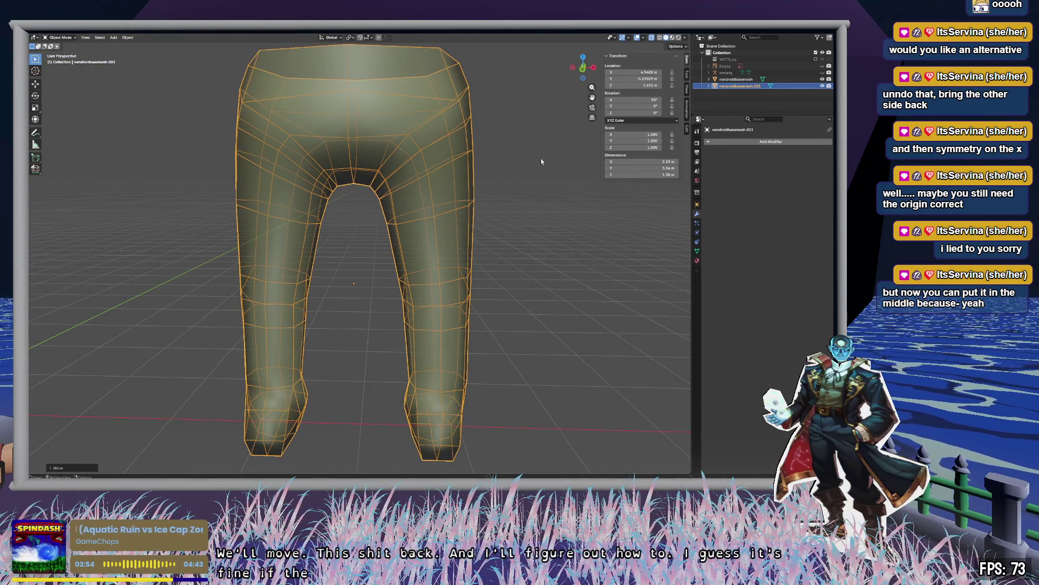
left_click(583, 68)
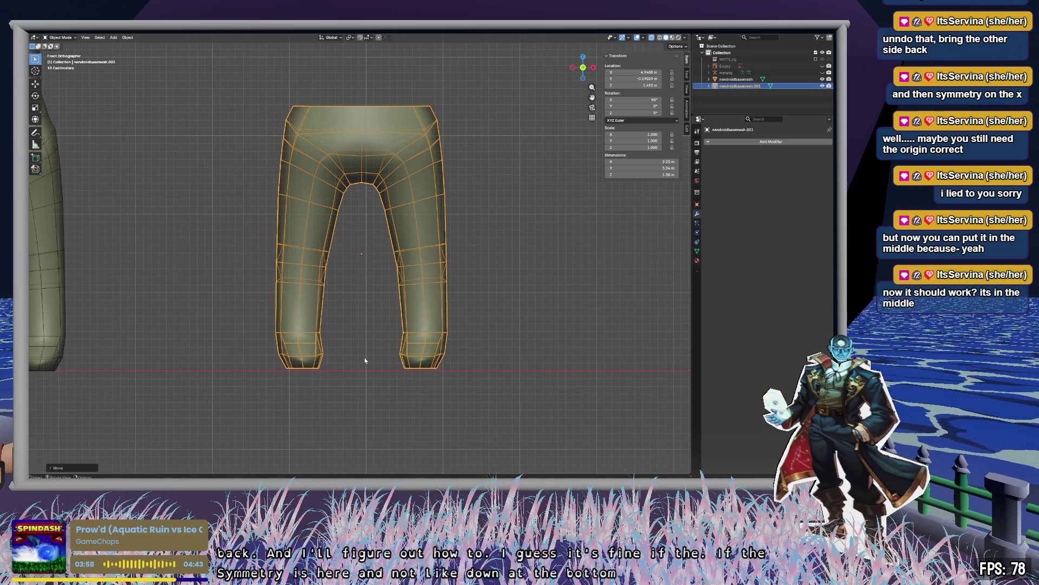
left_click(523, 288)
left_click(388, 195)
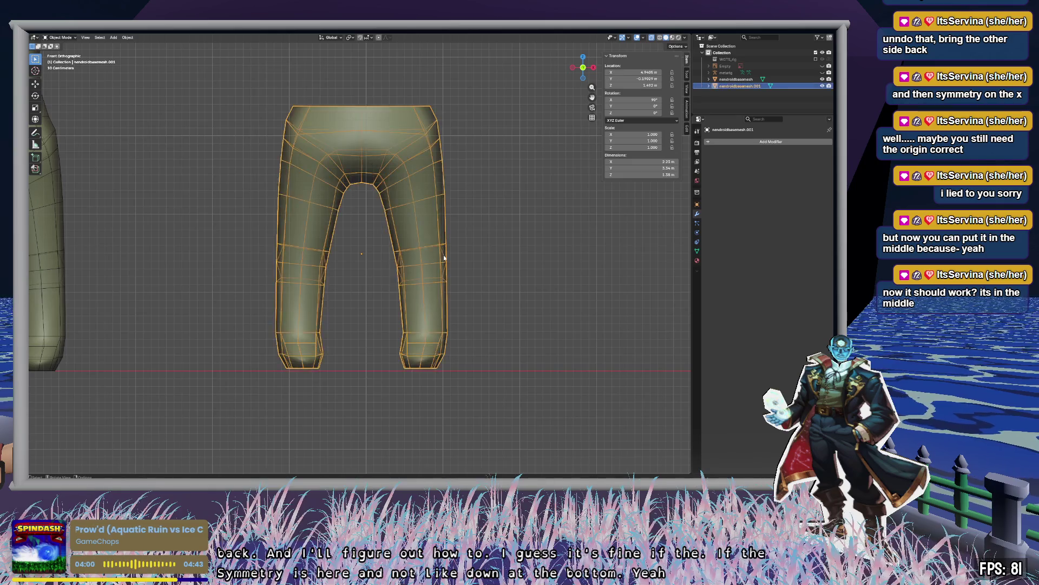
key("Tab")
mouse_move(391, 309)
left_mouse_down()
mouse_move(427, 317)
mouse_move(466, 352)
mouse_move(411, 350)
left_mouse_up()
Raise the boot top to knee height against the reference, then hide the reference image.
scroll(464, 348, "down", 1)
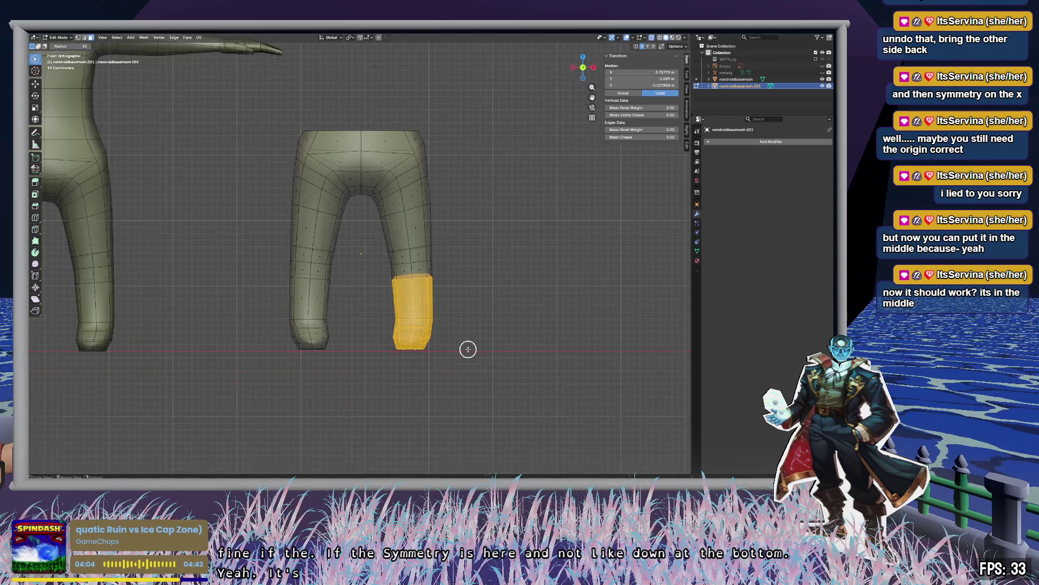
left_click(822, 66)
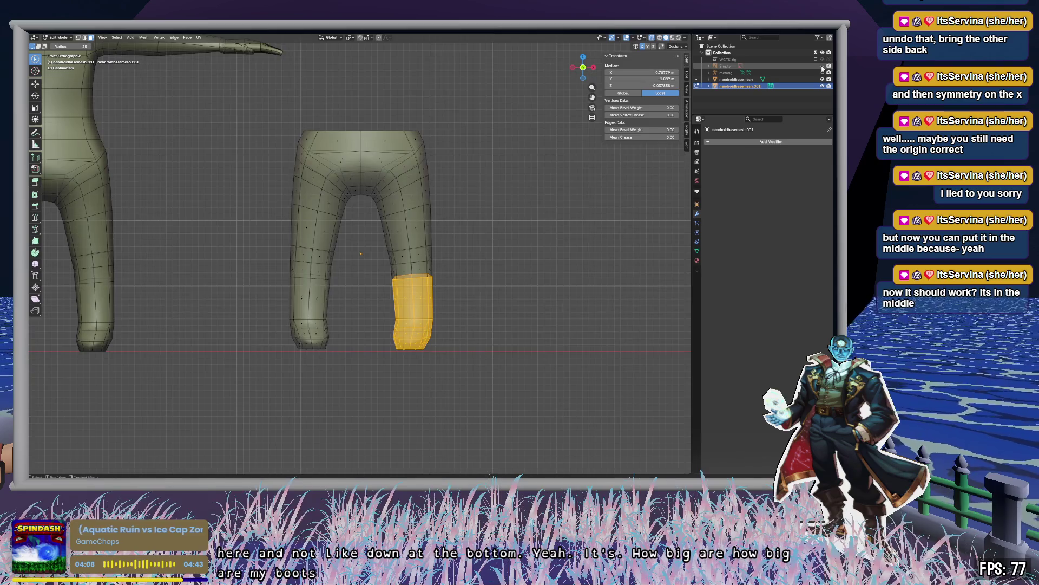
left_click(822, 66)
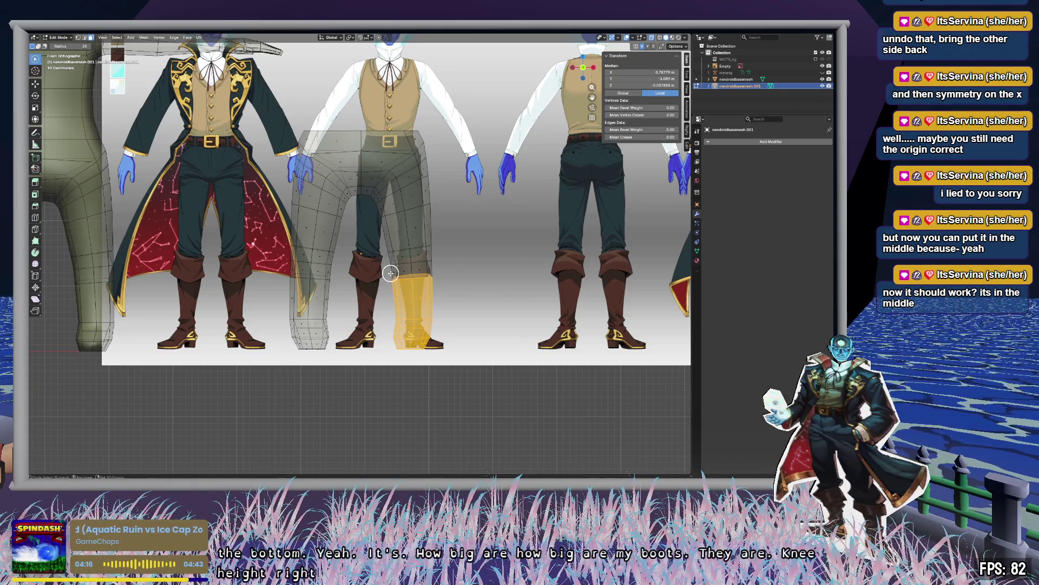
left_click_drag(391, 274, 448, 272)
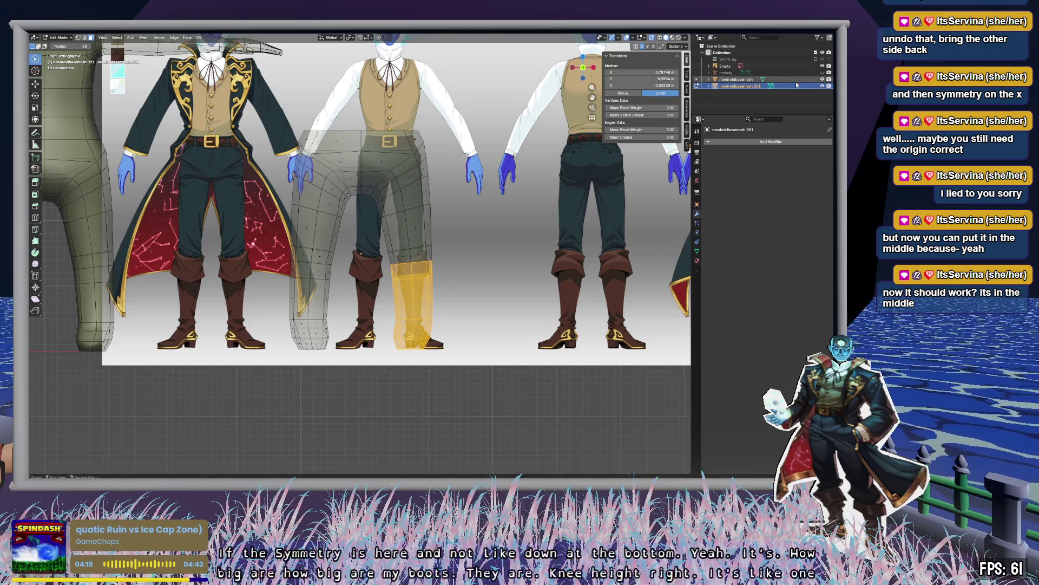
left_click(822, 66)
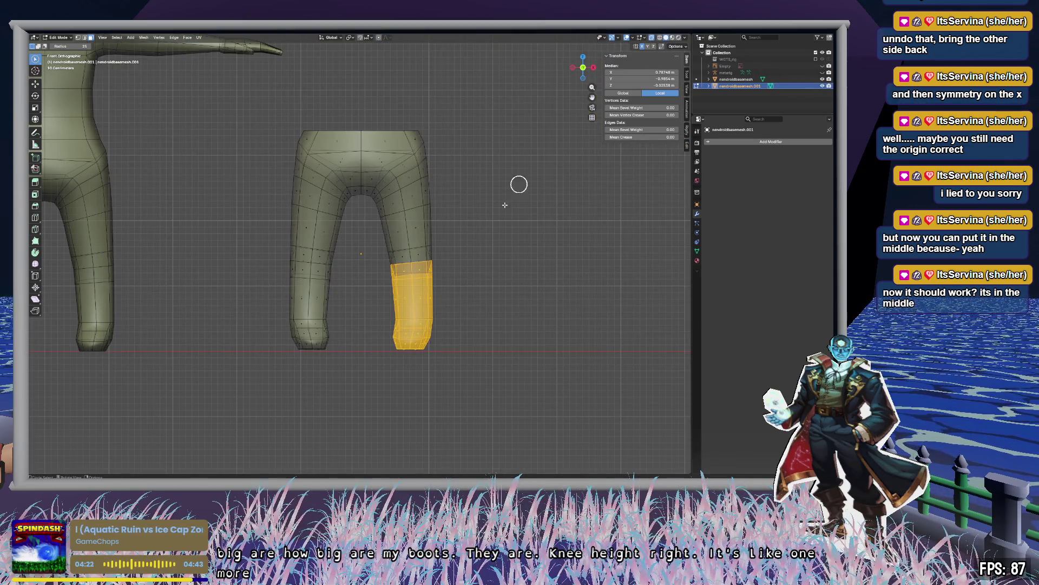
scroll(444, 337, "up", 4)
middle_click_drag(540, 352, 465, 300, "shift")
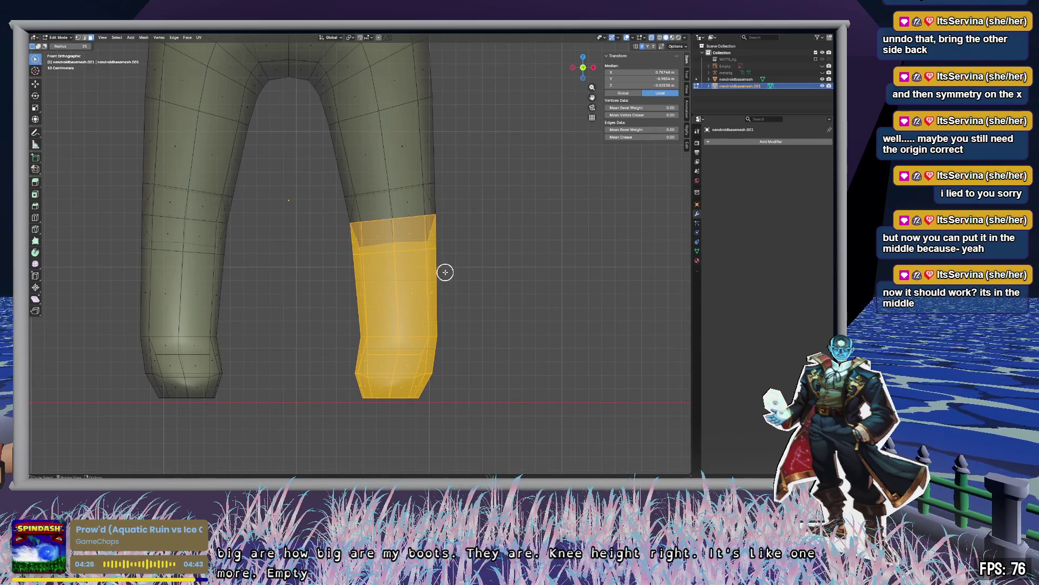
Select the knee face loop and paint a band of faces around the leg, including the row above.
left_click(432, 237, "alt")
key("s")
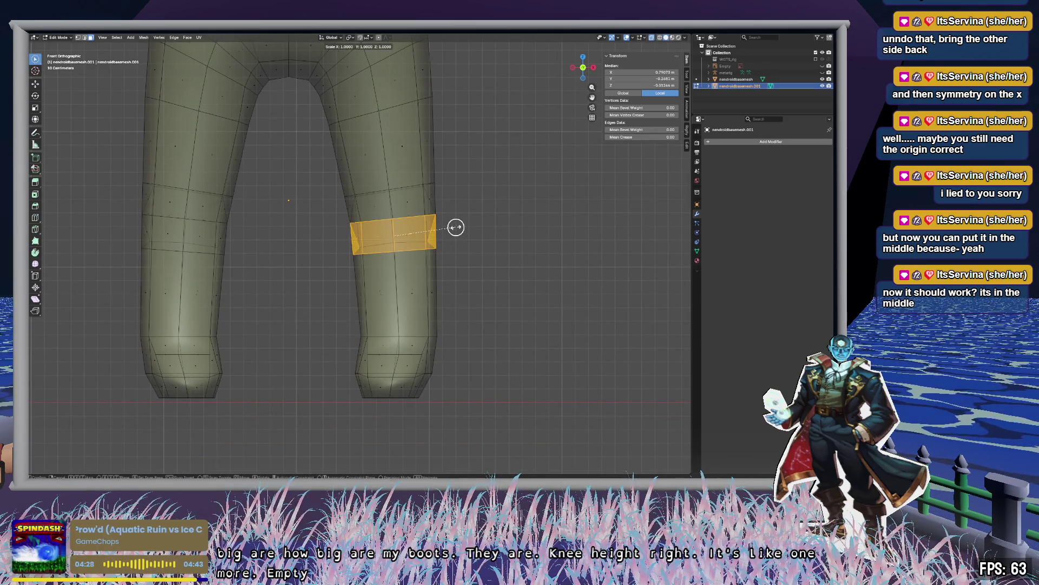
key("Escape")
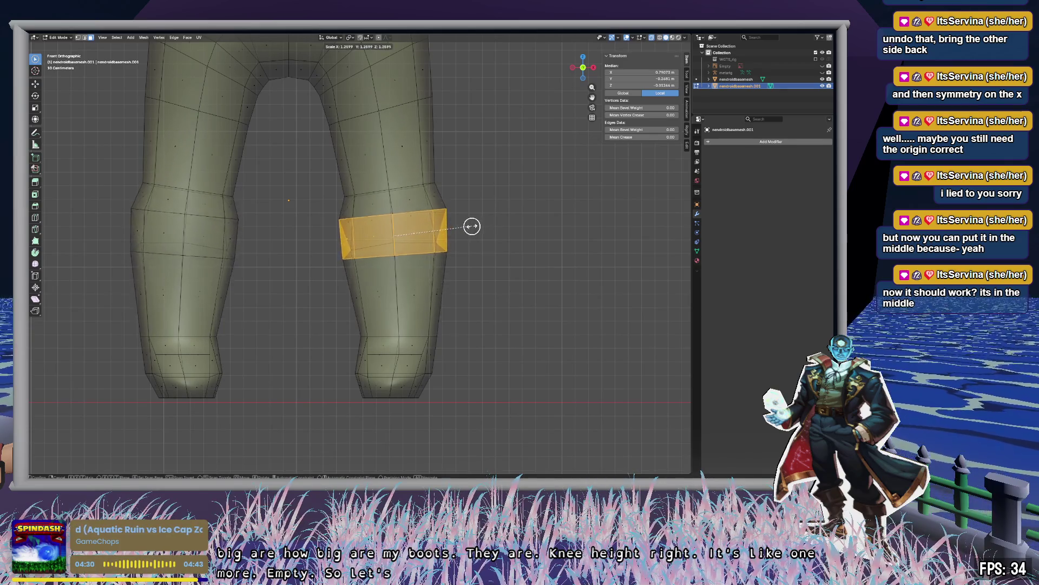
key("w")
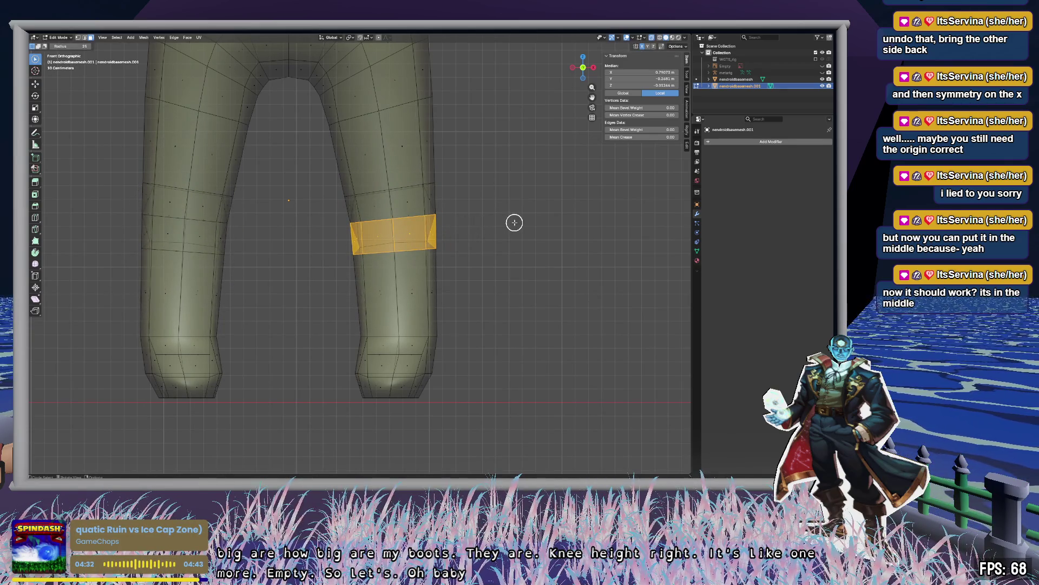
mouse_move(475, 232)
middle_mouse_down()
mouse_move(309, 239)
mouse_move(512, 221)
middle_mouse_up()
left_click_drag(513, 222, 448, 209)
middle_click_drag(448, 209, 583, 209)
left_click_drag(173, 222, 128, 213)
middle_click_drag(127, 245, 225, 250)
mouse_move(563, 210)
left_mouse_down()
mouse_move(622, 234)
mouse_move(633, 209)
mouse_move(638, 230)
left_mouse_up()
middle_click_drag(638, 231, 573, 233)
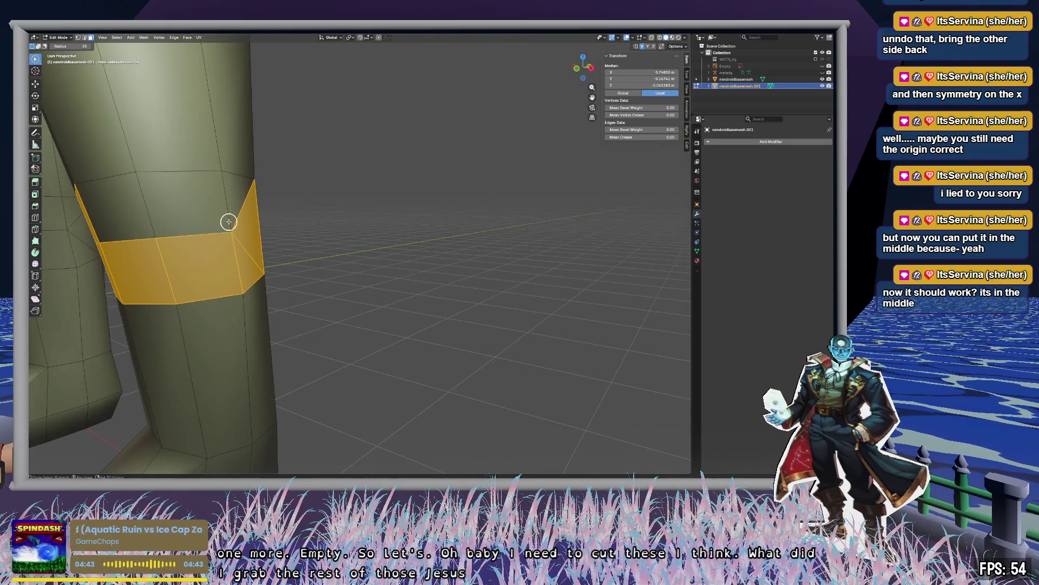
left_click_drag(229, 222, 148, 224)
middle_click_drag(207, 267, 301, 276)
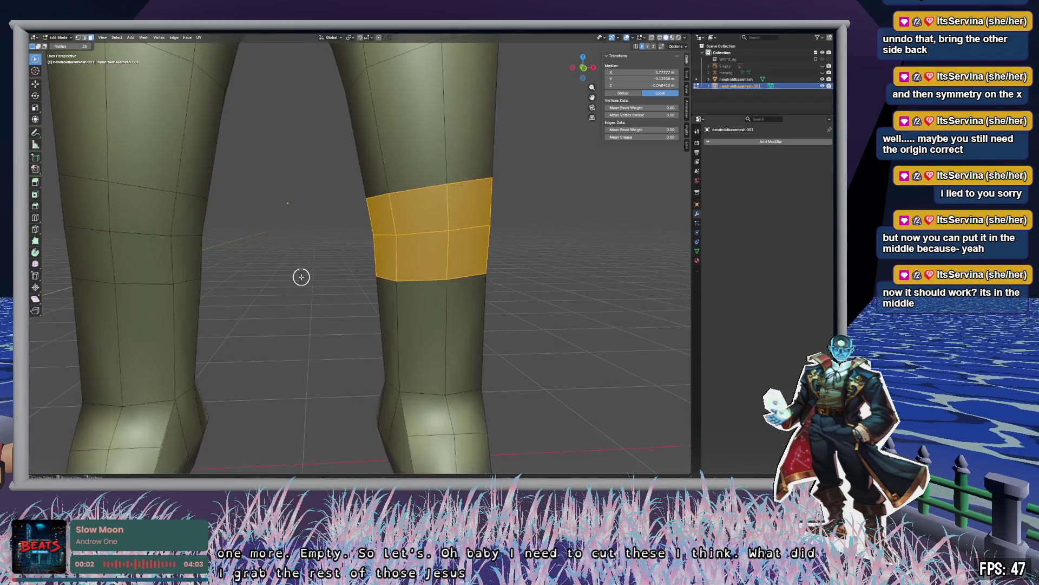
scroll(319, 281, "down", 5)
Try scaling the selected band, cancel it, and select a single face on the leg.
key("s")
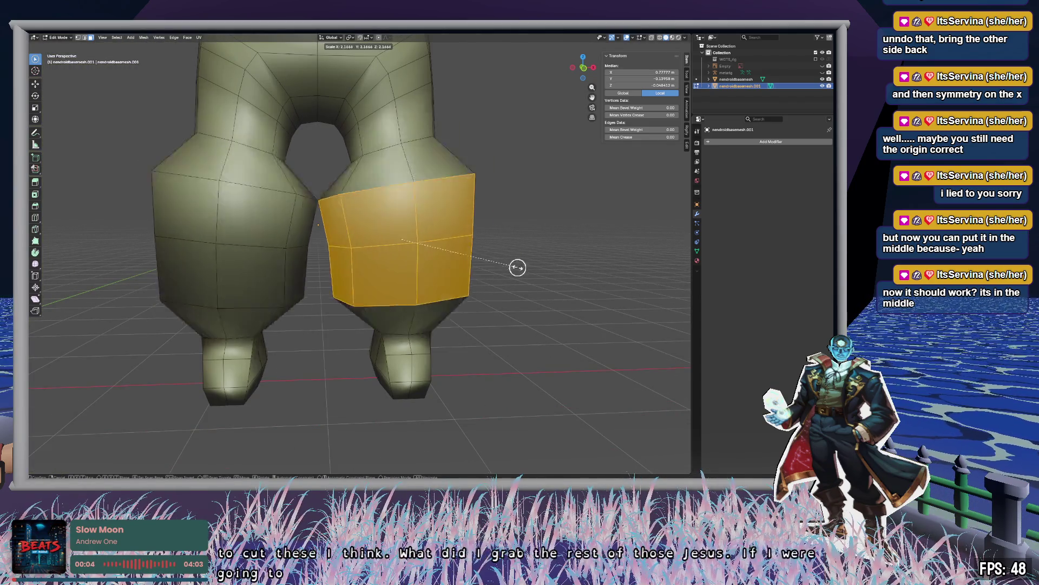
key("Escape")
key("c")
scroll(480, 255, "up", 5)
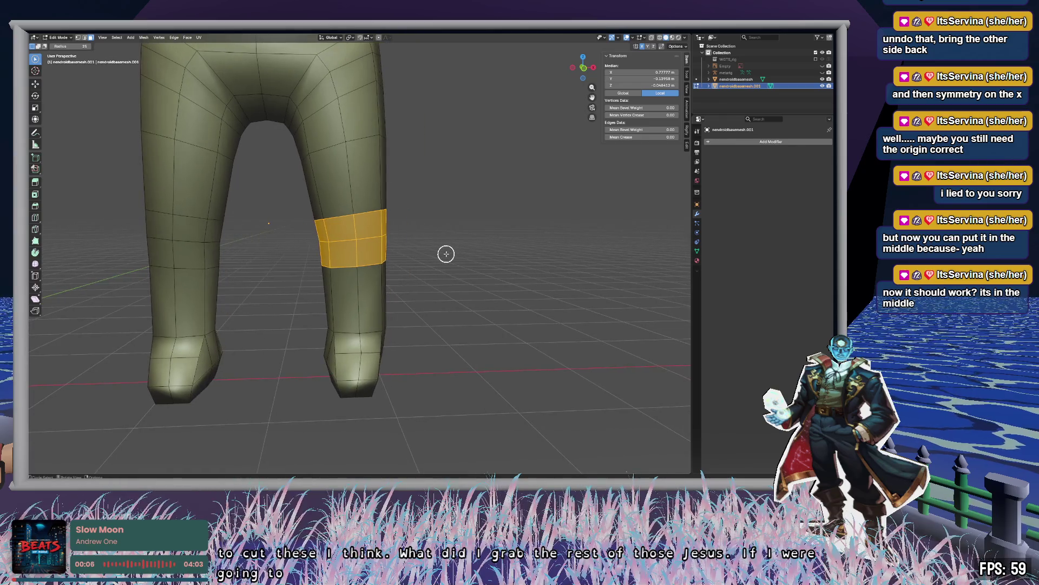
scroll(451, 246, "up", 1)
mouse_move(427, 225)
middle_mouse_down()
mouse_move(243, 269)
mouse_move(342, 272)
mouse_move(226, 264)
mouse_move(372, 262)
mouse_move(357, 269)
mouse_move(276, 235)
middle_mouse_up()
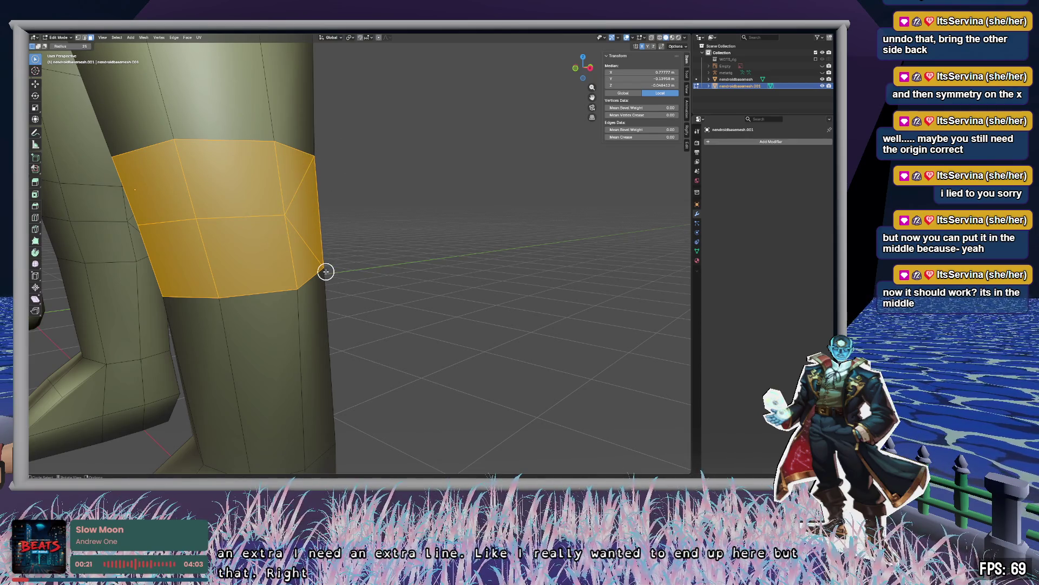
mouse_move(394, 288)
middle_mouse_down()
mouse_move(457, 285)
mouse_move(419, 283)
mouse_move(408, 232)
mouse_move(436, 251)
middle_mouse_up()
left_click(403, 227)
Switch to edge selection and select the knee edge loops on both legs.
key("2")
left_click(435, 251)
key("k")
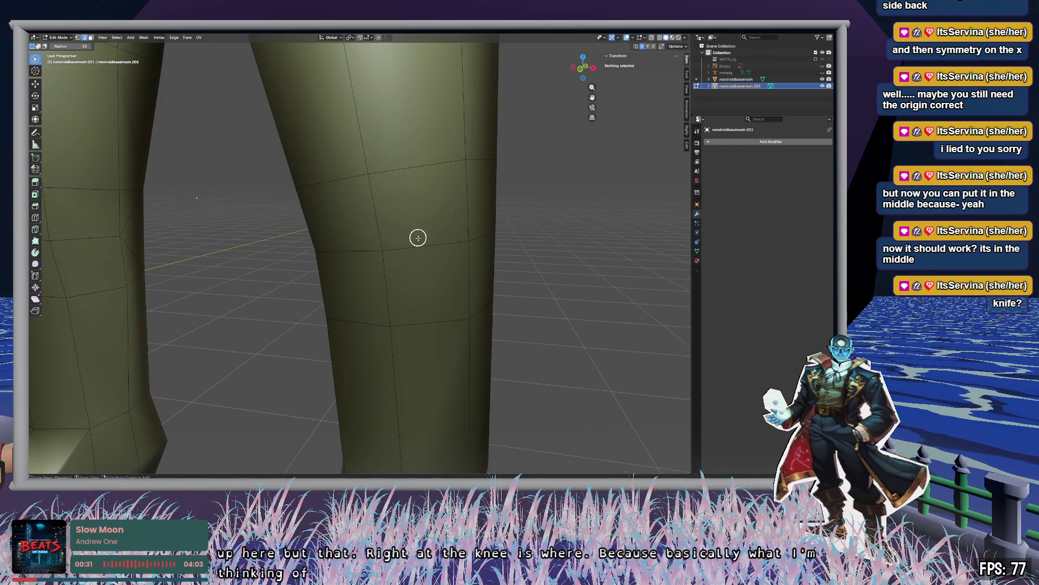
left_click(419, 249, "alt")
mouse_move(419, 249)
middle_mouse_down()
mouse_move(326, 252)
mouse_move(345, 243)
mouse_move(366, 249)
mouse_move(162, 288)
mouse_move(87, 277)
mouse_move(675, 269)
mouse_move(87, 276)
mouse_move(161, 243)
middle_mouse_up()
scroll(332, 250, "down", 5)
left_click(148, 276, "alt")
left_click(218, 235, "alt+shift")
middle_click_drag(220, 292, 343, 290)
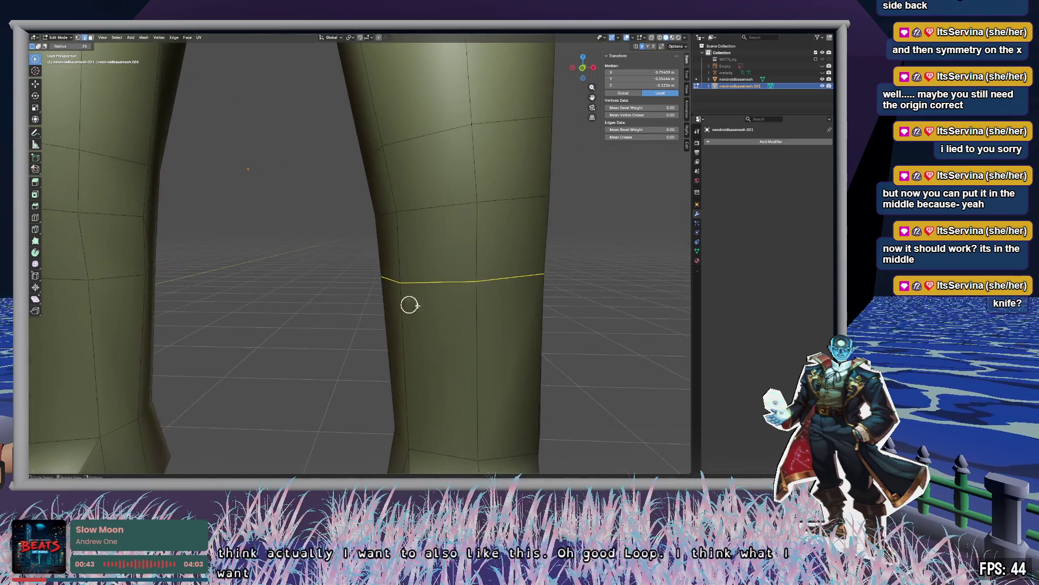
Select the right knee edge loop, extrude it and widen it into a flared ring.
scroll(375, 299, "down", 3)
scroll(453, 310, "up", 3)
mouse_move(453, 310)
middle_mouse_down()
mouse_move(472, 313)
mouse_move(427, 278)
mouse_move(320, 293)
mouse_move(228, 197)
mouse_move(220, 216)
mouse_move(384, 191)
middle_mouse_up()
left_click(227, 213, "alt")
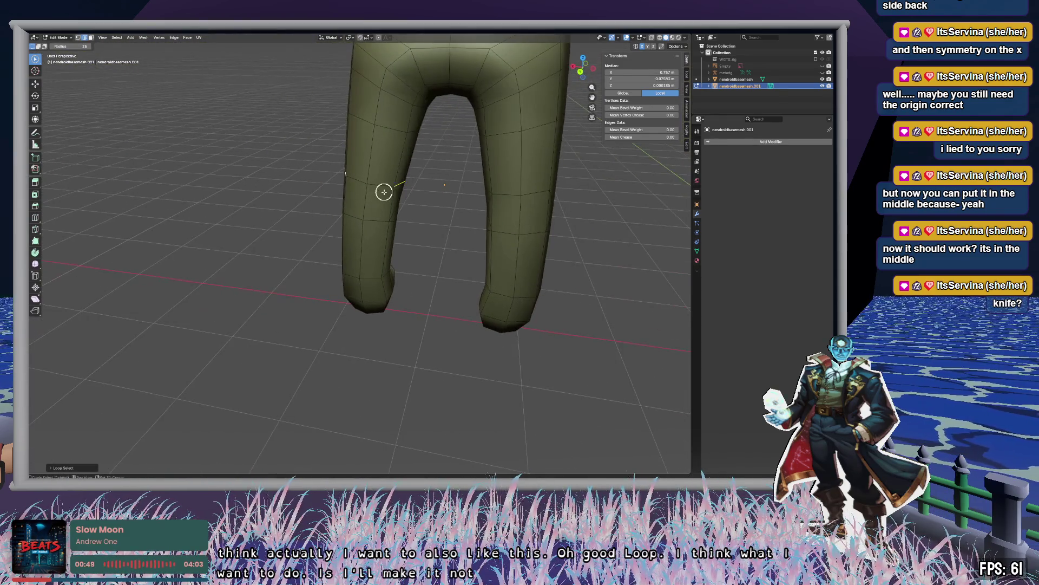
left_click_drag(384, 192, 374, 187)
mouse_move(365, 205)
middle_mouse_down()
mouse_move(399, 241)
mouse_move(526, 227)
middle_mouse_up()
key("g")
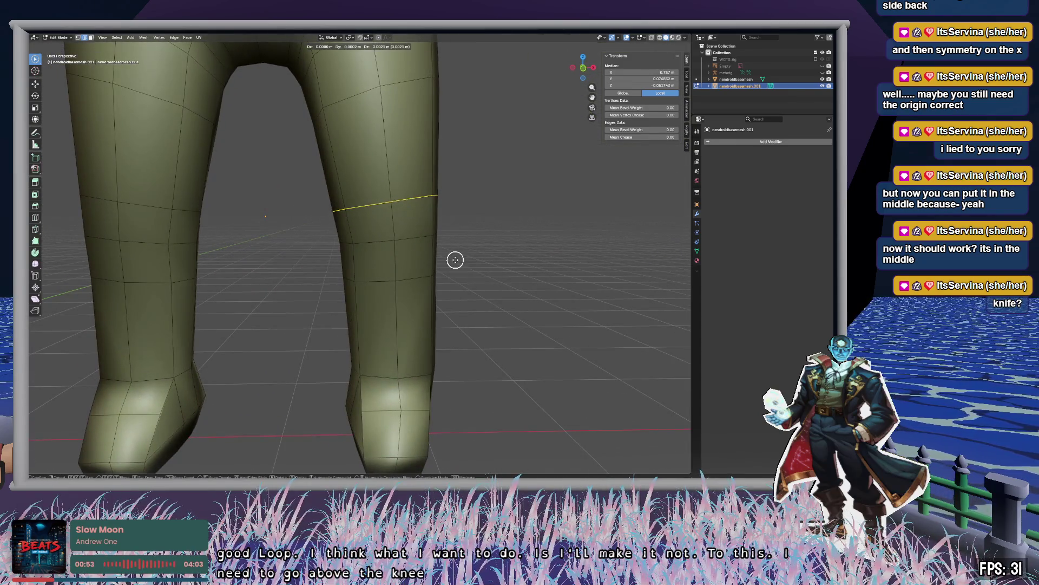
key("Escape")
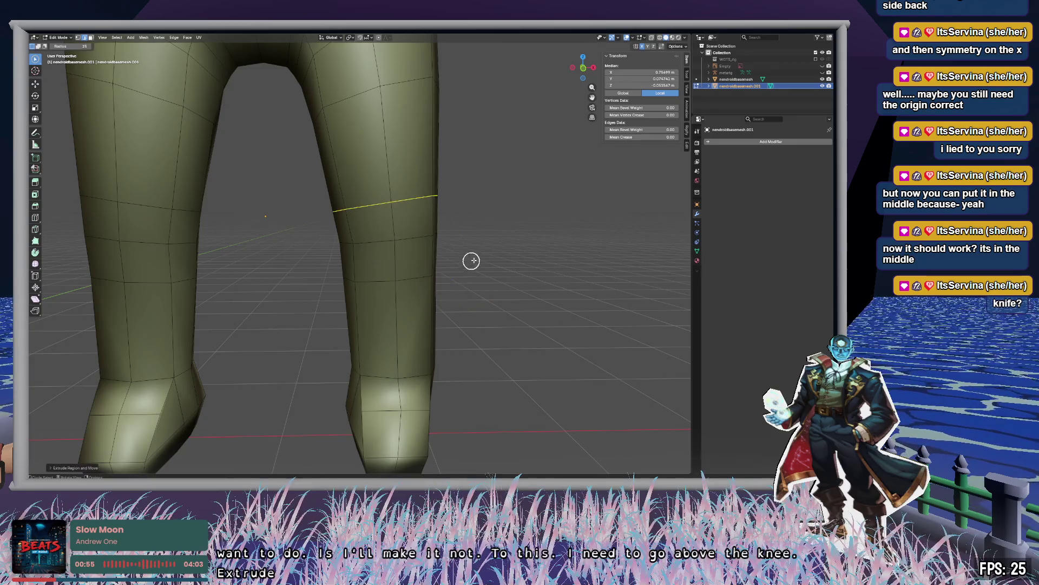
key("s")
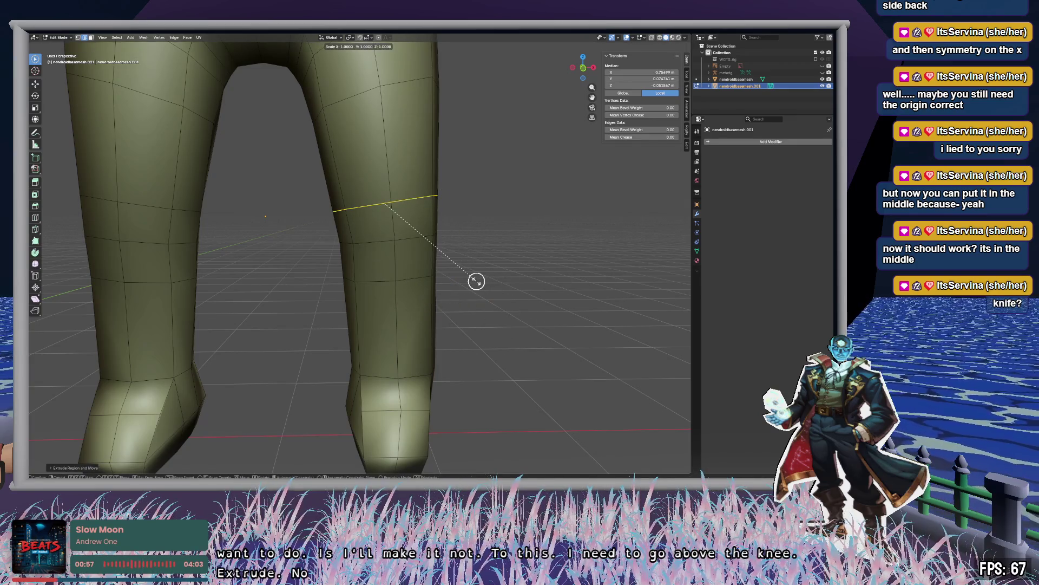
left_click(536, 270)
Select the thigh band above the knee, shrink it with soft falloff, then undo.
mouse_move(536, 267)
middle_mouse_down()
mouse_move(489, 281)
mouse_move(510, 265)
mouse_move(512, 280)
mouse_move(485, 278)
mouse_move(487, 251)
mouse_move(489, 316)
mouse_move(482, 274)
mouse_move(485, 283)
mouse_move(430, 237)
mouse_move(453, 225)
middle_mouse_up()
left_click_drag(453, 226, 385, 228)
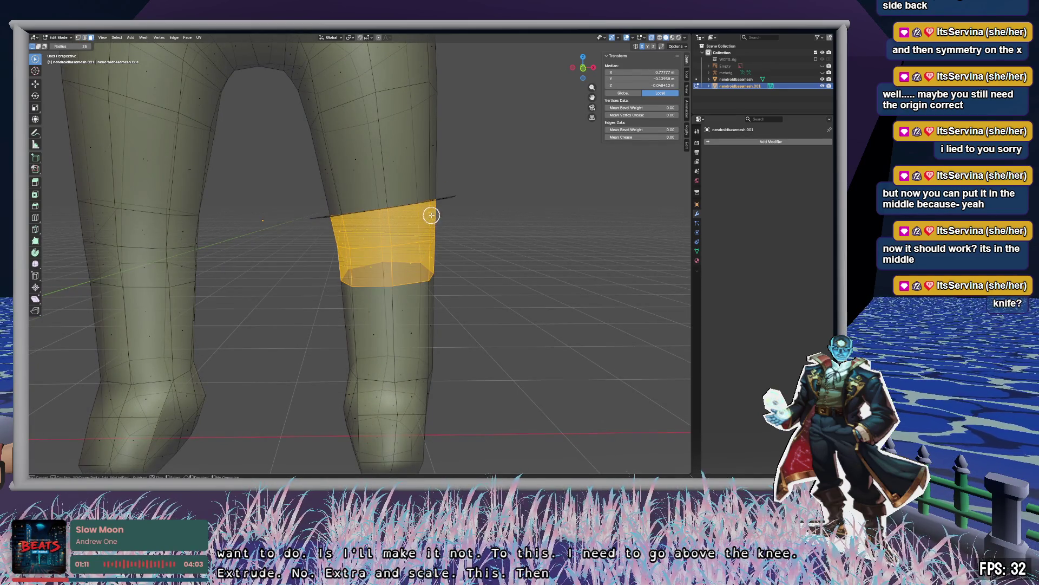
key("s")
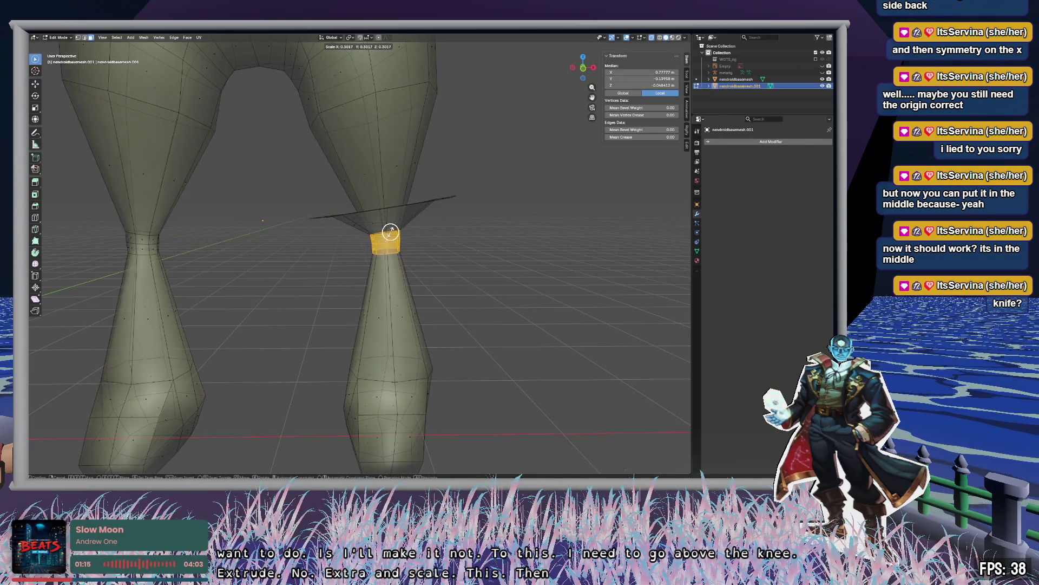
left_click(402, 231)
mouse_move(402, 231)
middle_mouse_down()
mouse_move(495, 239)
mouse_move(466, 251)
mouse_move(485, 268)
mouse_move(499, 255)
mouse_move(508, 276)
mouse_move(455, 294)
mouse_move(478, 304)
mouse_move(495, 294)
mouse_move(504, 248)
mouse_move(505, 285)
mouse_move(494, 283)
middle_mouse_up()
key("ctrl+z")
key("ctrl+z")
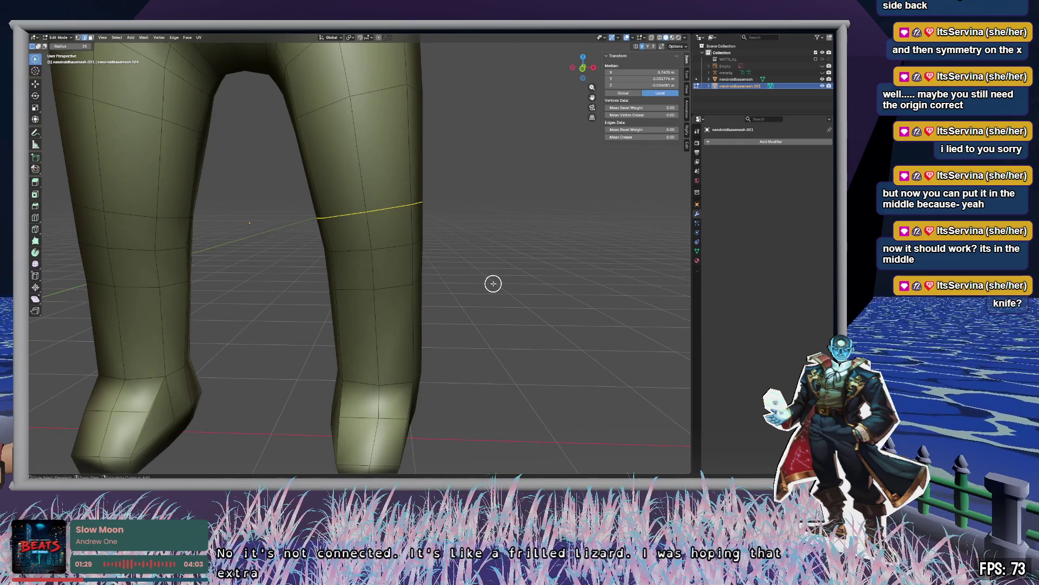
Turn on X-ray and circle-select just one knee loop of vertices.
key("alt+a")
key("alt+z")
key("c")
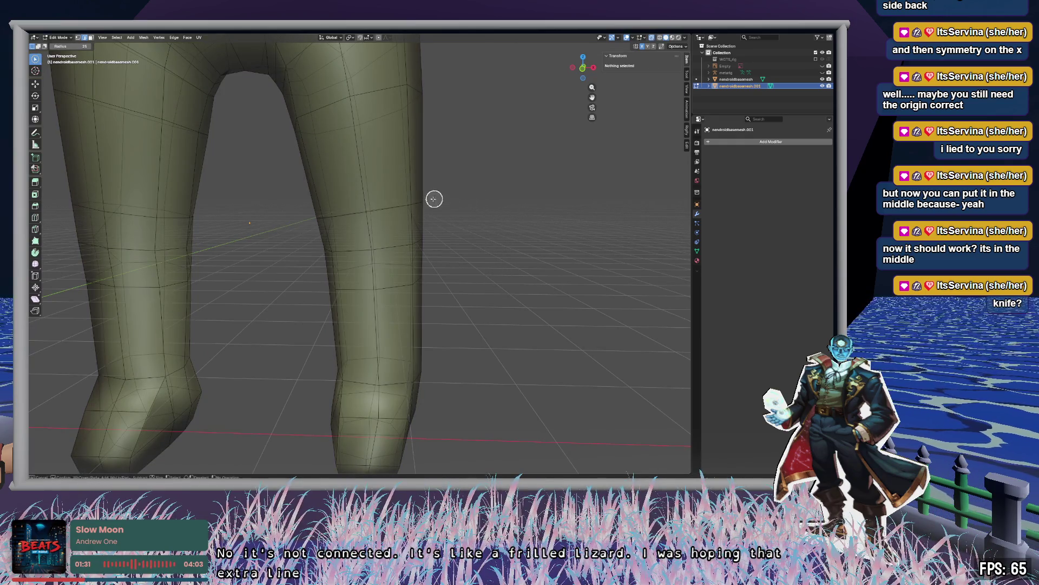
left_click_drag(450, 196, 301, 219)
middle_click_drag(456, 154, 299, 185)
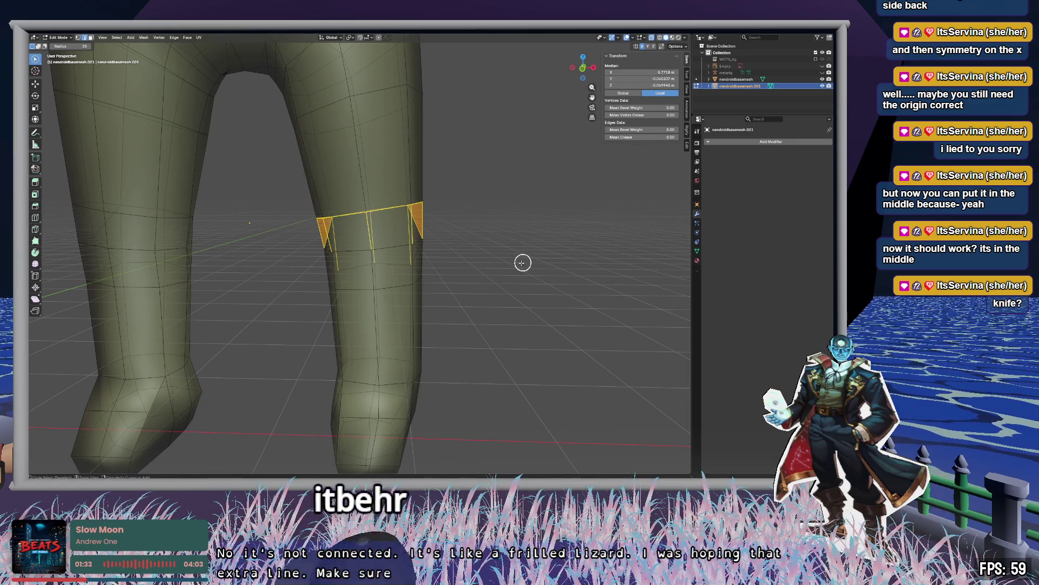
mouse_move(433, 264)
middle_mouse_down()
mouse_move(322, 266)
mouse_move(429, 230)
mouse_move(297, 243)
middle_mouse_up()
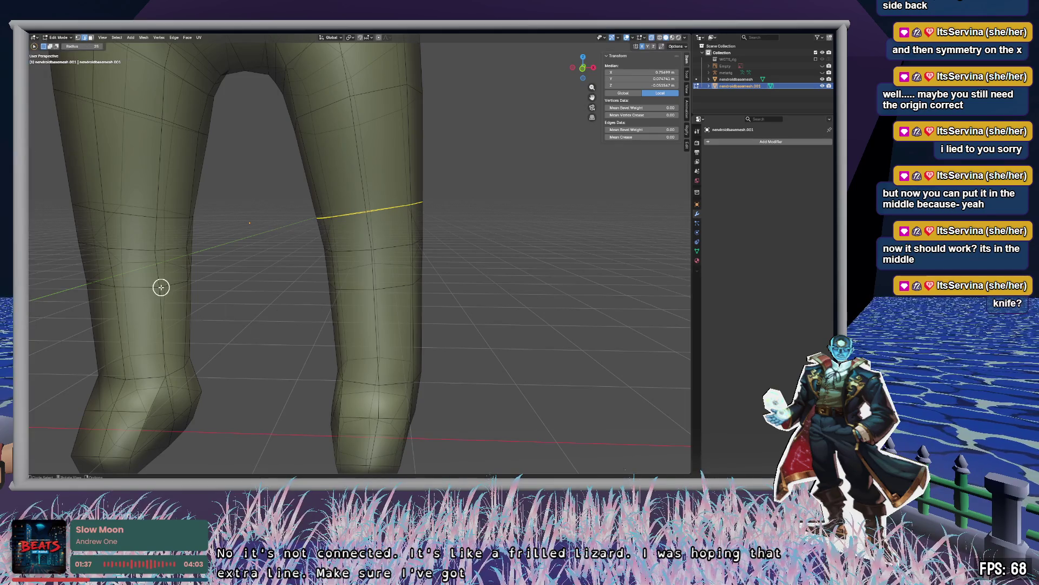
Enable Statistics in the Viewport Overlays to show vertex, edge, face and triangle counts.
left_click(634, 38)
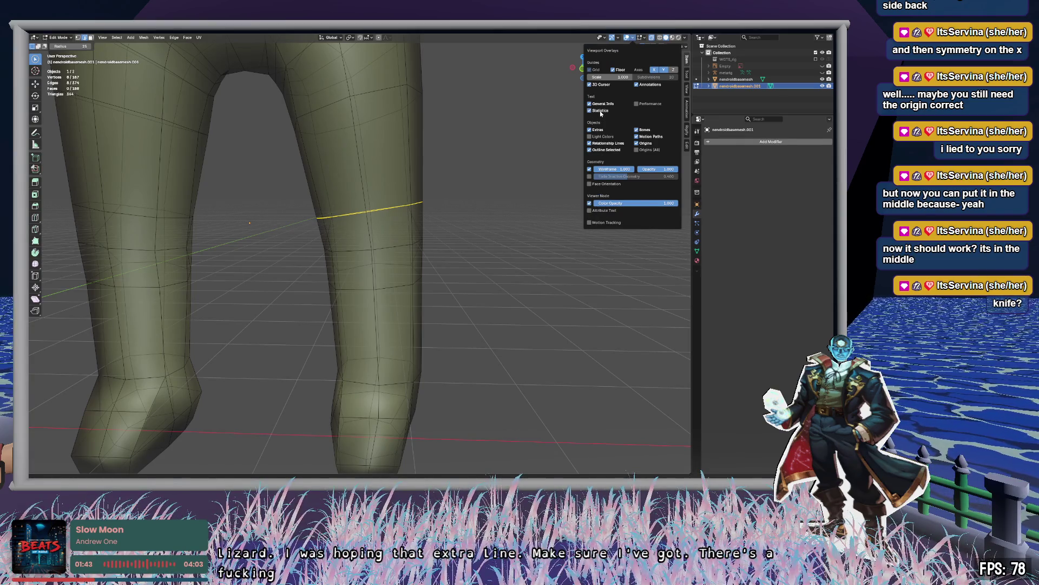
key("n")
mouse_move(515, 276)
middle_mouse_down()
mouse_move(427, 274)
mouse_move(514, 272)
middle_mouse_up()
left_click(49, 35)
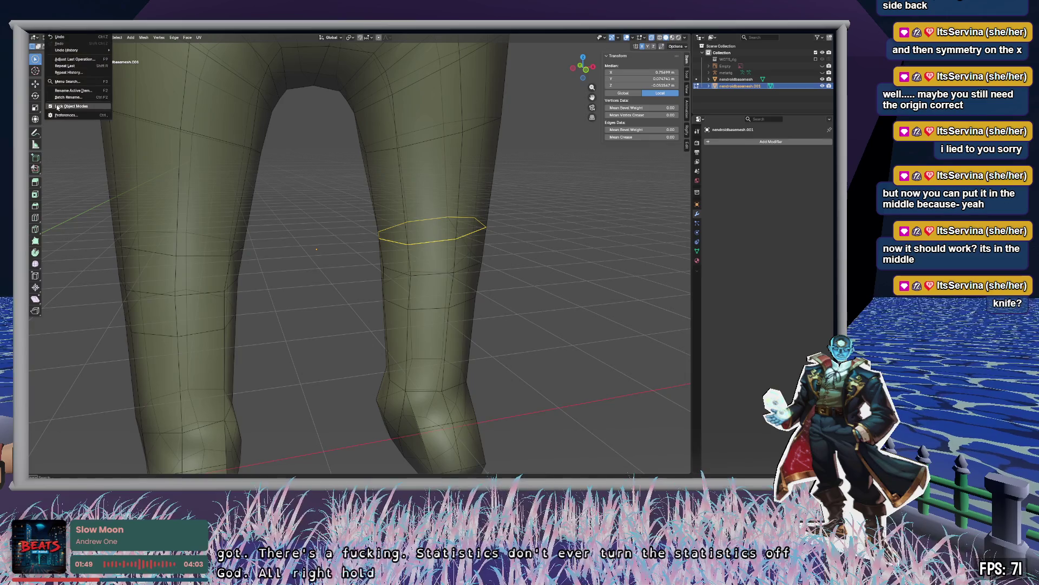
key("Escape")
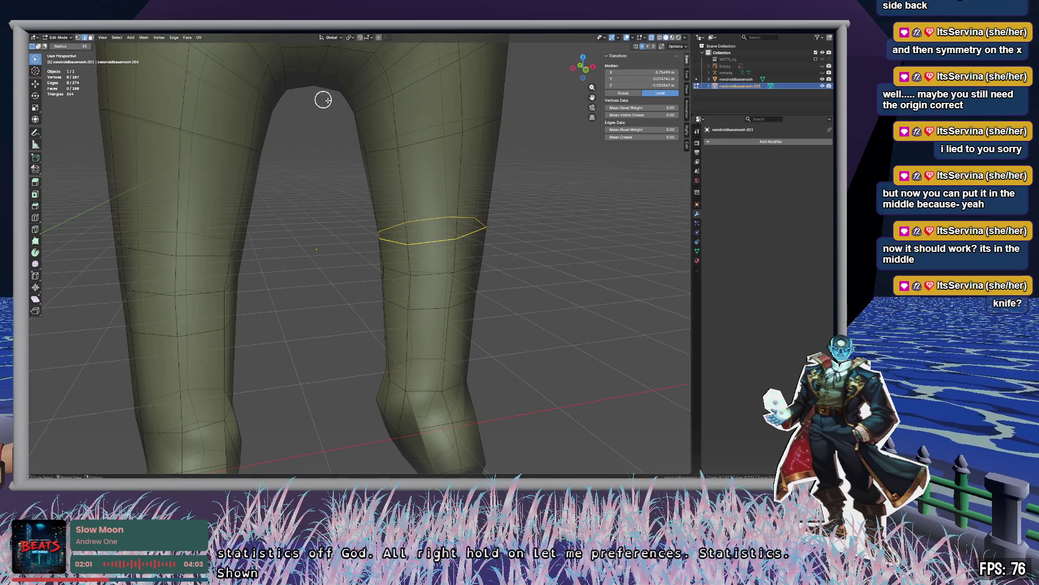
Isolate the thigh edge loop on the pants and scale it up slightly.
left_click(568, 242)
mouse_move(505, 228)
left_mouse_down()
mouse_move(389, 232)
mouse_move(425, 241)
left_mouse_up()
left_click_drag(524, 152, 409, 199, "ctrl")
left_click_drag(510, 258, 512, 272, "ctrl")
mouse_move(512, 273)
middle_mouse_down()
mouse_move(461, 288)
mouse_move(503, 280)
middle_mouse_up()
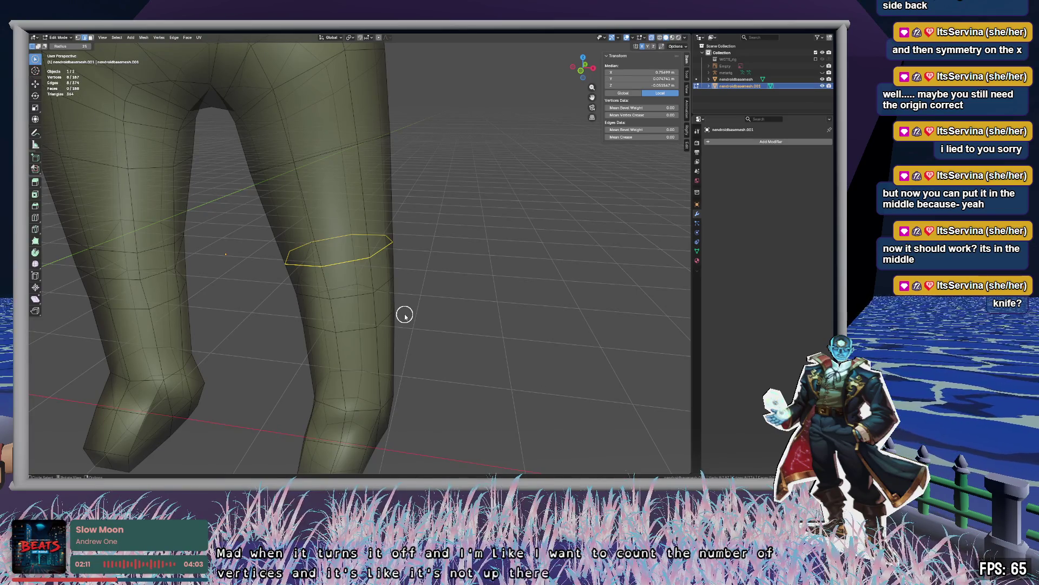
scroll(413, 302, "up", 2)
mouse_move(411, 303)
middle_mouse_down()
mouse_move(426, 288)
mouse_move(390, 295)
mouse_move(450, 294)
mouse_move(428, 294)
middle_mouse_up()
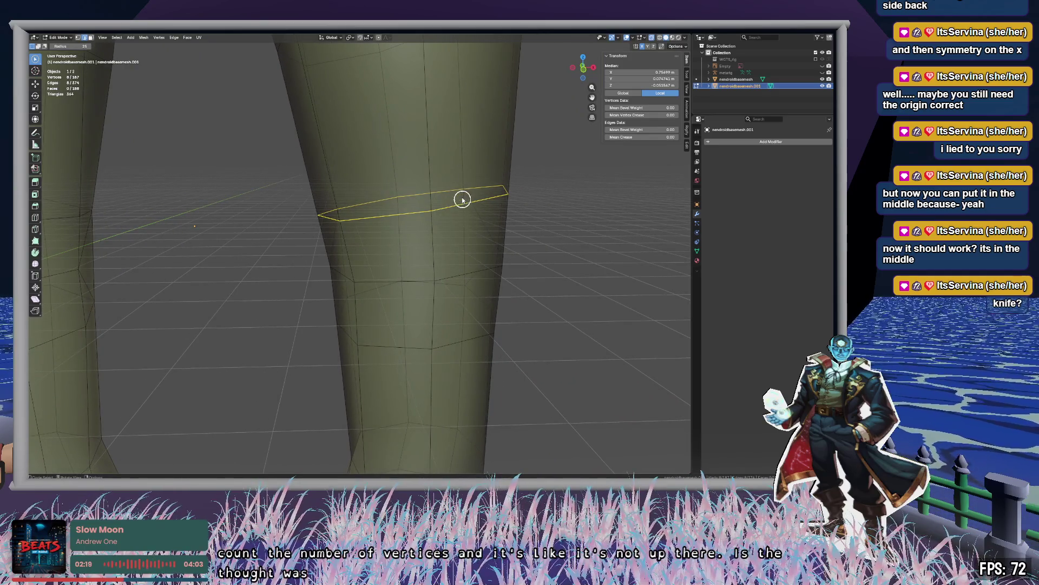
key("s")
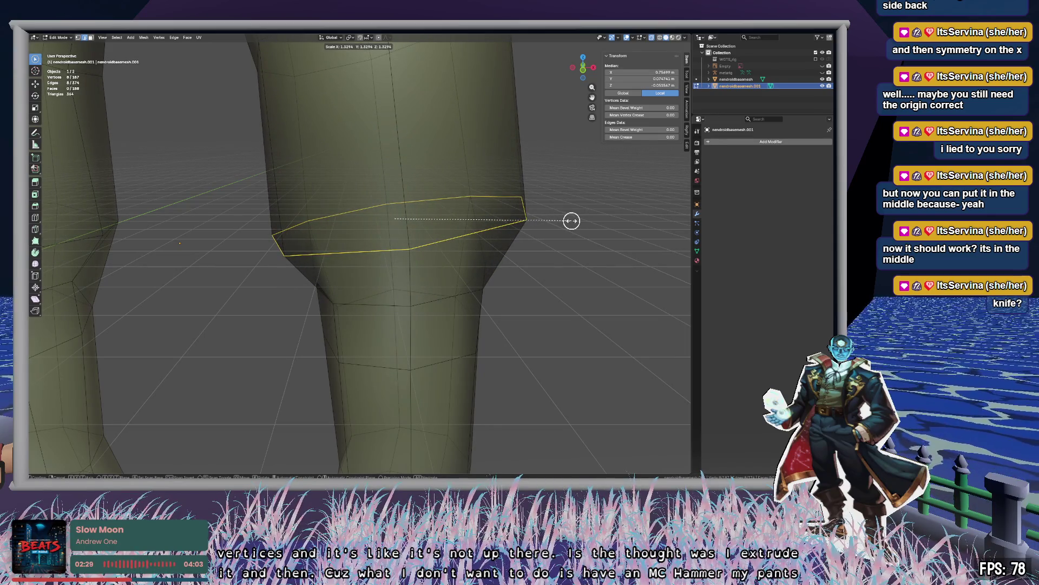
left_click(550, 222)
Select the edge loop near the knee, cancel its scaling, and switch to circle selection.
scroll(541, 260, "down", 5, "shift")
mouse_move(544, 250)
middle_mouse_down()
mouse_move(492, 258)
mouse_move(527, 255)
mouse_move(496, 271)
middle_mouse_up()
left_click(400, 281, "alt")
left_click(375, 262, "shift")
mouse_move(336, 265)
middle_mouse_down()
mouse_move(464, 271)
mouse_move(429, 274)
middle_mouse_up()
key("s")
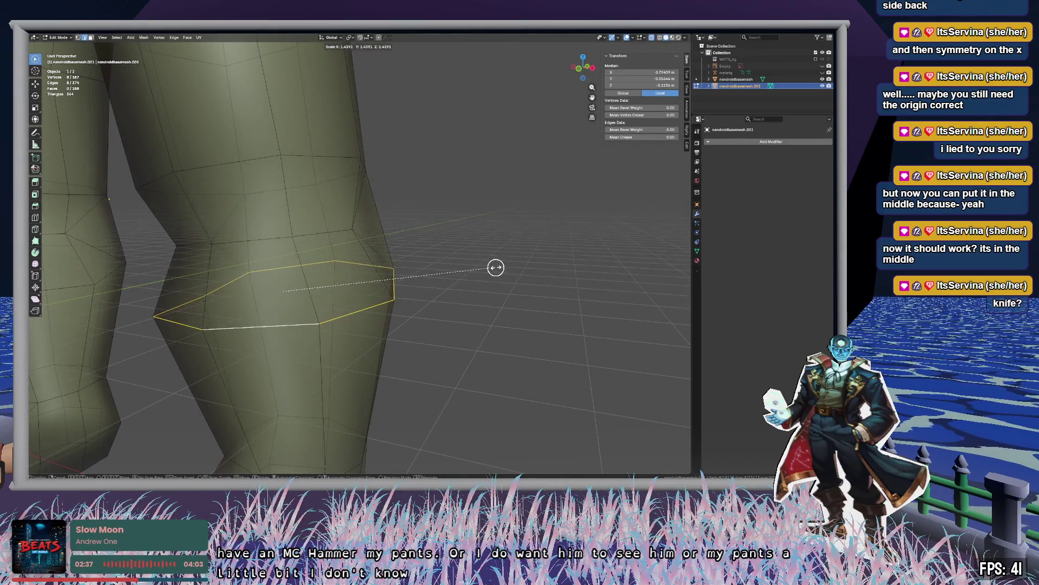
key("Escape")
scroll(501, 266, "down", 6)
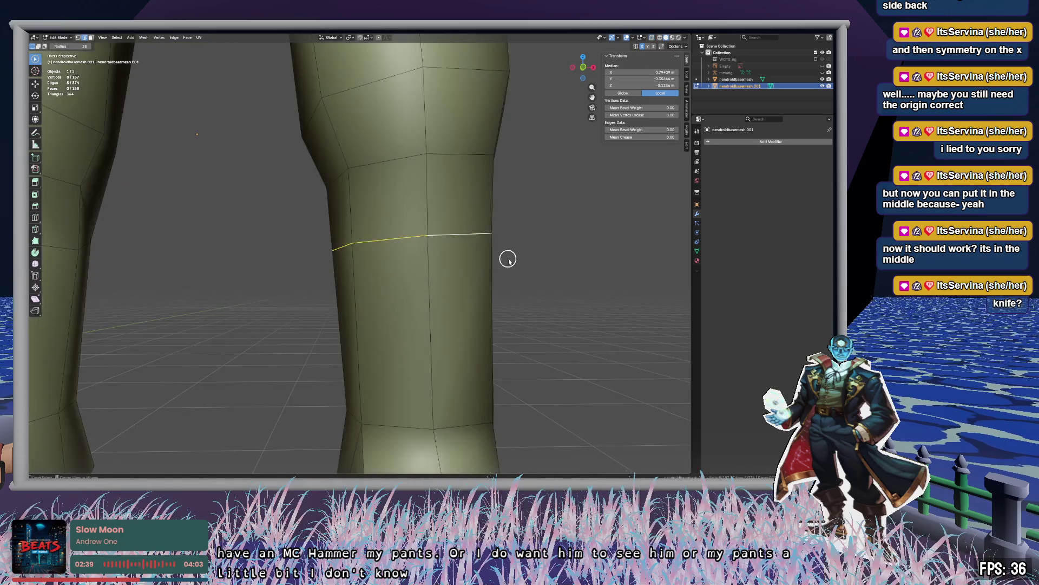
key("c")
scroll(503, 273, "up", 8)
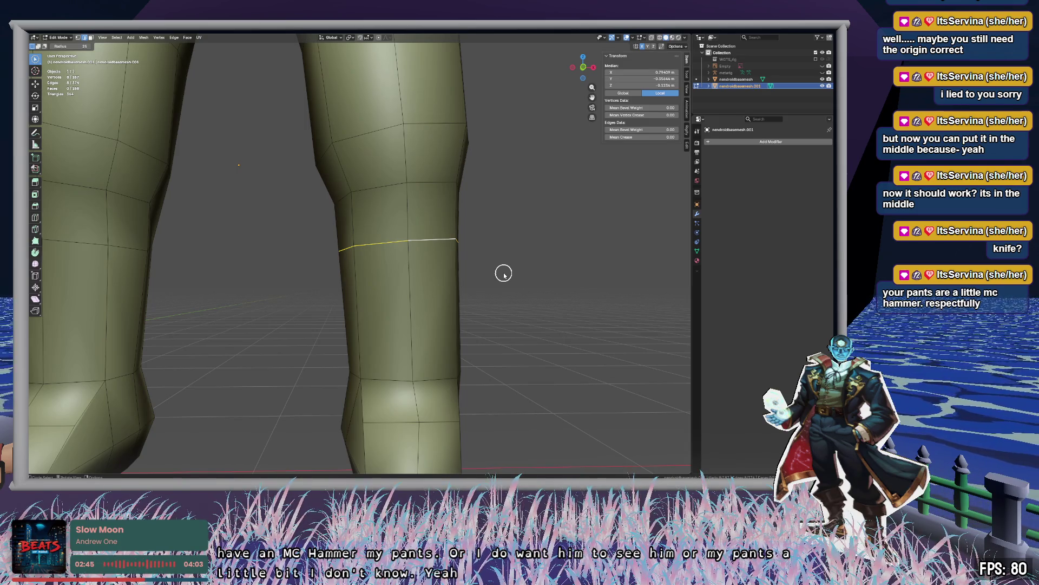
Show the character reference images again and widen a band of faces around the lower leg.
left_click(822, 65)
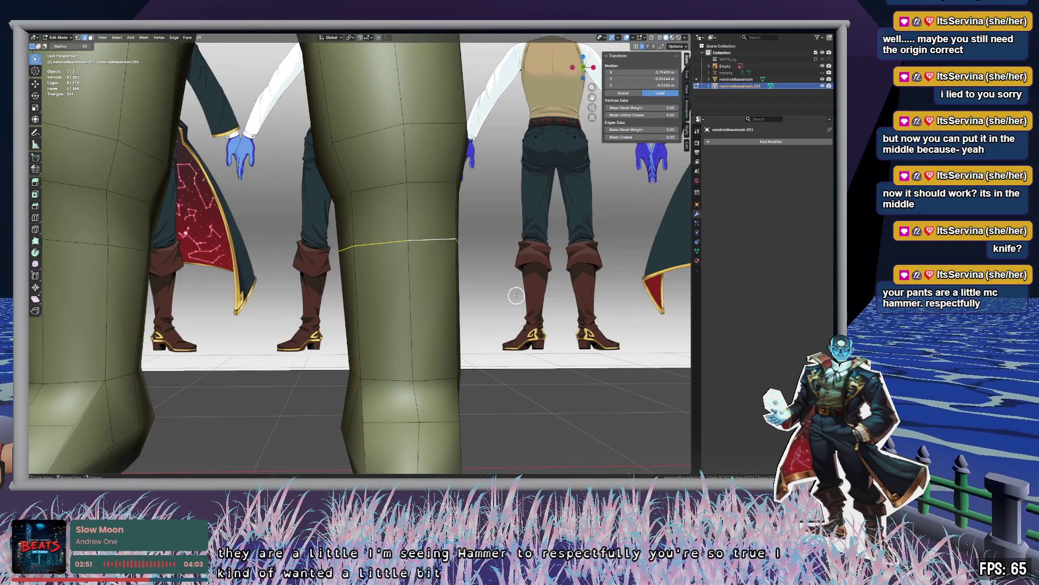
mouse_move(506, 281)
middle_mouse_down()
mouse_move(408, 287)
mouse_move(561, 286)
mouse_move(494, 285)
middle_mouse_up()
key("3")
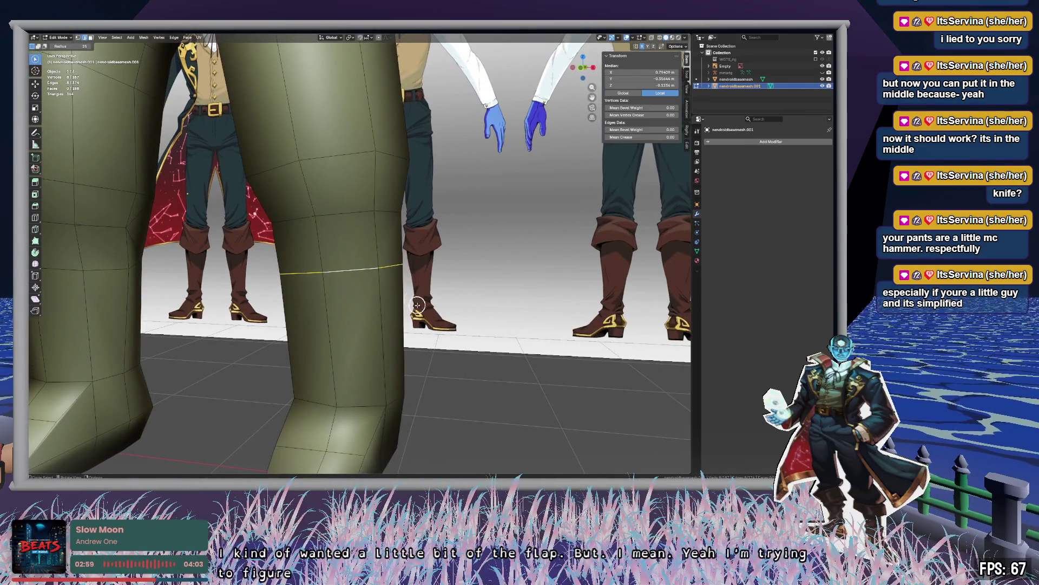
left_click(369, 247)
mouse_move(380, 265)
middle_mouse_down()
mouse_move(452, 265)
mouse_move(524, 236)
mouse_move(232, 248)
mouse_move(332, 246)
middle_mouse_up()
left_click(218, 230)
key("s")
scroll(431, 244, "up", 5)
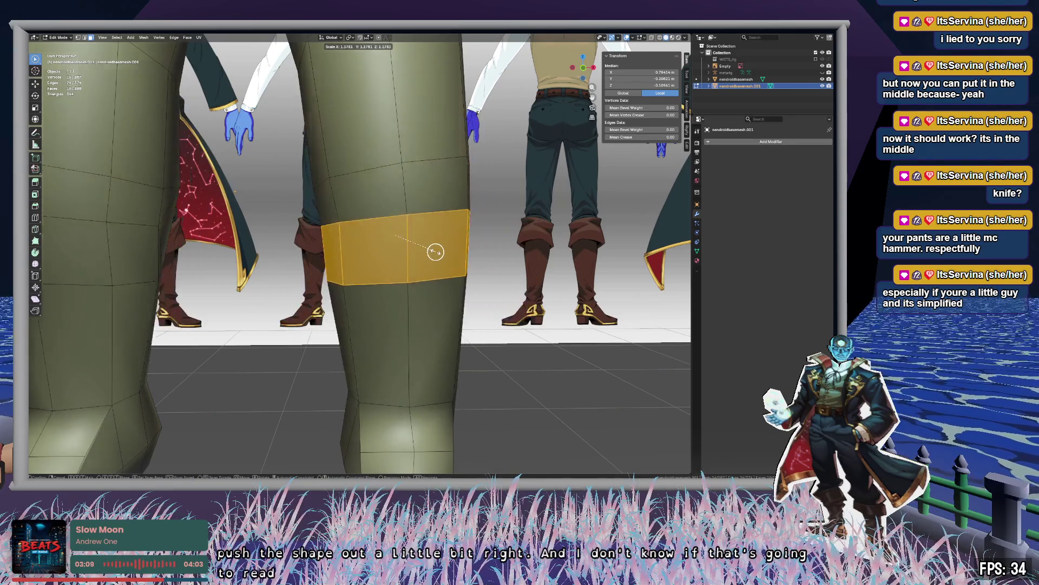
left_click(451, 250)
Extrude the lower-leg band and scale it outward into a flared boot-top cuff.
mouse_move(451, 250)
middle_mouse_down()
mouse_move(473, 246)
mouse_move(356, 255)
mouse_move(369, 238)
mouse_move(394, 236)
mouse_move(355, 269)
mouse_move(447, 262)
mouse_move(451, 272)
middle_mouse_up()
scroll(355, 255, "down", 5)
scroll(451, 272, "up", 5)
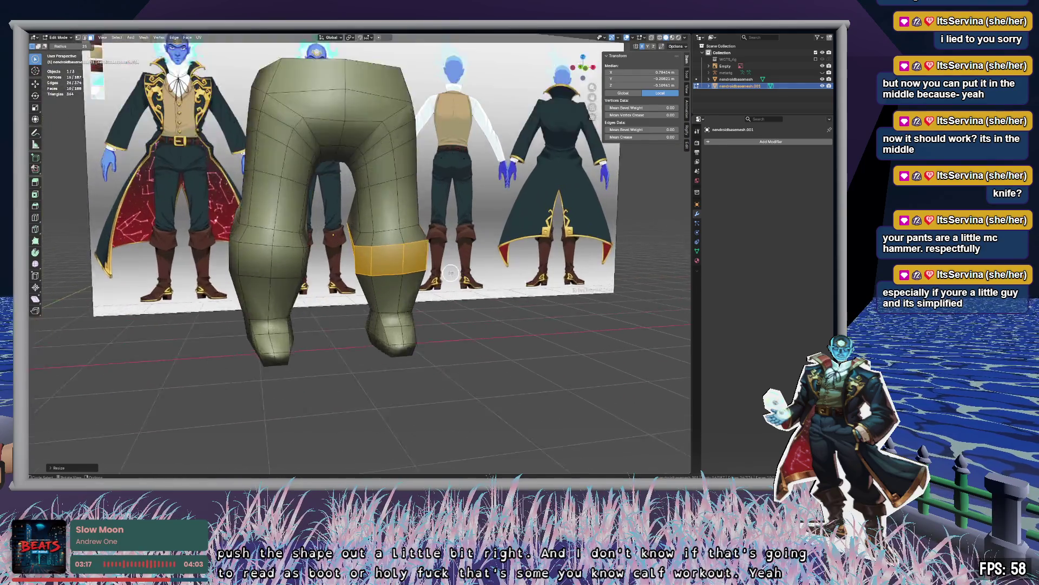
key("KP_Decimal")
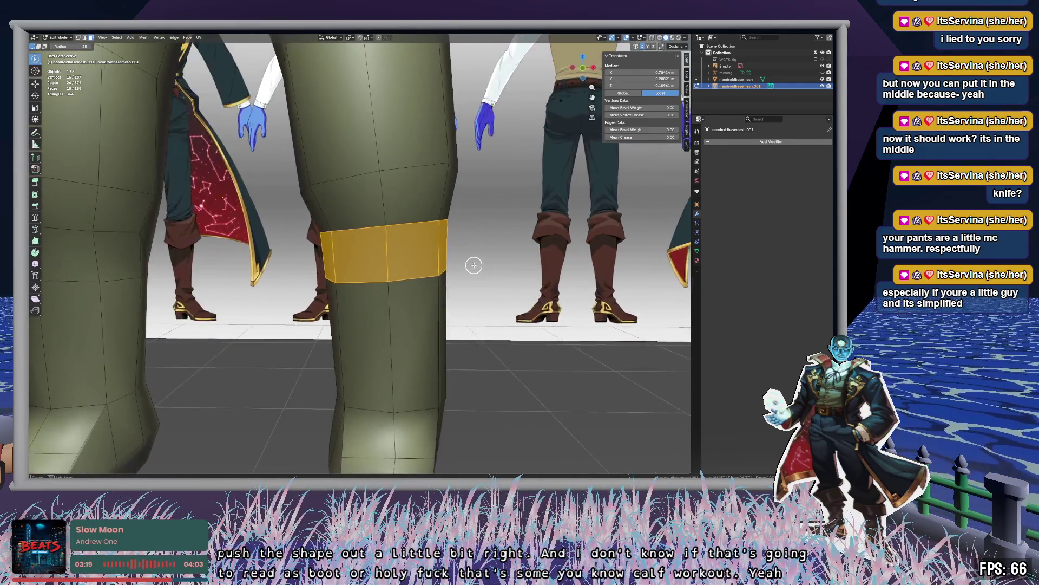
key("e")
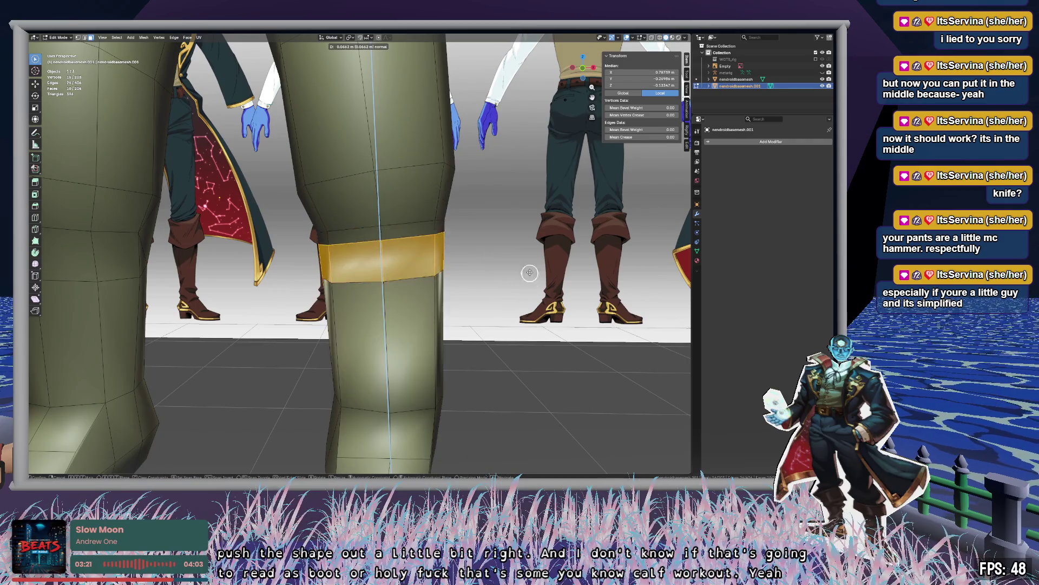
key("s")
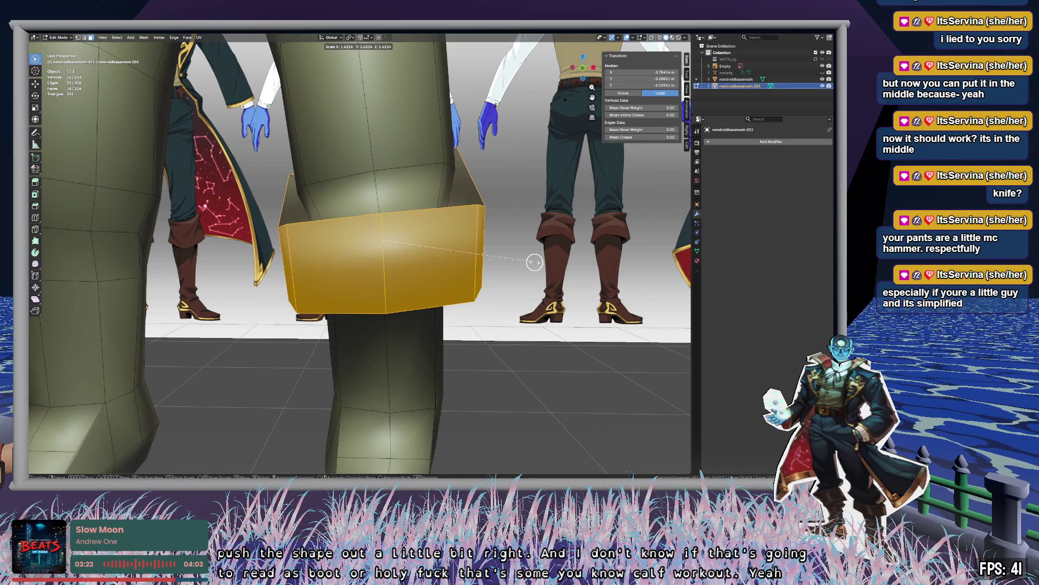
left_click(534, 262)
mouse_move(534, 262)
middle_mouse_down()
mouse_move(482, 294)
mouse_move(208, 255)
mouse_move(158, 269)
mouse_move(157, 291)
mouse_move(168, 284)
middle_mouse_up()
scroll(242, 258, "up", 3)
mouse_move(218, 220)
middle_mouse_down()
mouse_move(281, 243)
mouse_move(204, 237)
mouse_move(413, 178)
middle_mouse_up()
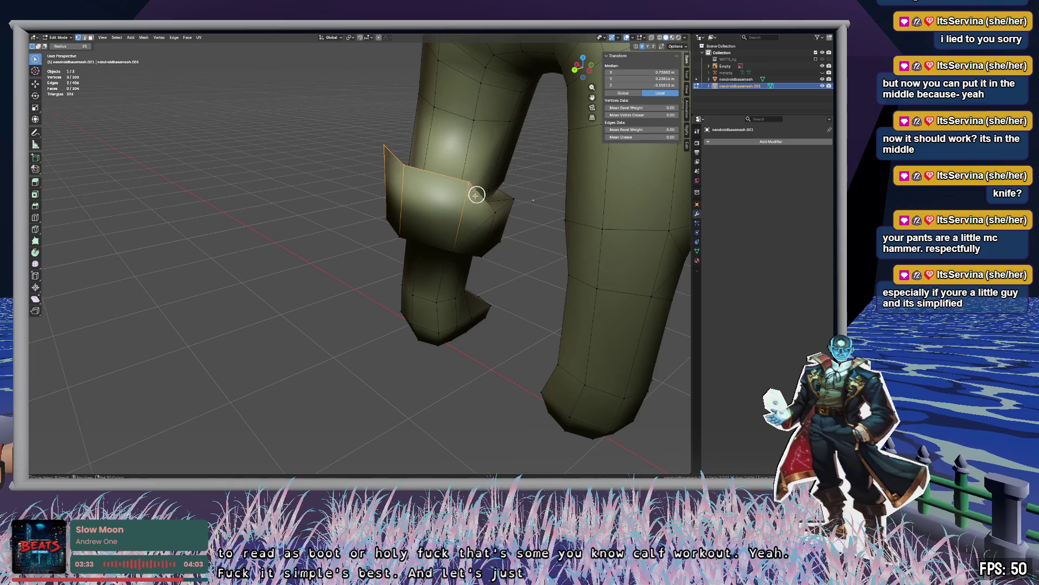
Lower the boot band along Z and nudge a vertex on the boot rim.
key("g")
key("z")
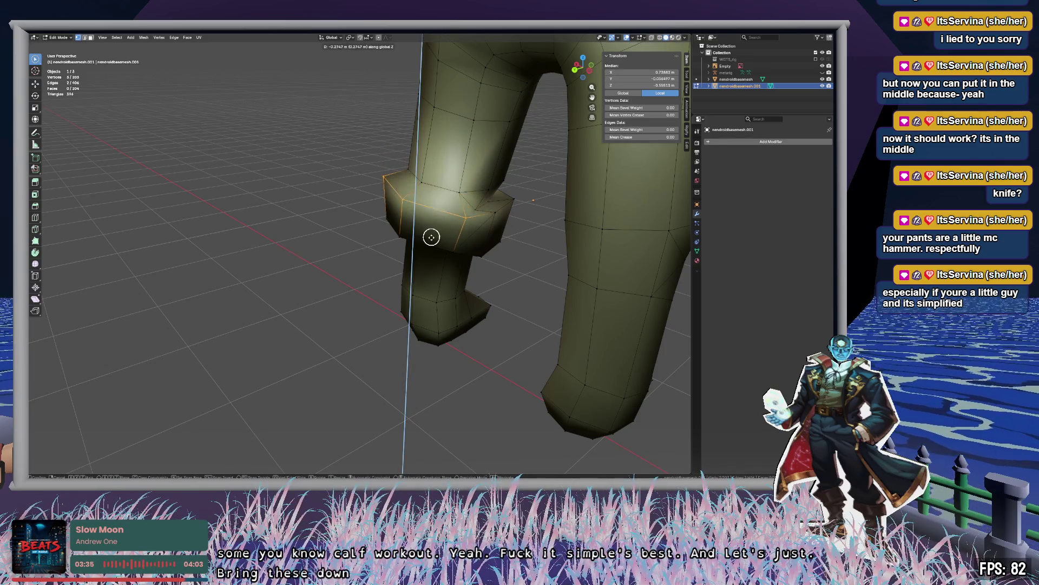
left_click(432, 231)
mouse_move(432, 231)
middle_mouse_down()
mouse_move(517, 224)
mouse_move(420, 230)
mouse_move(433, 206)
mouse_move(427, 224)
mouse_move(409, 204)
mouse_move(510, 206)
mouse_move(570, 235)
mouse_move(520, 216)
mouse_move(480, 105)
mouse_move(457, 239)
mouse_move(485, 216)
mouse_move(365, 213)
mouse_move(576, 251)
mouse_move(576, 230)
mouse_move(490, 292)
middle_mouse_up()
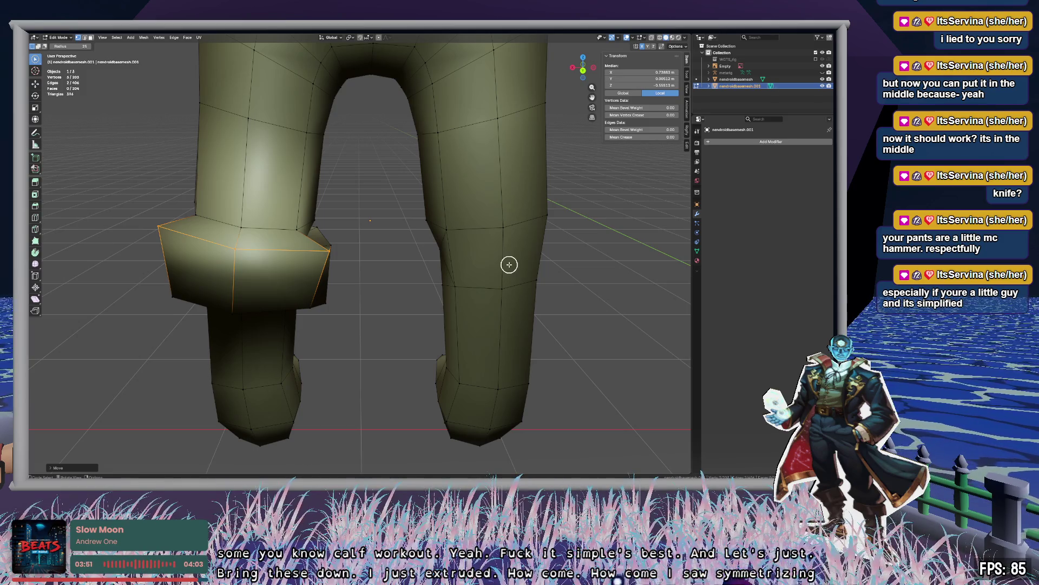
mouse_move(508, 264)
middle_mouse_down()
mouse_move(401, 257)
mouse_move(401, 241)
mouse_move(362, 239)
mouse_move(388, 265)
mouse_move(330, 194)
middle_mouse_up()
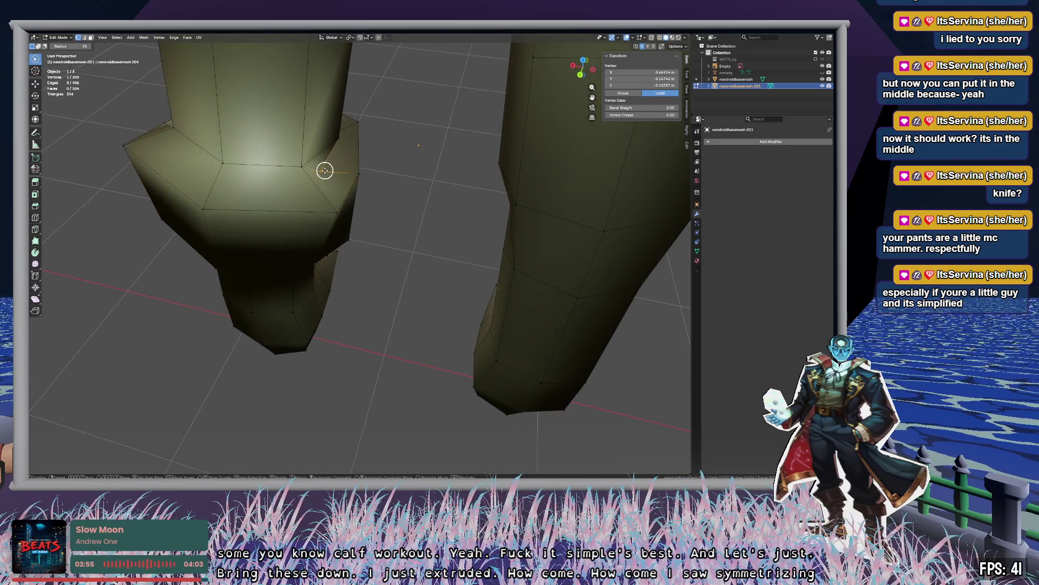
left_click(418, 197)
mouse_move(417, 197)
middle_mouse_down()
mouse_move(443, 206)
mouse_move(387, 192)
mouse_move(489, 225)
mouse_move(389, 248)
mouse_move(427, 220)
mouse_move(525, 245)
mouse_move(550, 271)
mouse_move(440, 184)
middle_mouse_up()
left_click(441, 184)
key("g")
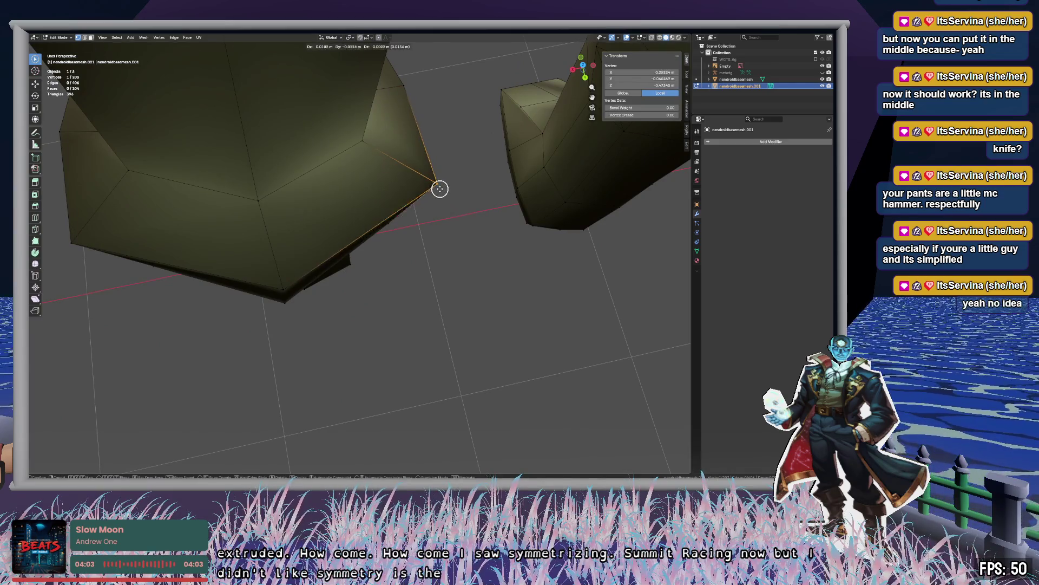
left_click(437, 191)
Inspect the boot flare from around the legs, then undo the flare and clear the selection.
mouse_move(476, 240)
middle_mouse_down()
mouse_move(496, 220)
mouse_move(588, 203)
mouse_move(532, 219)
middle_mouse_up()
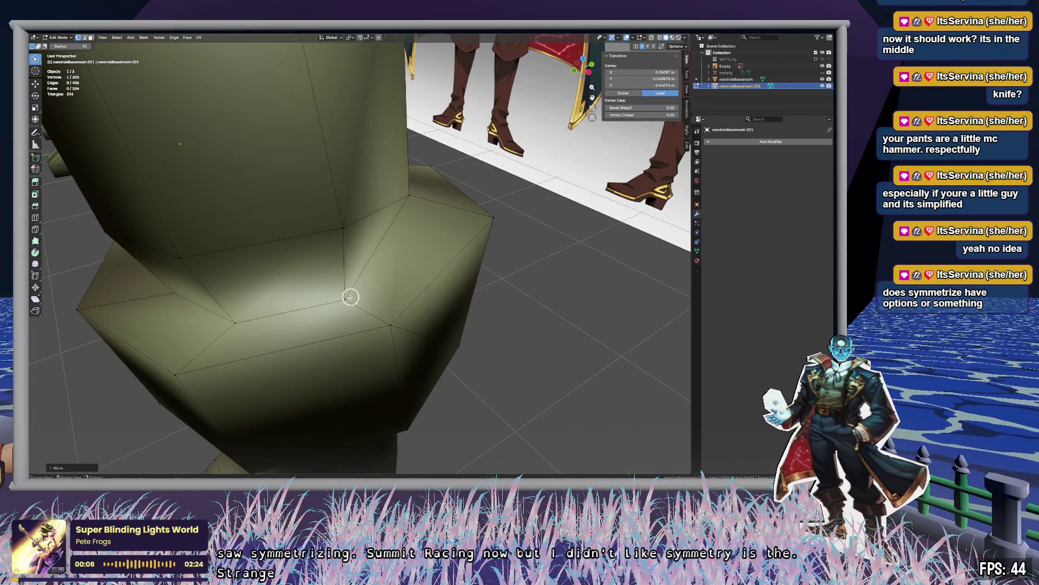
middle_click_drag(434, 301, 463, 282)
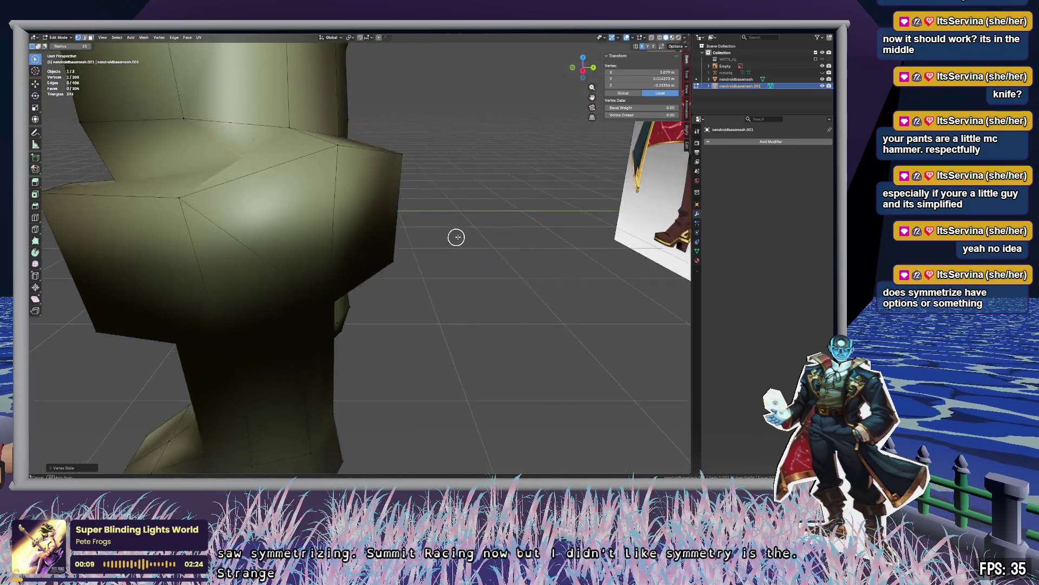
middle_click_drag(456, 236, 486, 237)
mouse_move(429, 258)
middle_mouse_down()
mouse_move(430, 269)
mouse_move(406, 269)
mouse_move(357, 247)
mouse_move(385, 244)
mouse_move(395, 218)
mouse_move(393, 246)
mouse_move(450, 251)
mouse_move(351, 249)
mouse_move(388, 245)
middle_mouse_up()
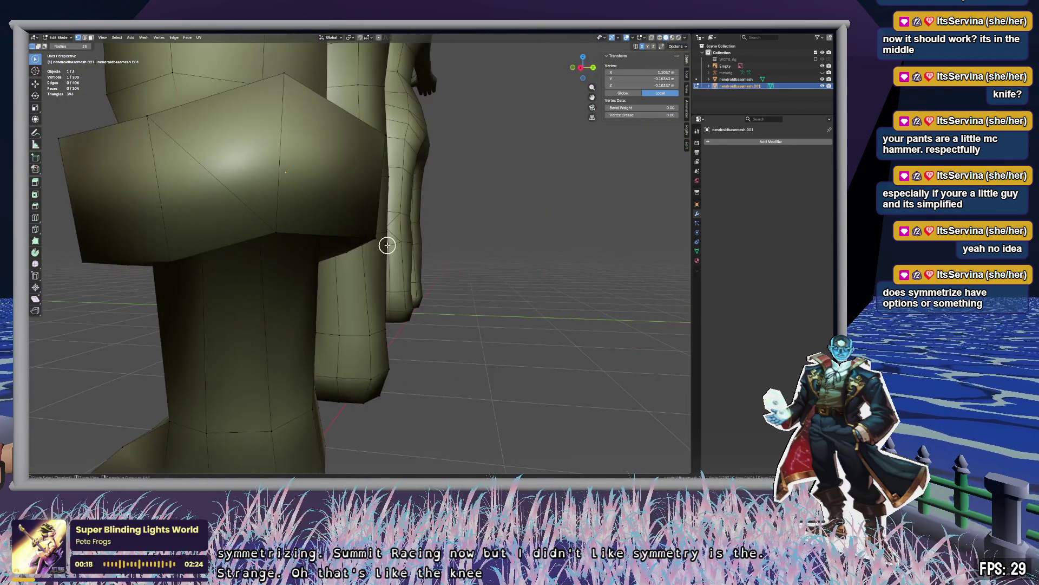
left_click(388, 245, "ctrl")
key("ctrl+z")
key("ctrl+z")
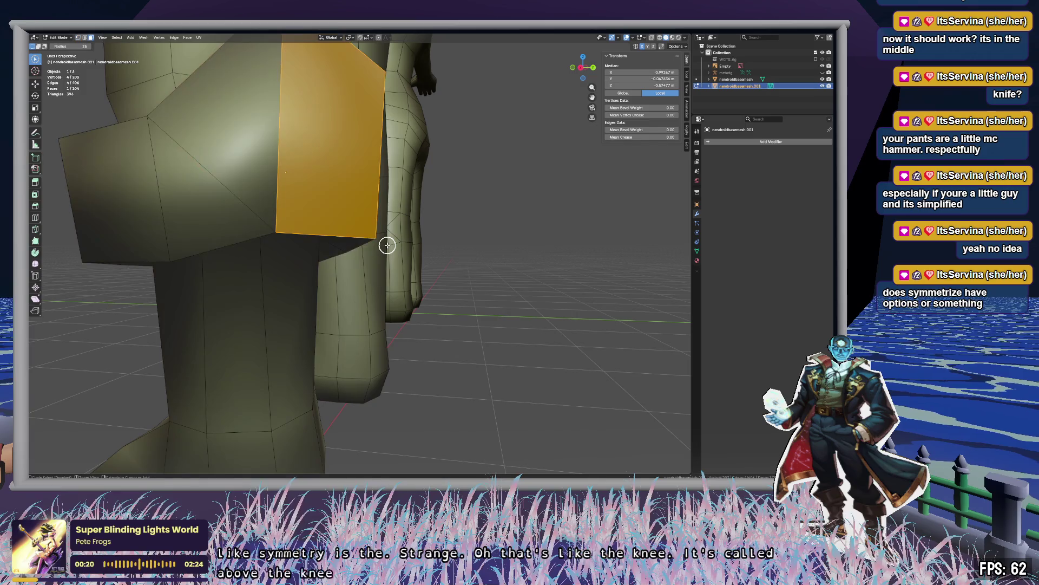
mouse_move(367, 240)
middle_mouse_down()
mouse_move(320, 234)
mouse_move(276, 246)
mouse_move(331, 231)
middle_mouse_up()
key("alt+a")
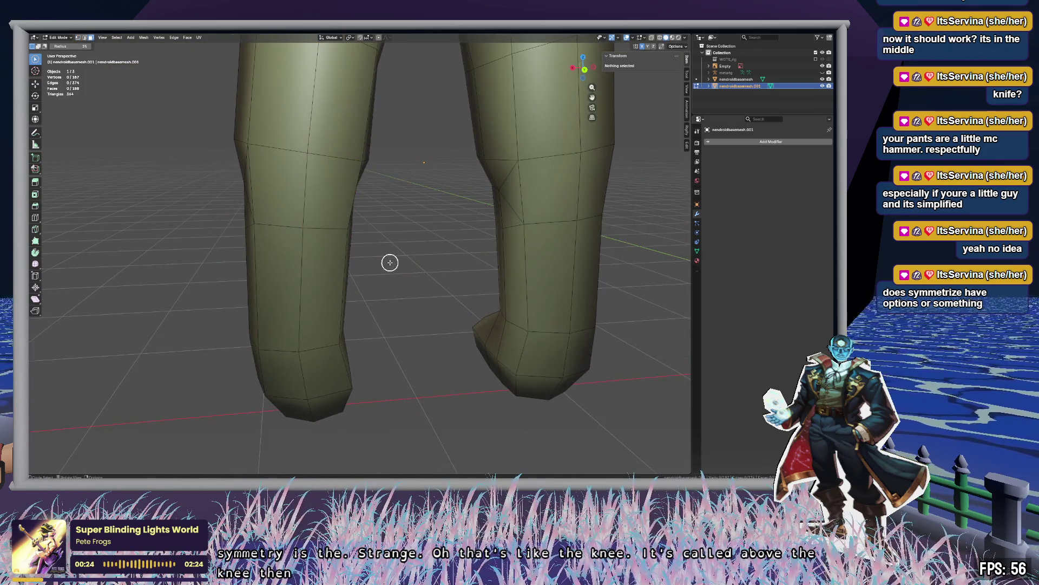
In X-ray front orthographic view, delete the faces of the pants' left half and exit Edit Mode.
scroll(406, 258, "up", 3)
mouse_move(406, 258)
middle_mouse_down()
mouse_move(331, 238)
mouse_move(278, 209)
mouse_move(251, 246)
mouse_move(366, 276)
mouse_move(345, 127)
middle_mouse_up()
scroll(275, 239, "down", 5)
key("alt+z")
mouse_move(362, 172)
middle_mouse_down()
mouse_move(488, 109)
mouse_move(585, 75)
middle_mouse_up()
left_click(583, 68)
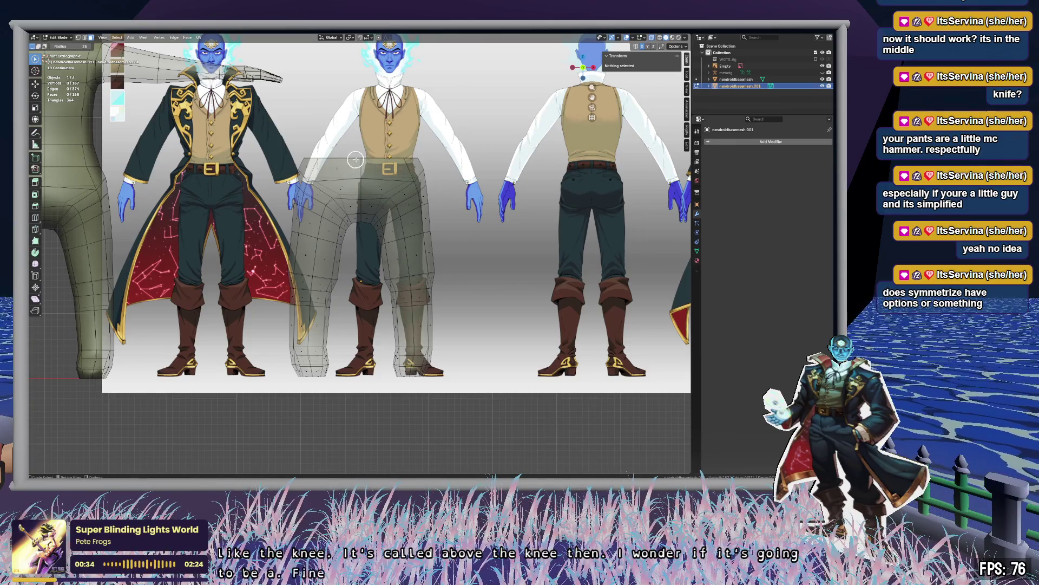
left_click(351, 209)
right_click(362, 350)
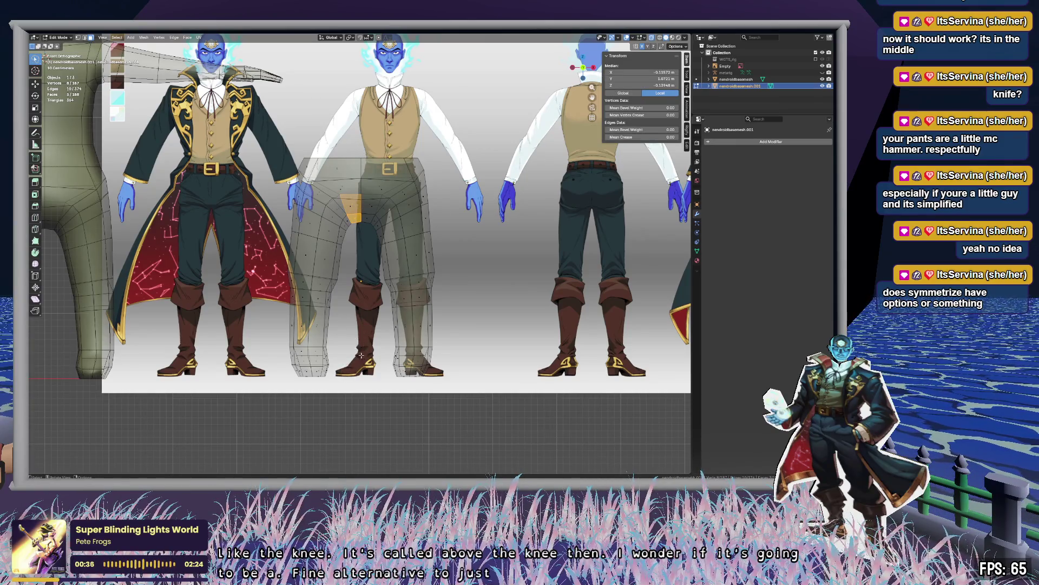
mouse_move(324, 384)
left_mouse_down()
mouse_move(233, 146)
mouse_move(356, 128)
left_mouse_up()
key("x")
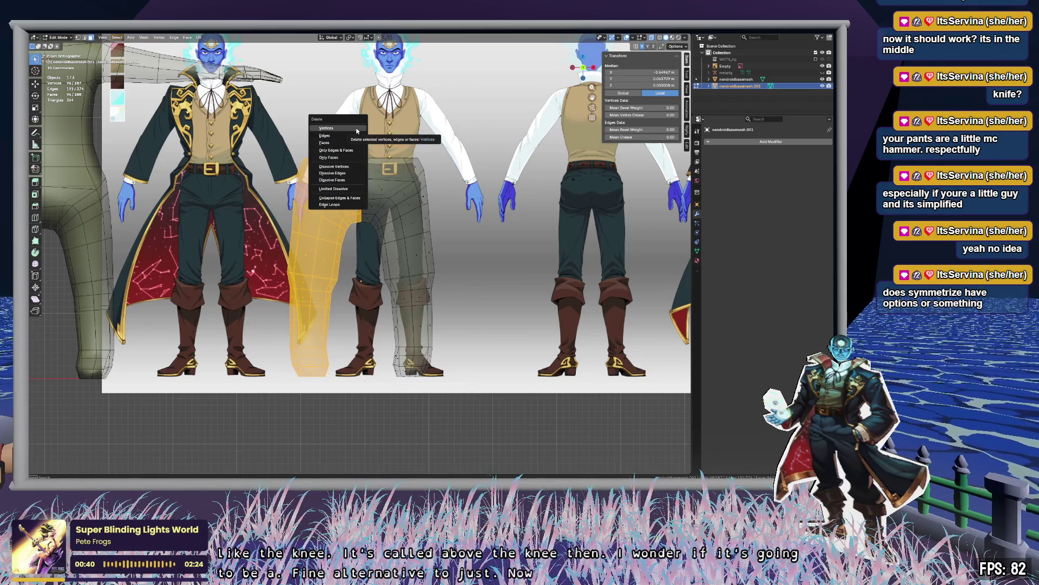
left_click(356, 144)
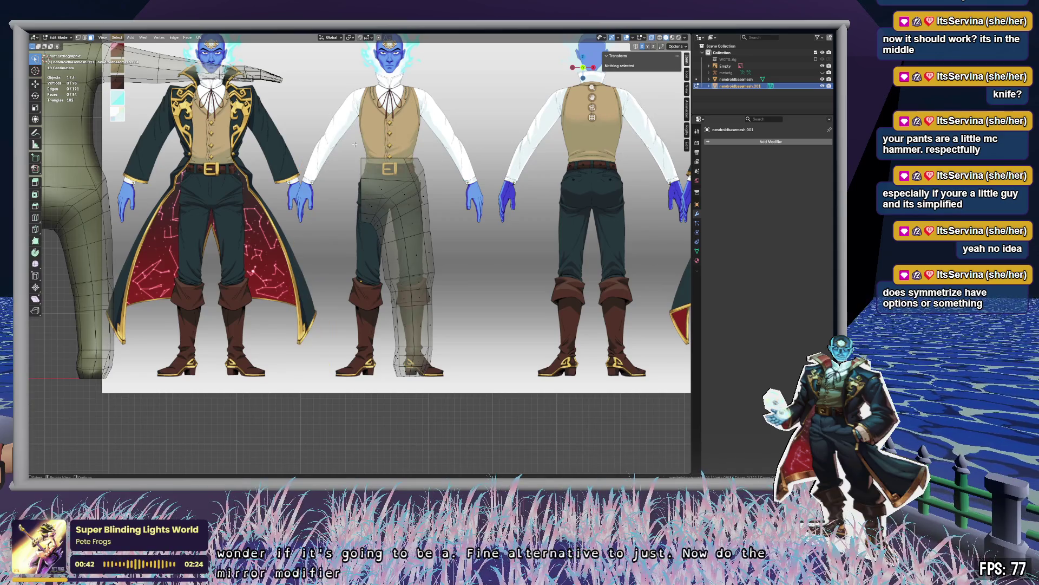
key("Tab")
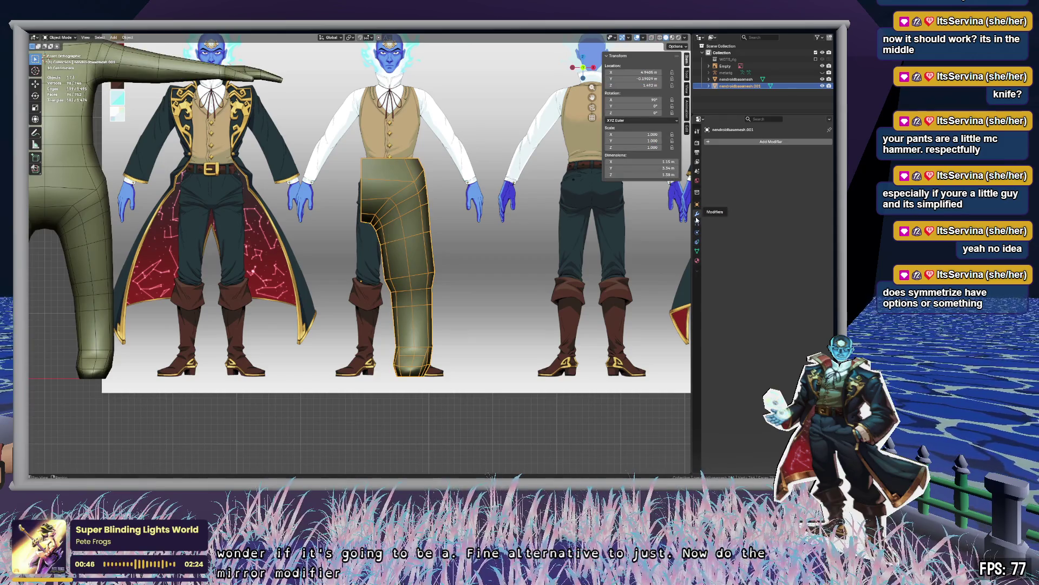
Add a Mirror modifier to the single-leg pants, reselect them and re-enter Edit Mode.
left_click(762, 142)
type("mi")
key("Return")
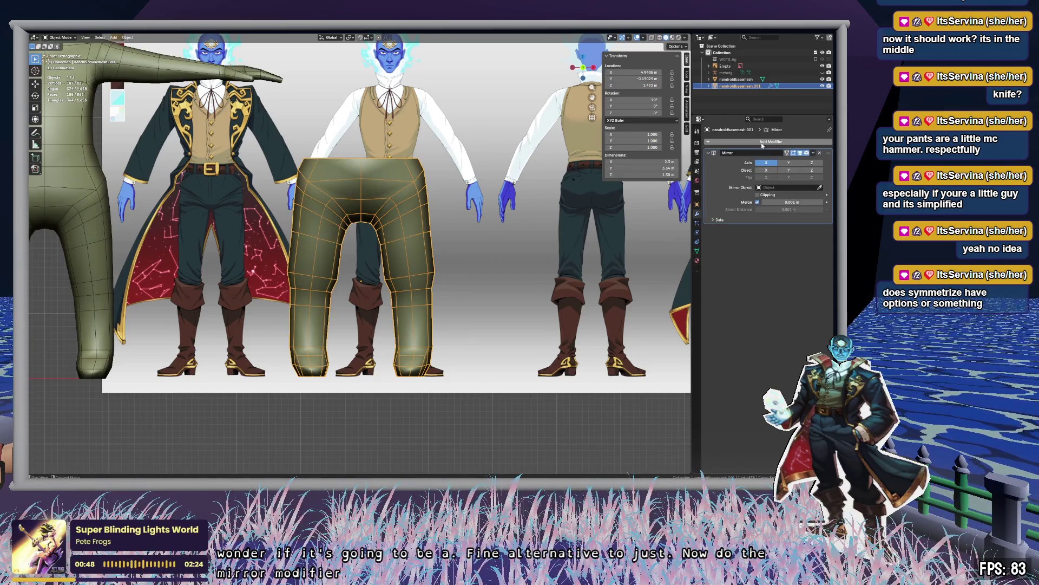
left_click(491, 269)
scroll(458, 363, "up", 8)
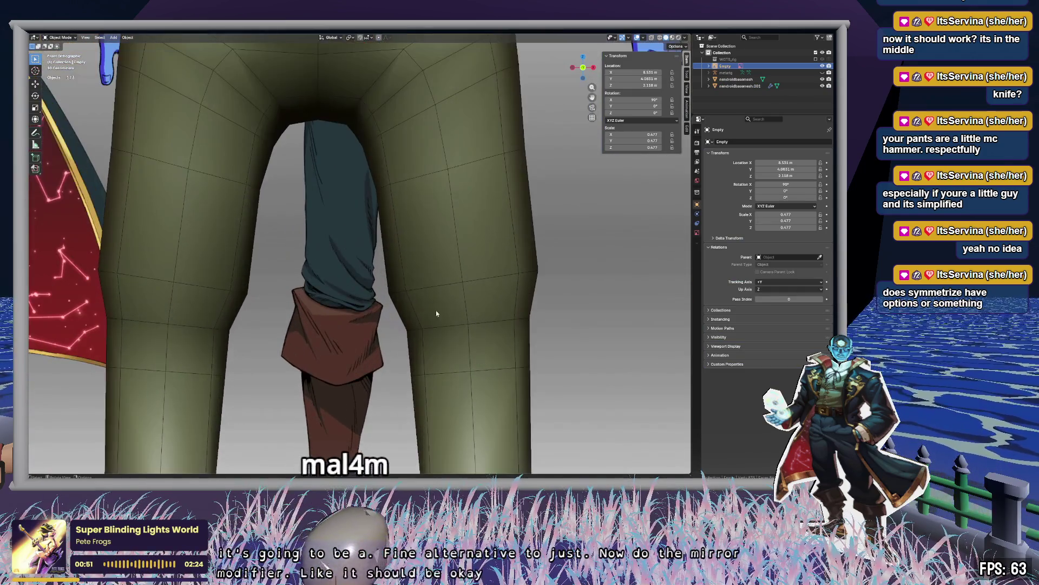
key("alt+z")
mouse_move(460, 315)
middle_mouse_down()
mouse_move(456, 300)
mouse_move(425, 291)
mouse_move(432, 308)
middle_mouse_up()
left_click(432, 310)
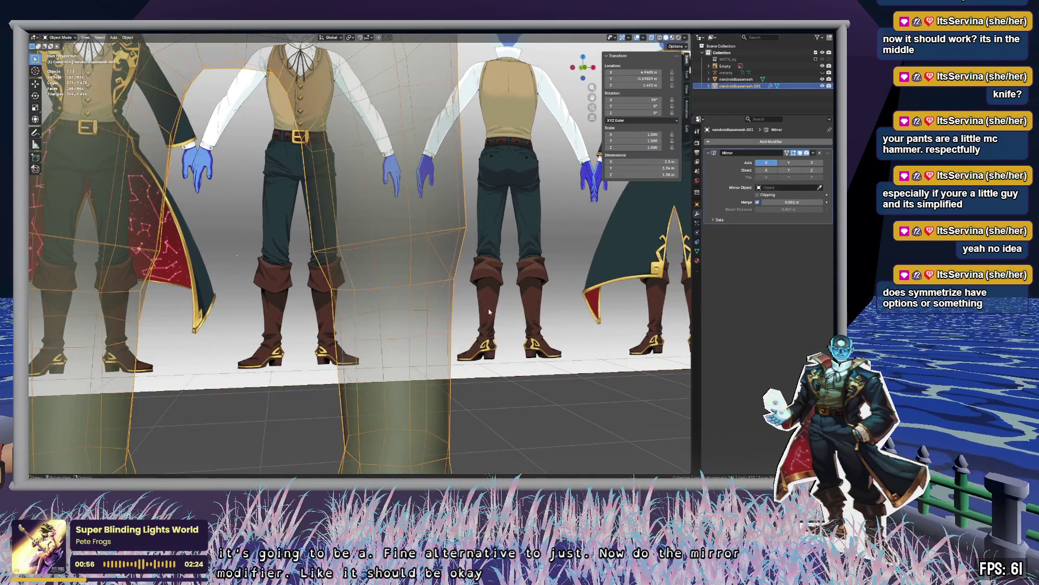
key("Tab")
mouse_move(482, 304)
middle_mouse_down()
mouse_move(371, 307)
mouse_move(324, 291)
mouse_move(367, 281)
mouse_move(570, 290)
mouse_move(417, 287)
mouse_move(508, 293)
middle_mouse_up()
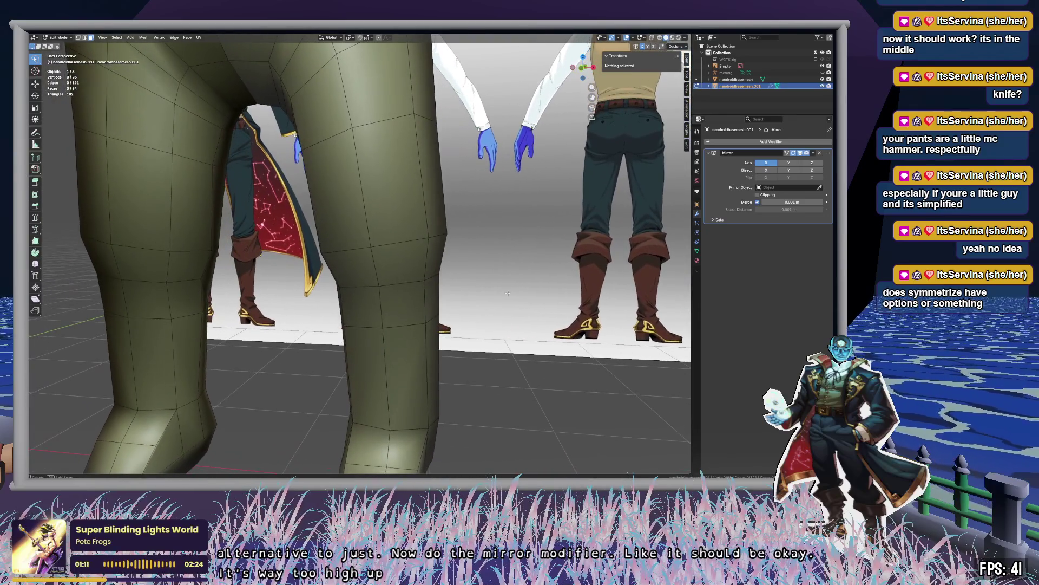
Loop-cut the lower leg and select the full face band around it with X-ray on.
key("ctrl+r")
left_click(398, 215)
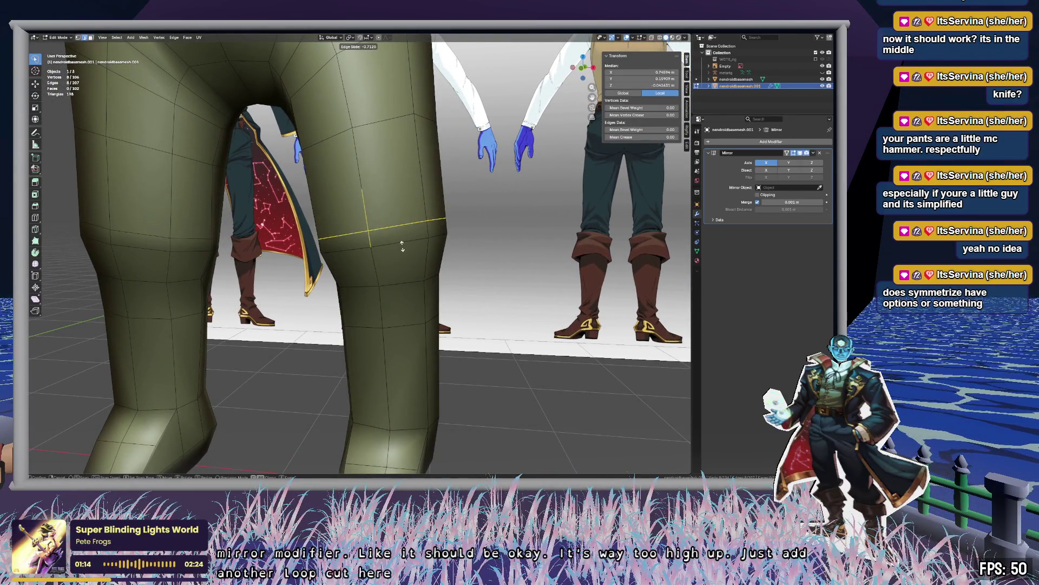
left_click(386, 230)
key("alt+a")
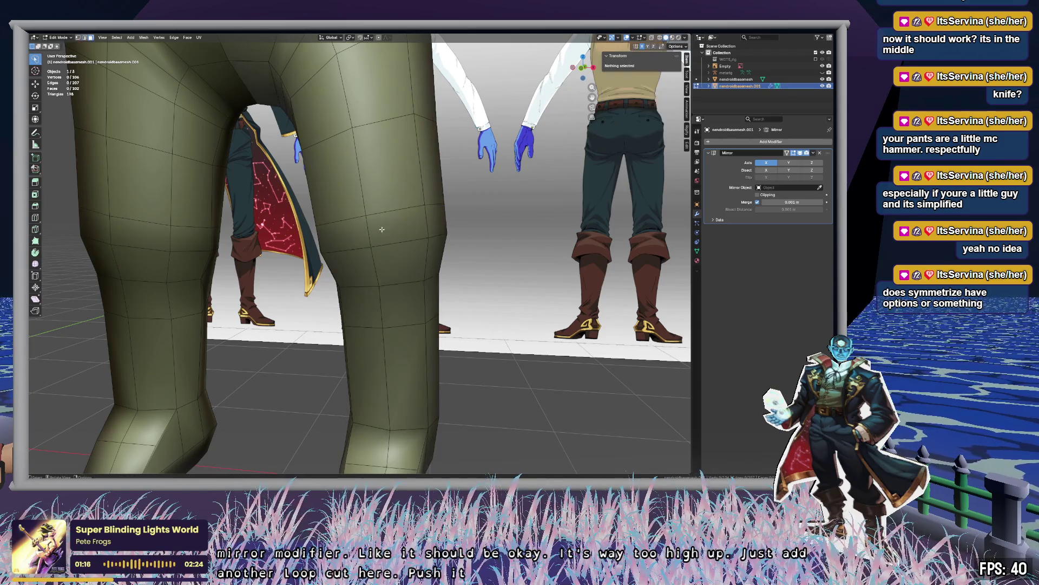
left_click(379, 234, "alt")
middle_click_drag(382, 235, 388, 236)
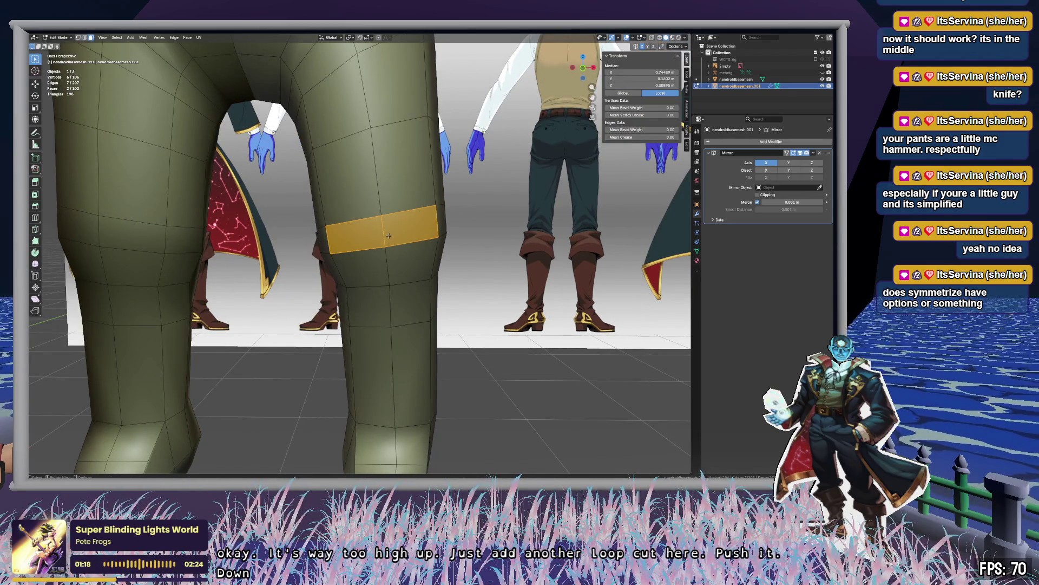
key("alt+z")
key("c")
key("Tab")
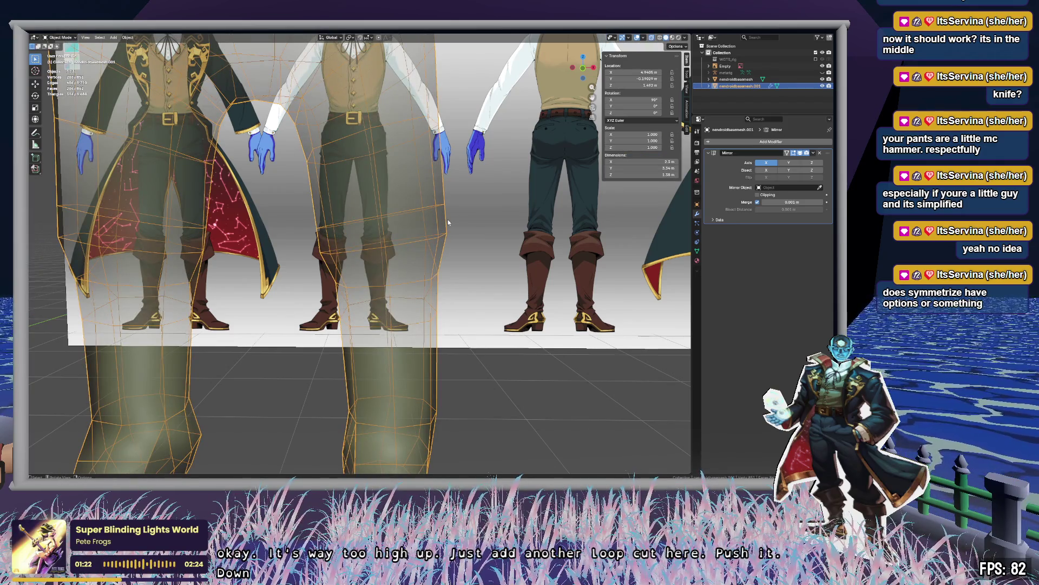
key("Tab")
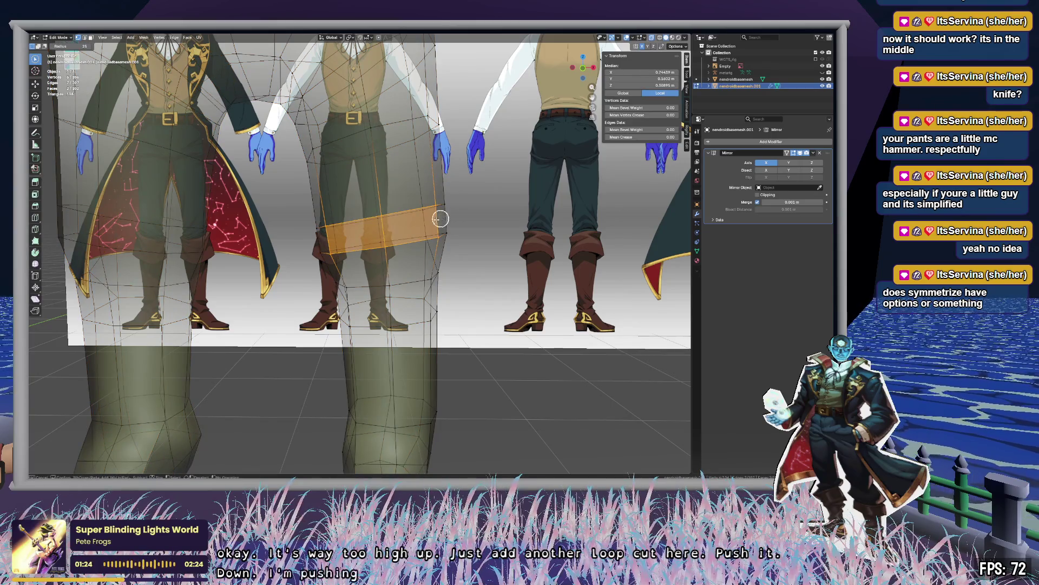
left_click_drag(442, 220, 318, 240)
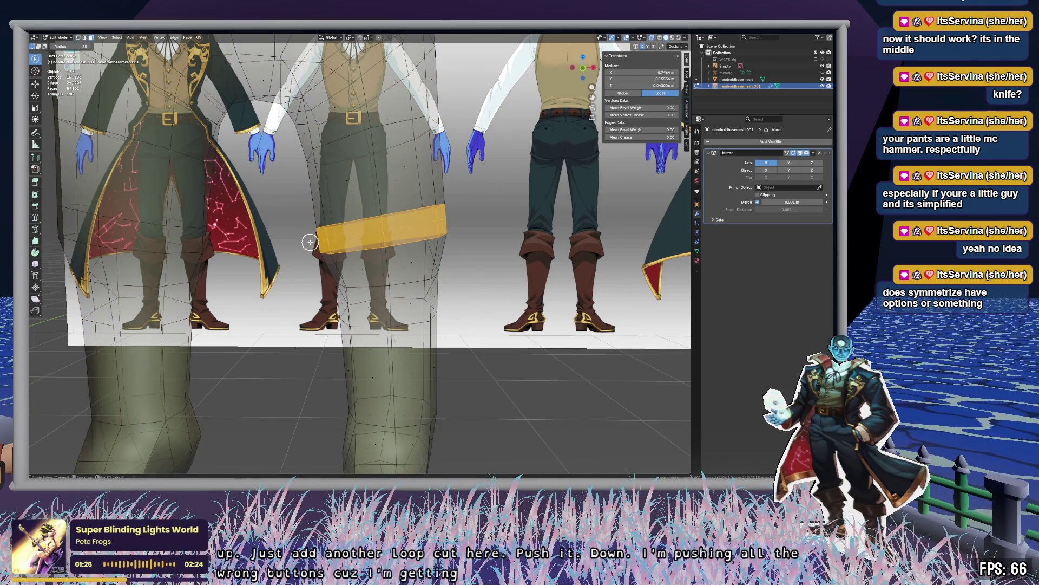
Cut another loop into the band and scale it outward into a turned-up cuff.
key("ctrl+r")
left_click(408, 230)
left_click(435, 233)
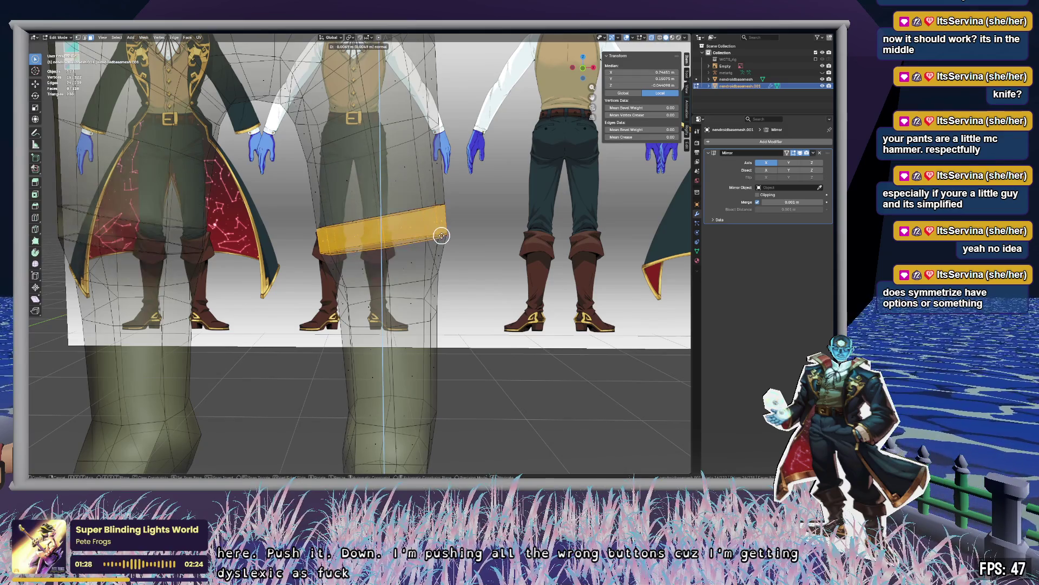
key("s")
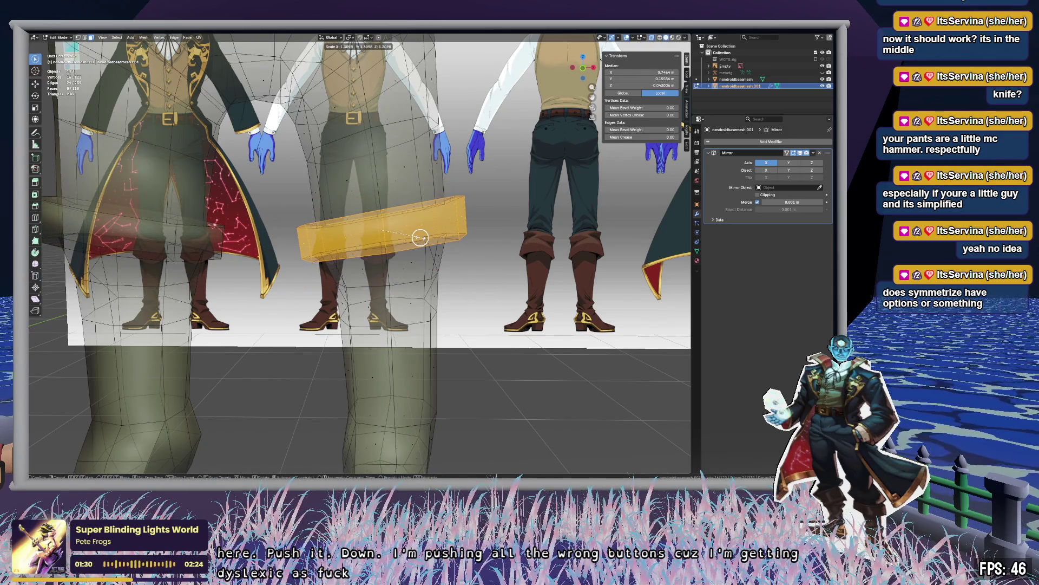
left_click(420, 237)
key("alt+a")
key("c")
scroll(485, 292, "up", 3, "shift")
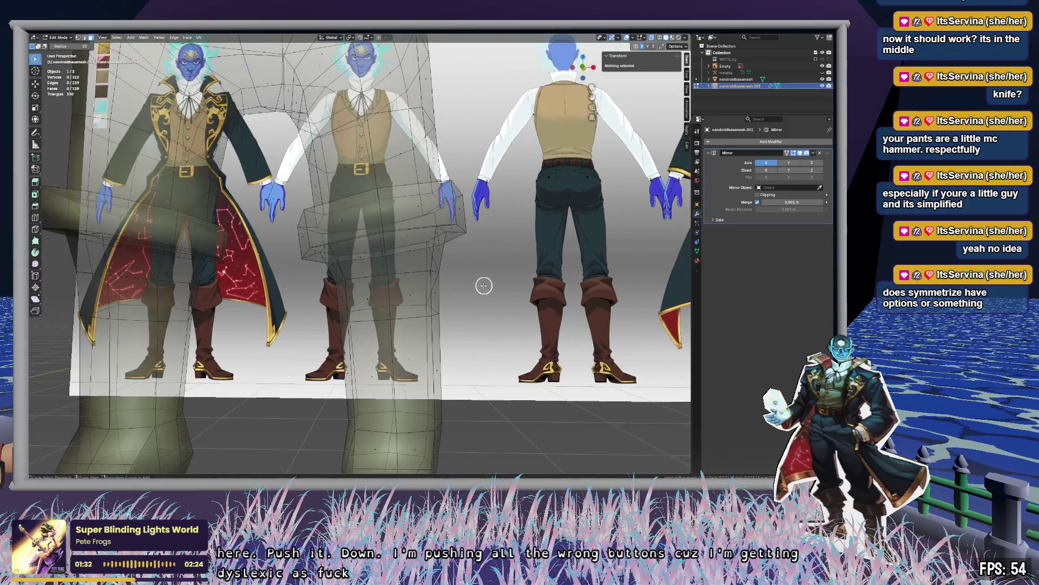
mouse_move(473, 283)
middle_mouse_down()
mouse_move(431, 274)
mouse_move(467, 262)
mouse_move(509, 274)
middle_mouse_up()
scroll(509, 275, "down", 5)
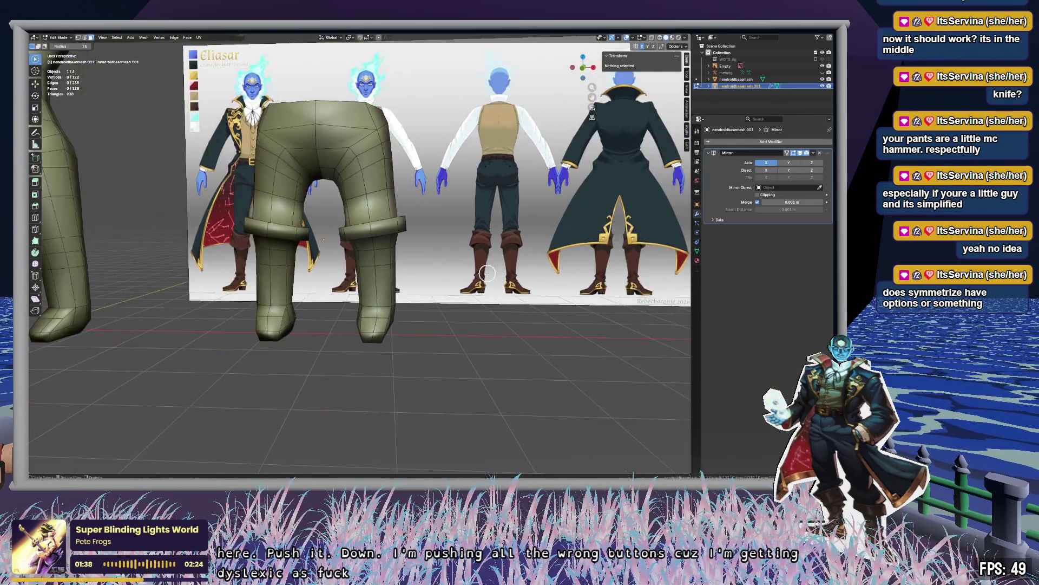
scroll(475, 292, "up", 8)
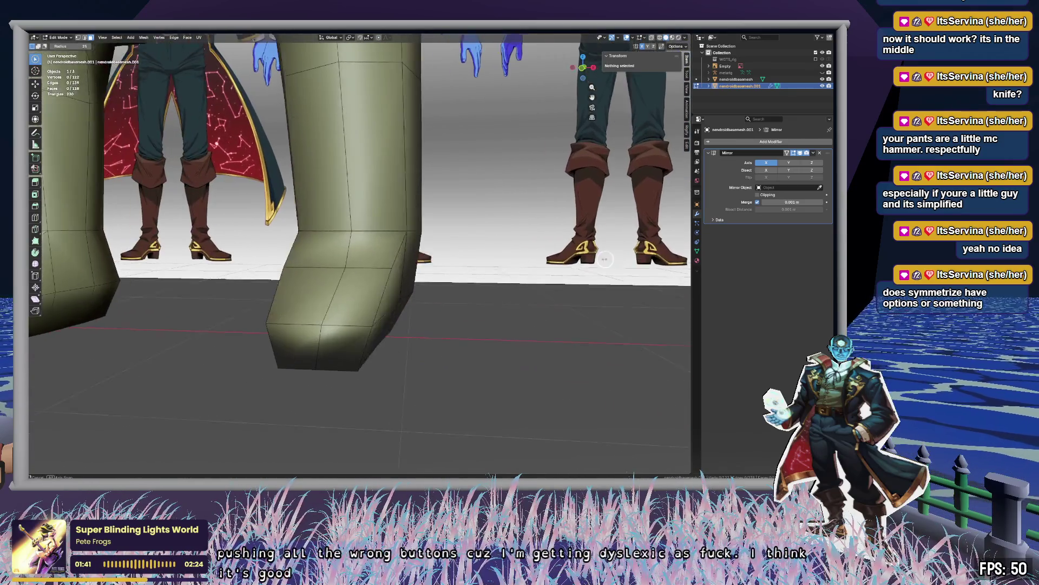
mouse_move(605, 259)
middle_mouse_down()
mouse_move(538, 244)
mouse_move(501, 269)
mouse_move(448, 241)
mouse_move(439, 299)
mouse_move(455, 271)
mouse_move(429, 290)
mouse_move(476, 276)
mouse_move(503, 287)
mouse_move(453, 238)
middle_mouse_up()
mouse_move(375, 181)
middle_mouse_down()
mouse_move(383, 254)
mouse_move(392, 241)
middle_mouse_up()
scroll(392, 242, "up", 3)
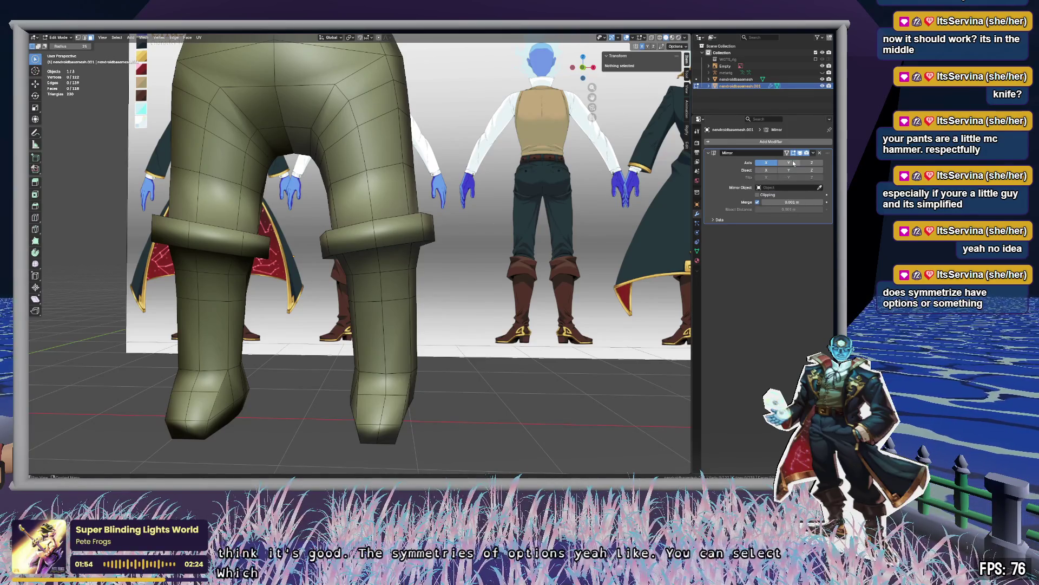
left_click(793, 162)
left_click(793, 163)
left_click(793, 163)
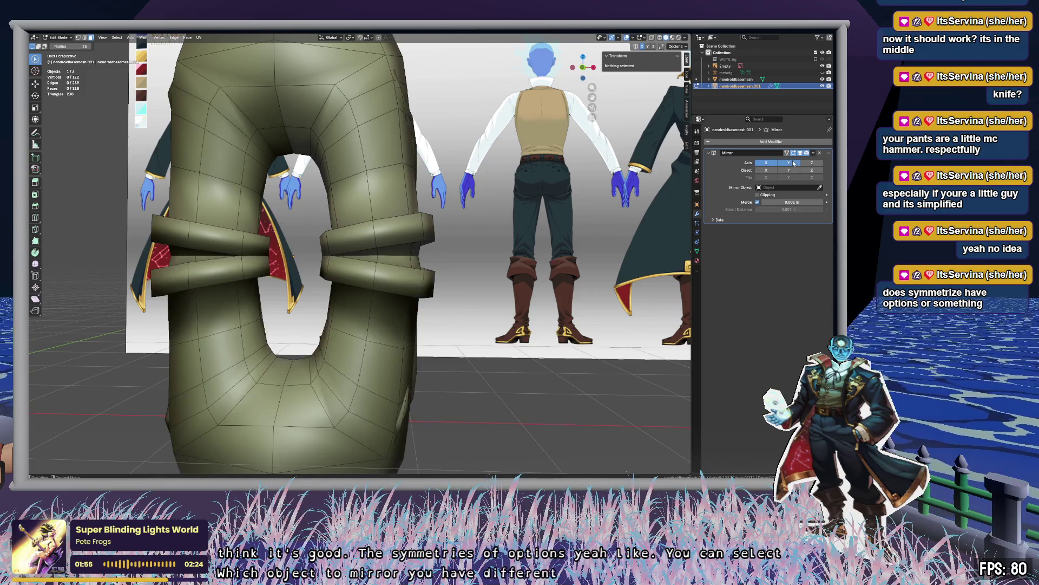
left_click(794, 163)
left_click(812, 163)
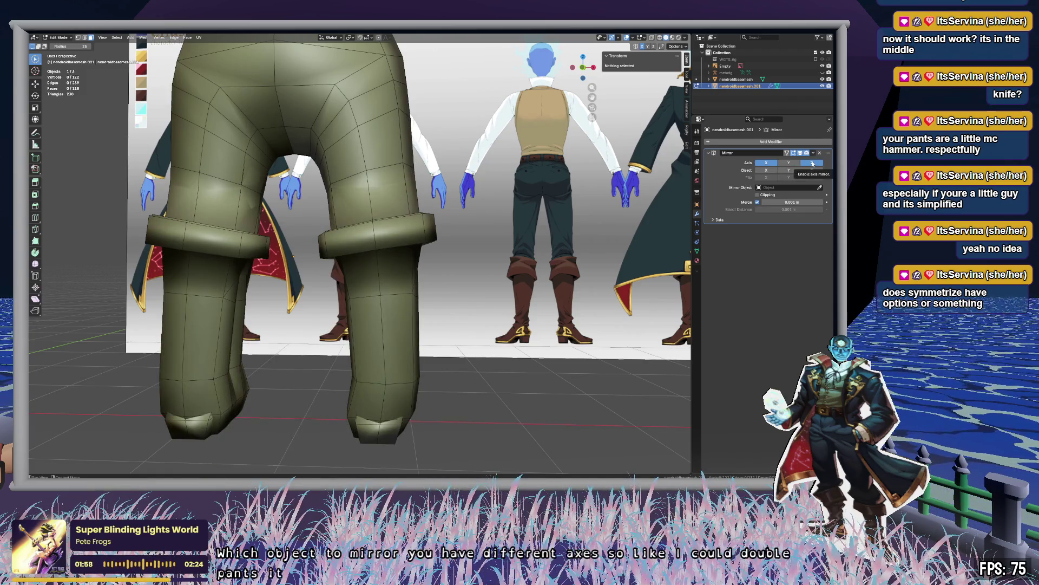
left_click(813, 163)
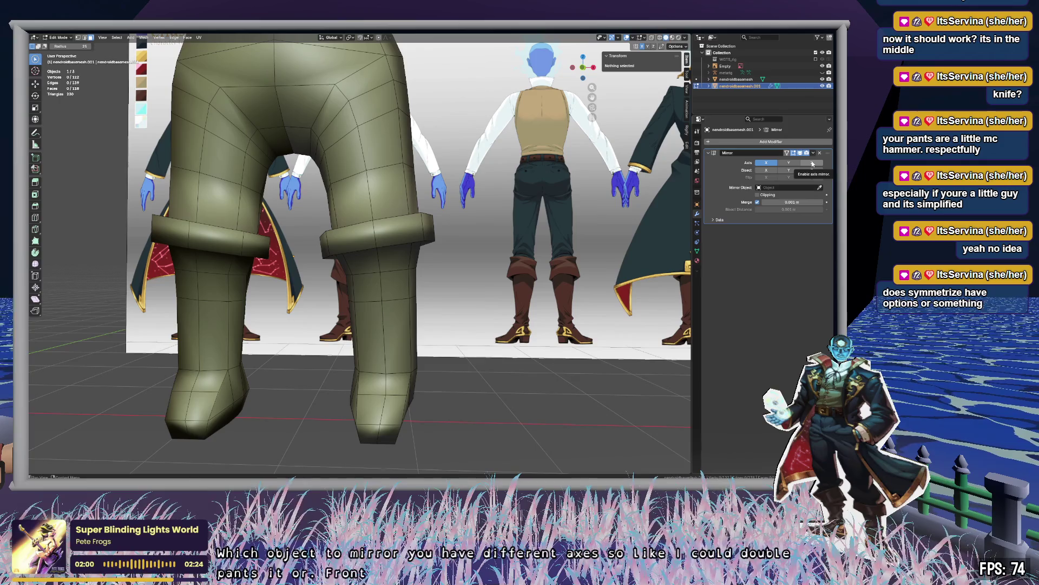
Enable Clipping on the Mirror modifier and test by moving a cuff vertex between the legs.
left_click(758, 196)
mouse_move(364, 235)
middle_mouse_down()
mouse_move(376, 302)
mouse_move(373, 262)
middle_mouse_up()
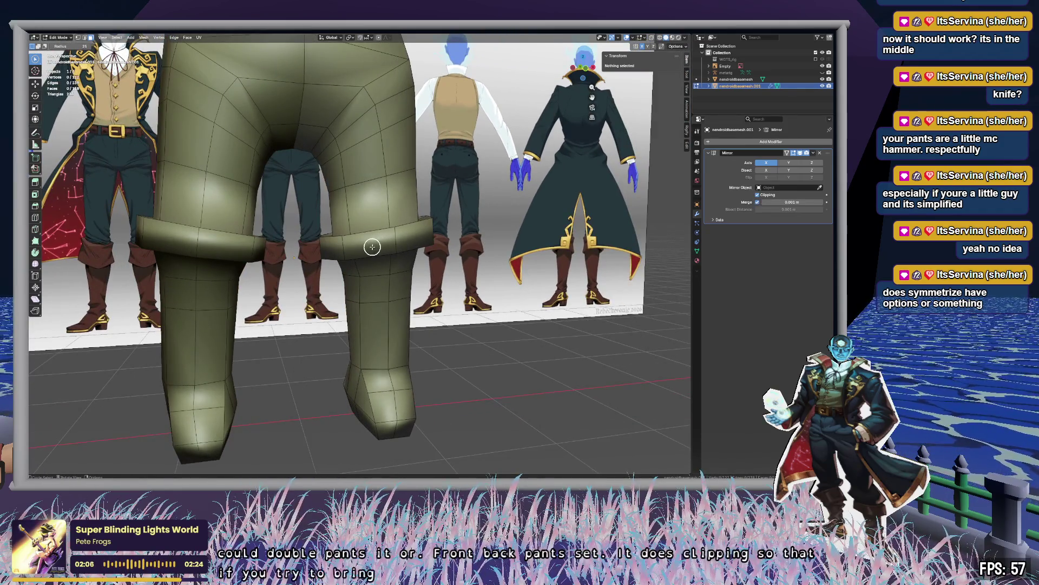
left_click(323, 252)
key("g")
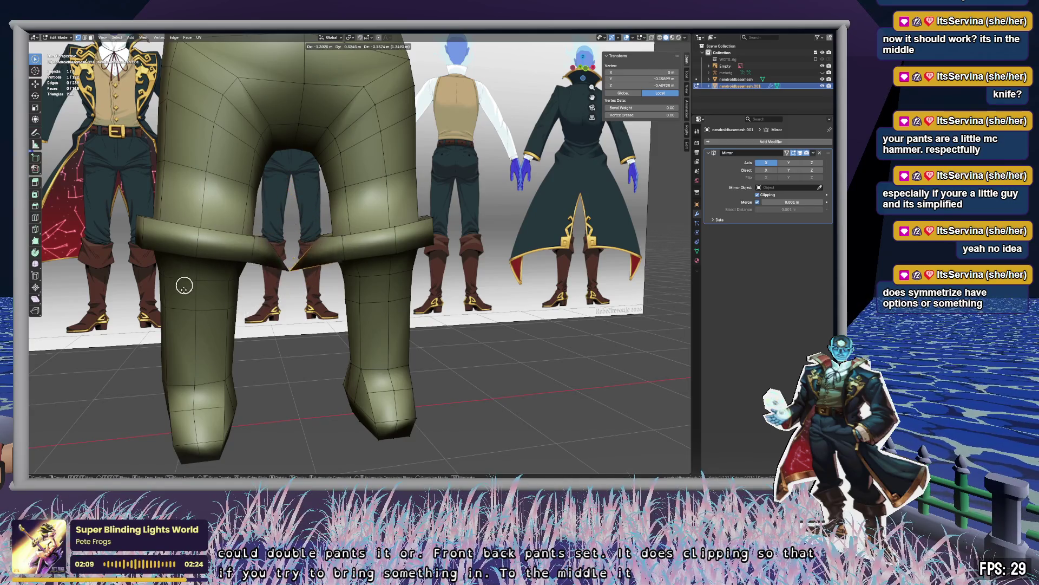
left_click(192, 316)
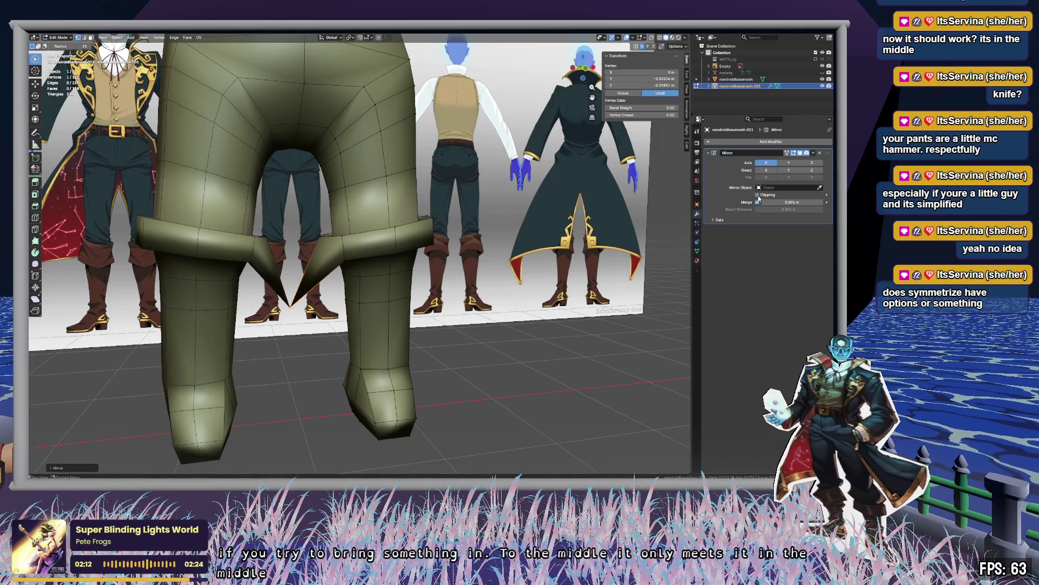
key("g")
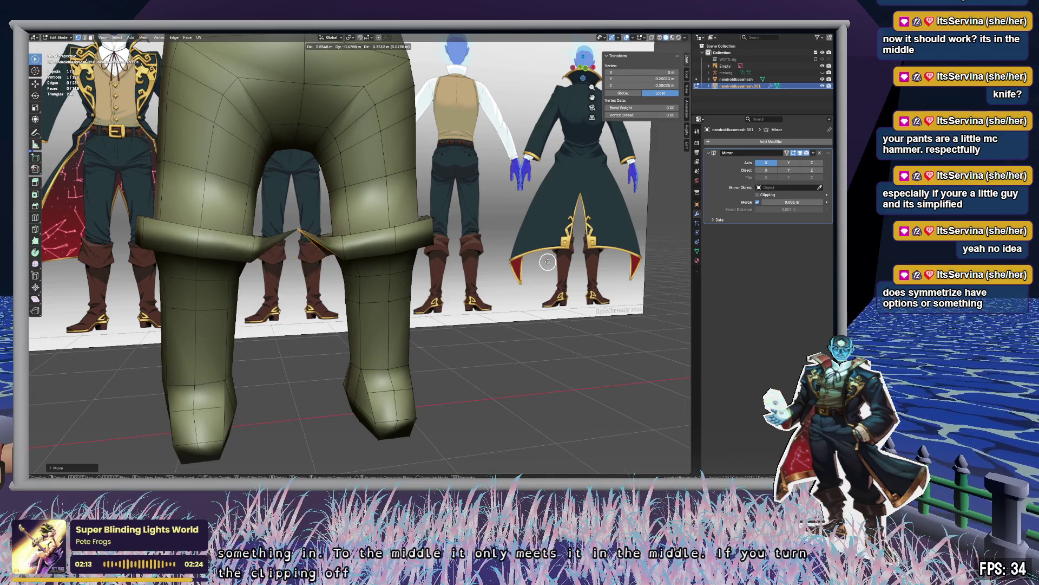
right_click(536, 275)
Try moving the cuff vertex toward the middle, cancel, then inspect the cuffs and deselect.
key("c")
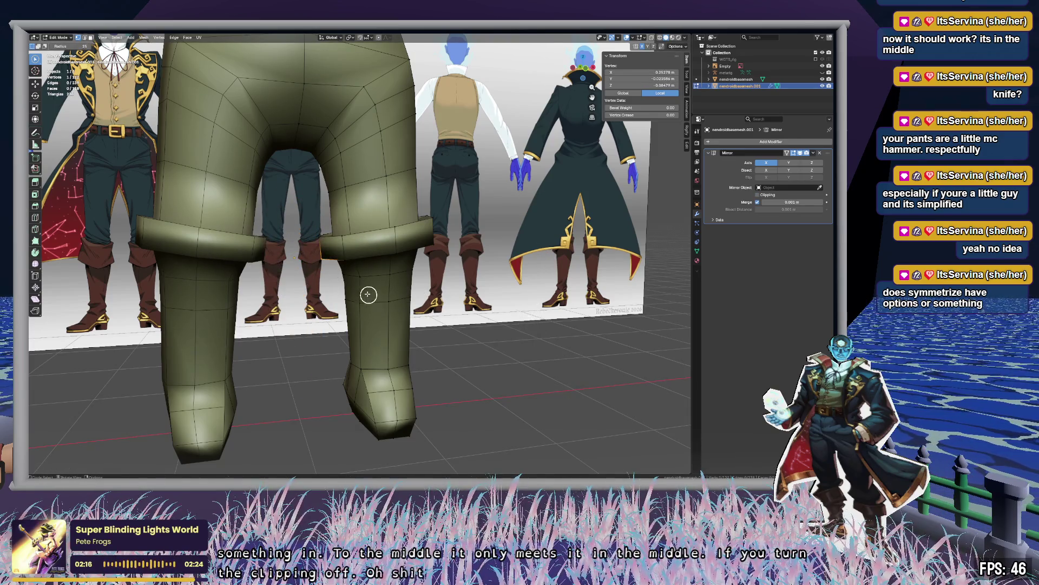
right_click(369, 295)
key("g")
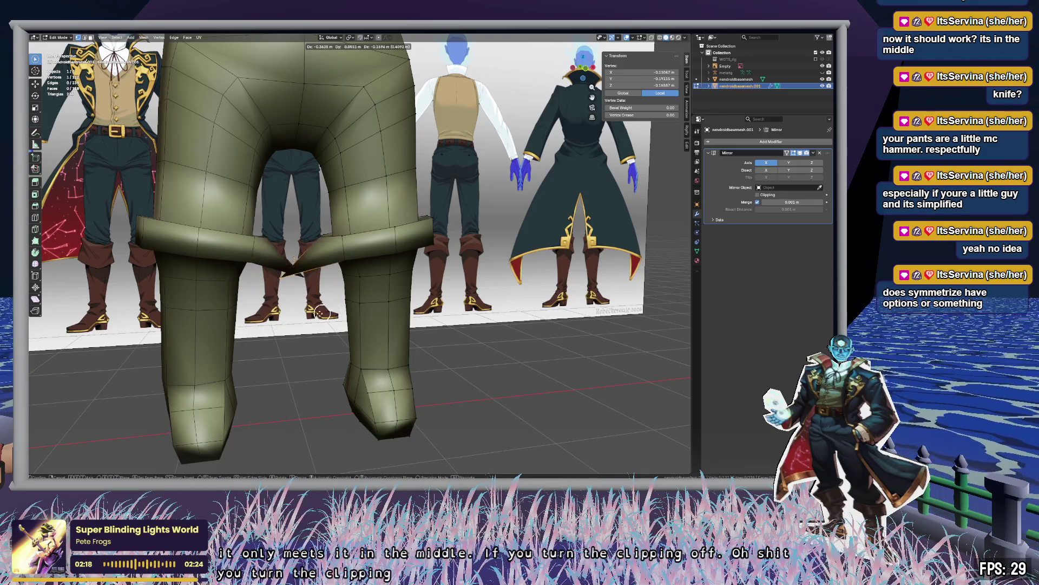
right_click(331, 310)
key("c")
mouse_move(488, 299)
middle_mouse_down()
mouse_move(473, 236)
mouse_move(475, 323)
mouse_move(445, 289)
mouse_move(526, 345)
middle_mouse_up()
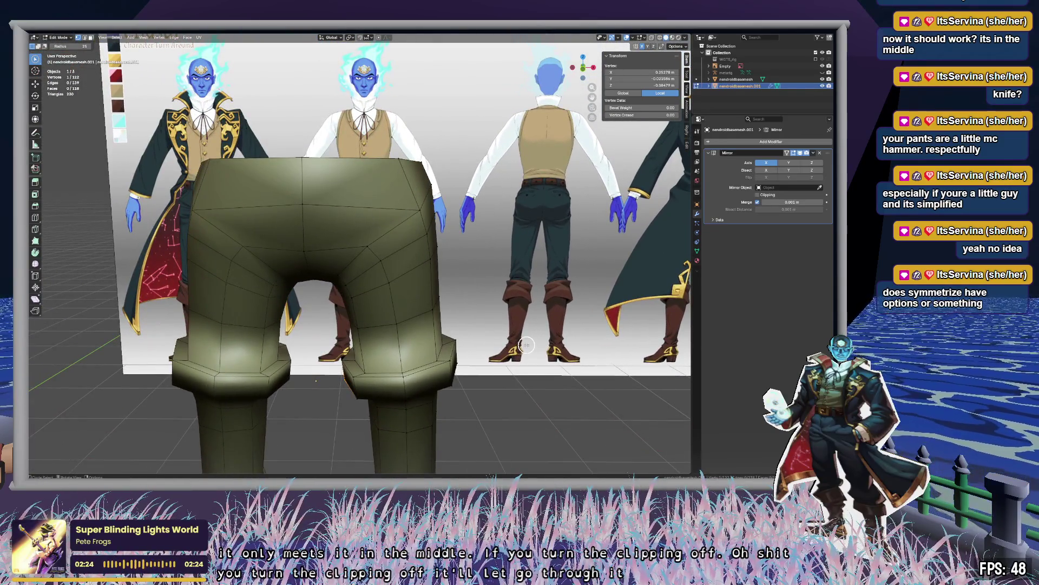
middle_click_drag(509, 394, 494, 204, "shift")
mouse_move(509, 297)
middle_mouse_down()
mouse_move(449, 310)
mouse_move(505, 316)
middle_mouse_up()
mouse_move(451, 297)
middle_mouse_down()
mouse_move(383, 295)
mouse_move(467, 307)
mouse_move(441, 283)
mouse_move(514, 311)
mouse_move(498, 309)
mouse_move(562, 309)
mouse_move(477, 307)
mouse_move(504, 306)
mouse_move(496, 242)
middle_mouse_up()
left_click(513, 308)
scroll(511, 307, "up", 2)
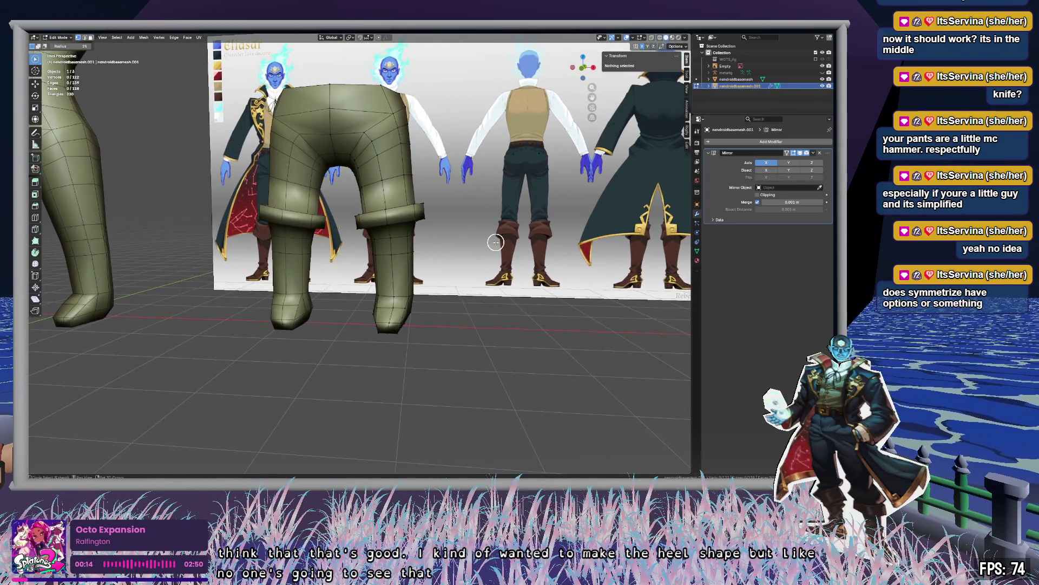
Look over the cuffed pants from below and above, then switch back to Object Mode.
scroll(500, 240, "up", 3)
scroll(510, 195, "up", 3)
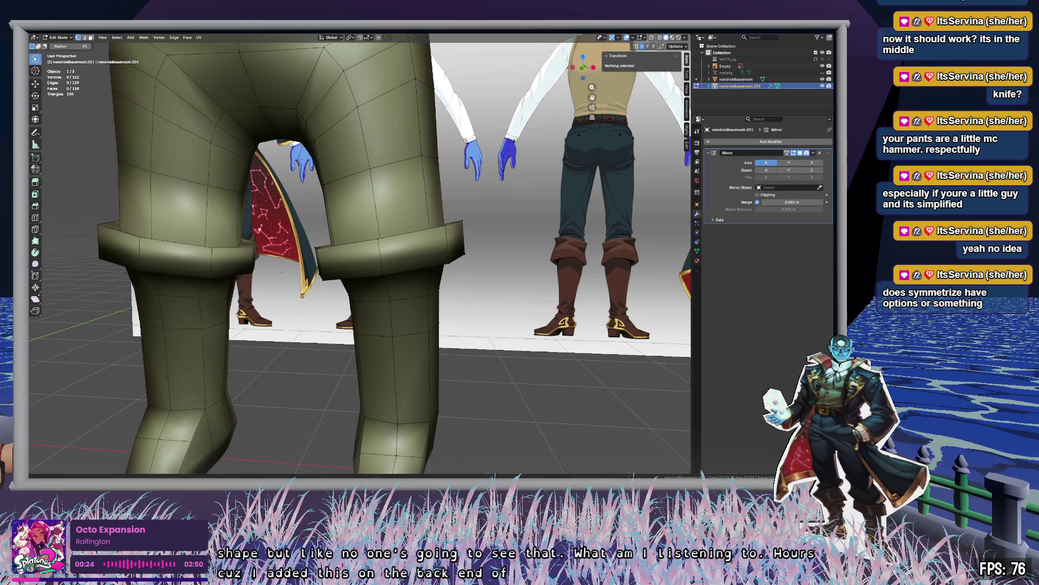
mouse_move(511, 378)
middle_mouse_down()
mouse_move(498, 343)
mouse_move(504, 312)
mouse_move(434, 328)
mouse_move(331, 327)
mouse_move(378, 345)
mouse_move(499, 350)
middle_mouse_up()
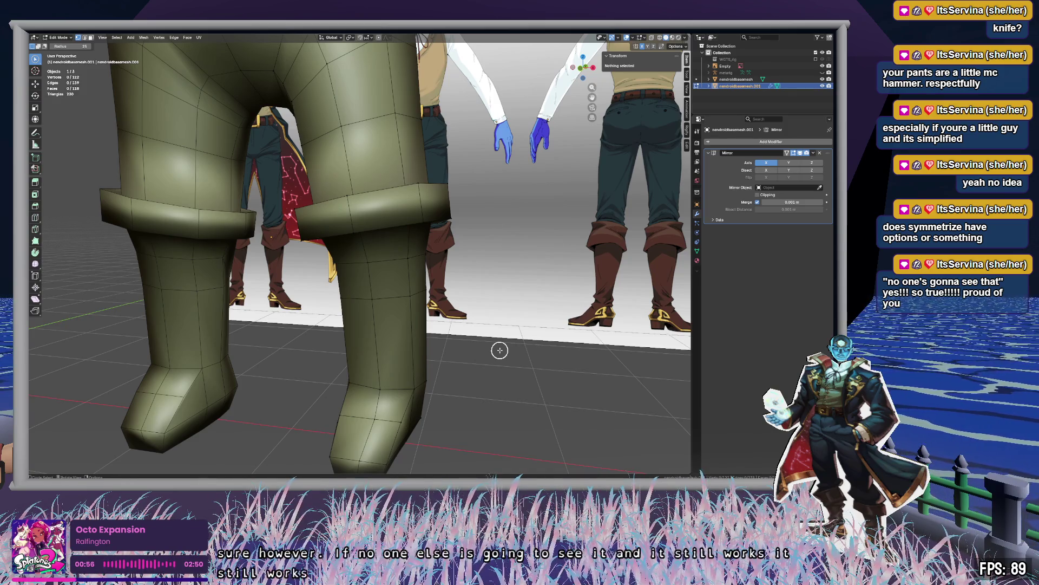
mouse_move(473, 323)
middle_mouse_down()
mouse_move(476, 294)
mouse_move(525, 301)
mouse_move(468, 309)
mouse_move(494, 308)
mouse_move(469, 327)
middle_mouse_up()
scroll(462, 315, "down", 6)
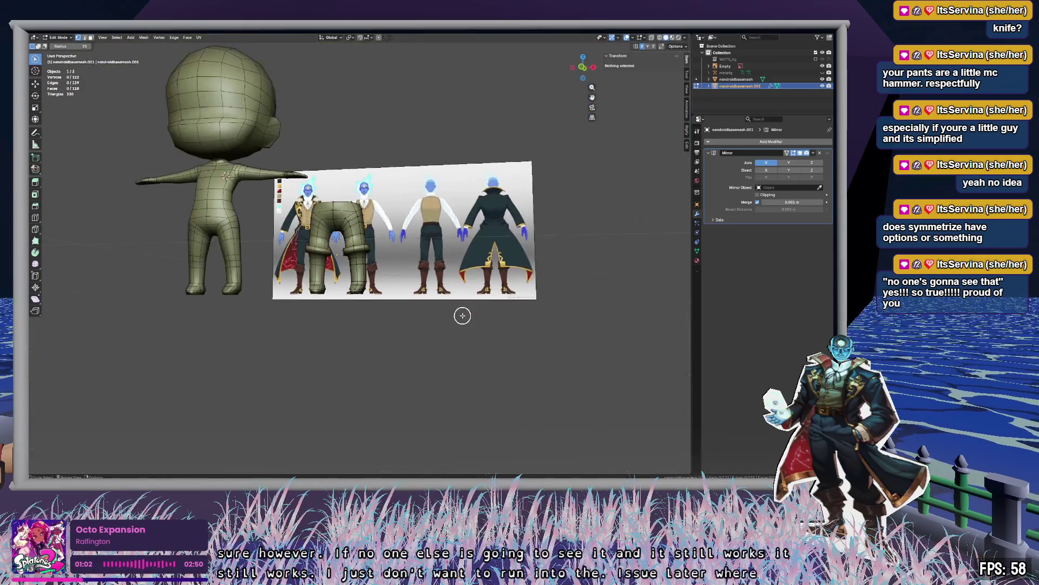
scroll(462, 315, "up", 5)
middle_click_drag(450, 274, 450, 332)
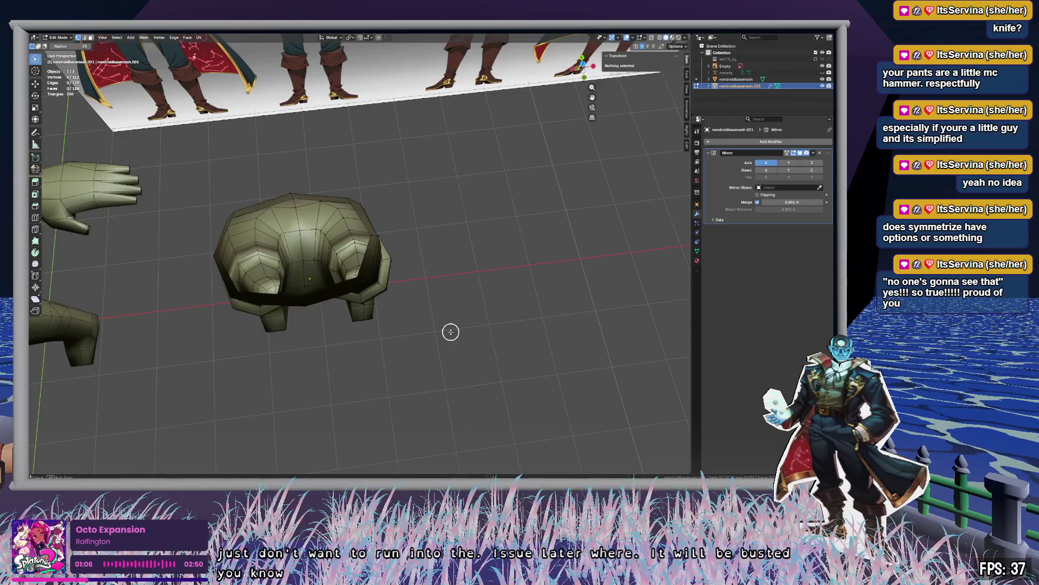
key("Tab")
mouse_move(417, 300)
middle_mouse_down()
mouse_move(352, 289)
mouse_move(515, 290)
middle_mouse_up()
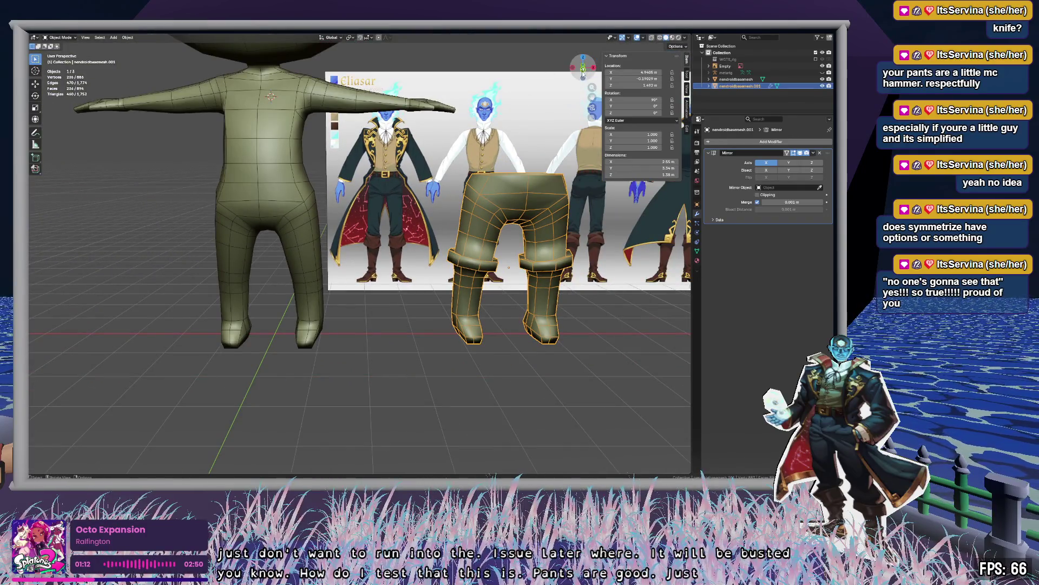
From front orthographic view, move the pants along X onto the body's legs, then open Add Modifier.
left_click(583, 69)
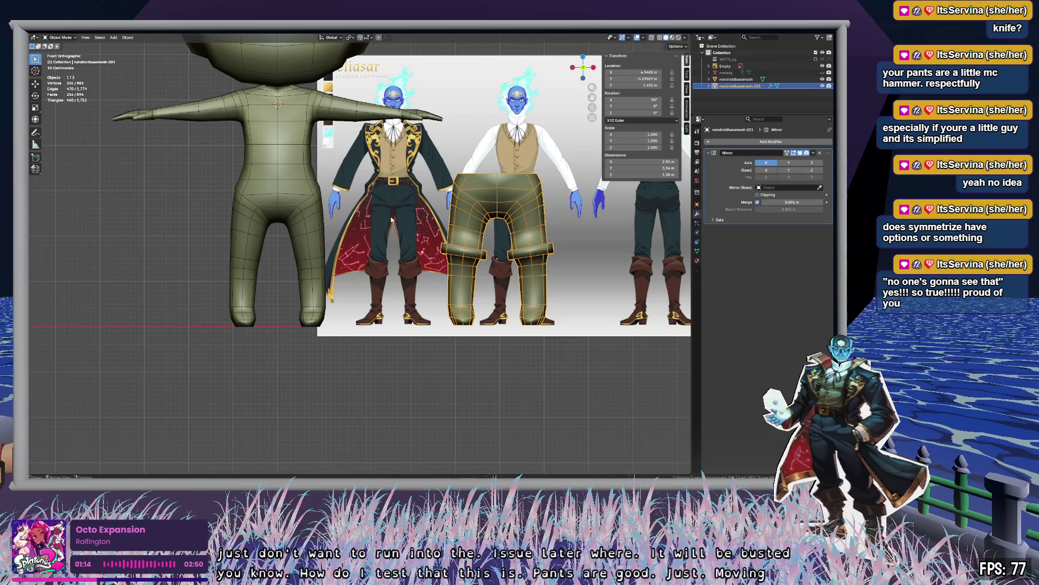
key("g")
key("x")
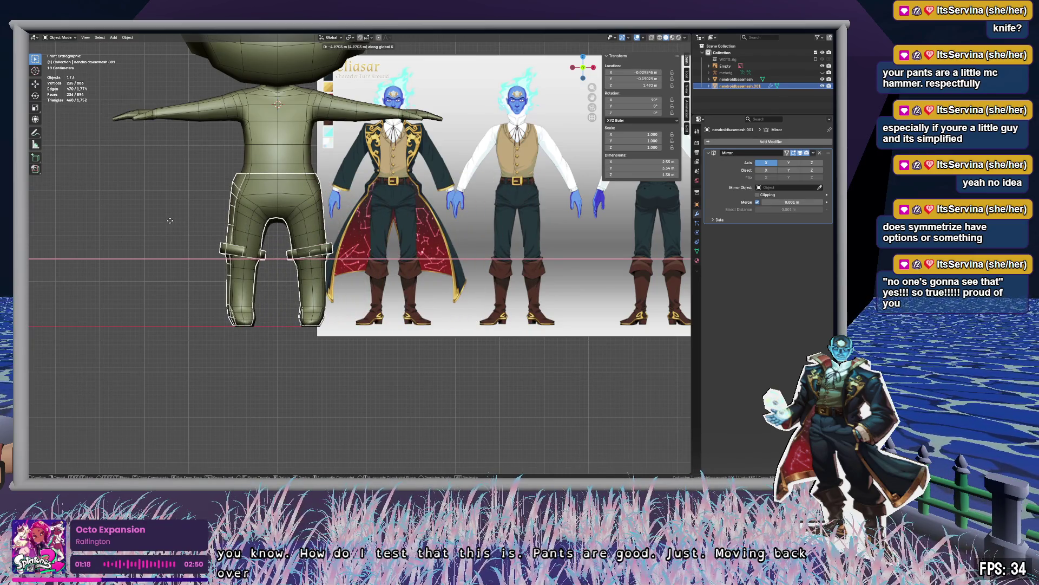
left_click(171, 220)
mouse_move(179, 222)
middle_mouse_down()
mouse_move(368, 229)
mouse_move(384, 253)
middle_mouse_up()
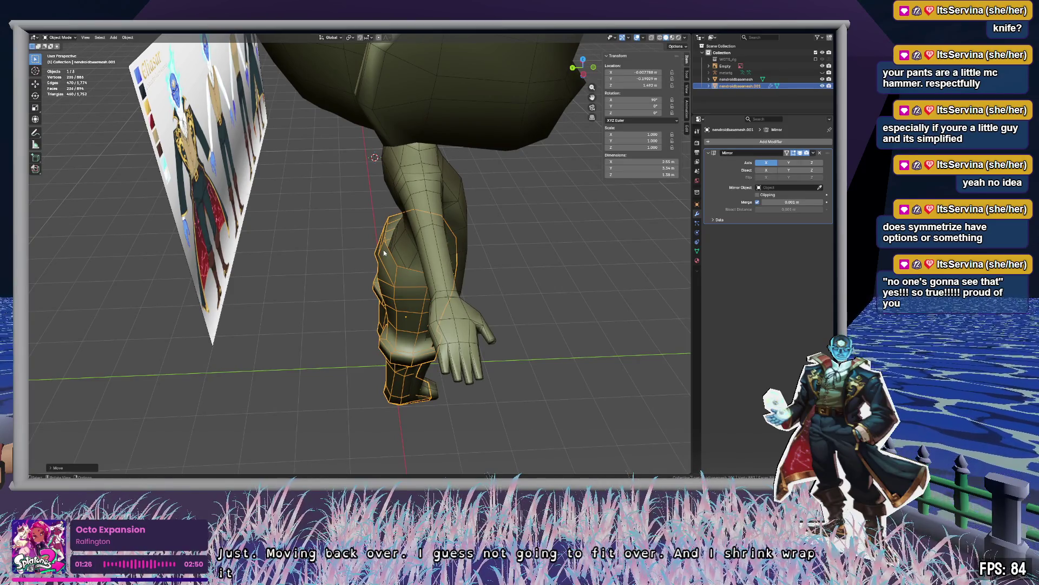
mouse_move(383, 252)
middle_mouse_down()
mouse_move(501, 292)
mouse_move(380, 212)
middle_mouse_up()
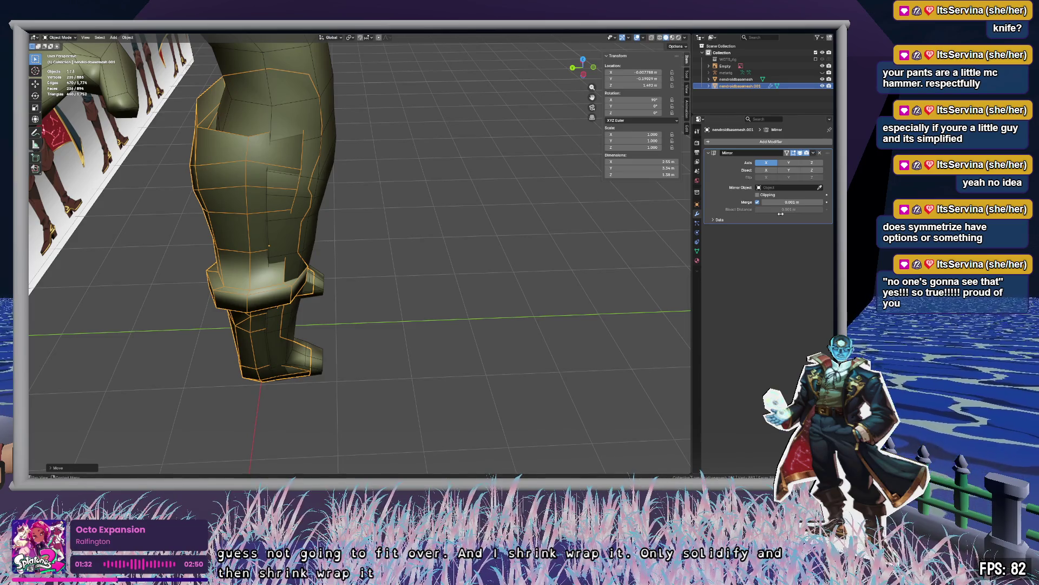
left_click(767, 141)
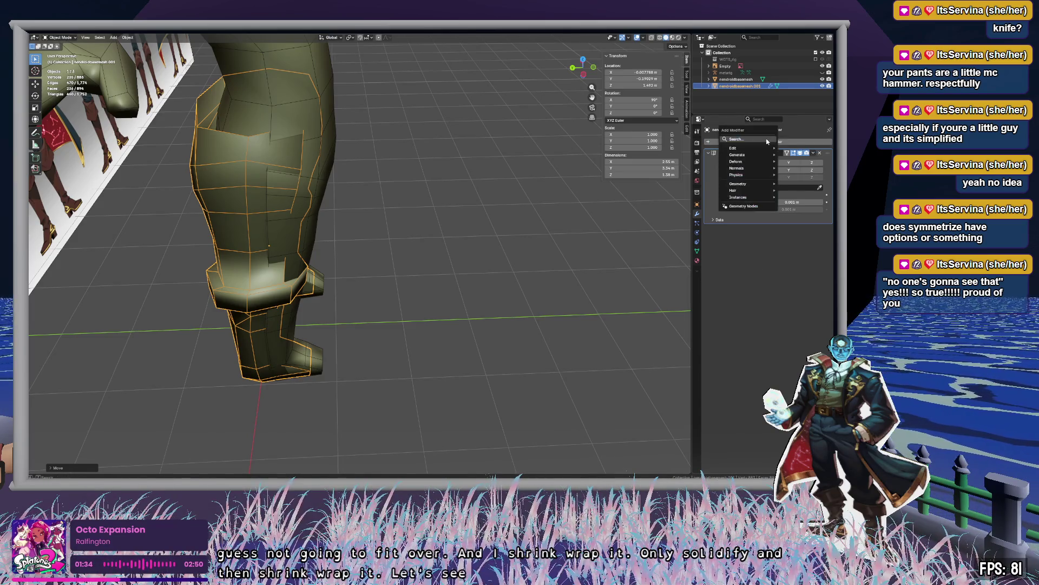
Add a Shrinkwrap modifier to the pants targeting nendroidbasemesh.
type("shrink")
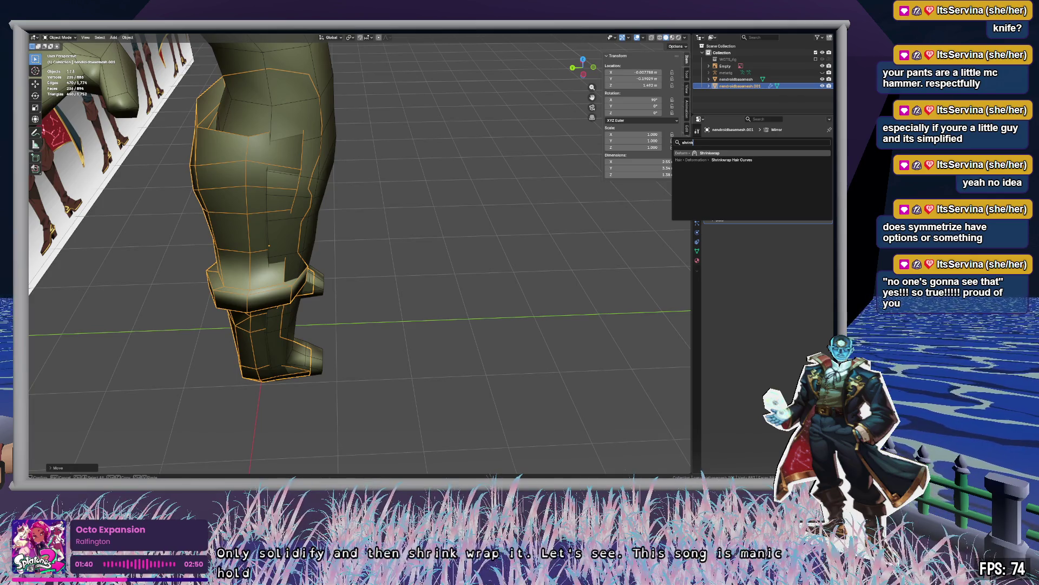
key("Return")
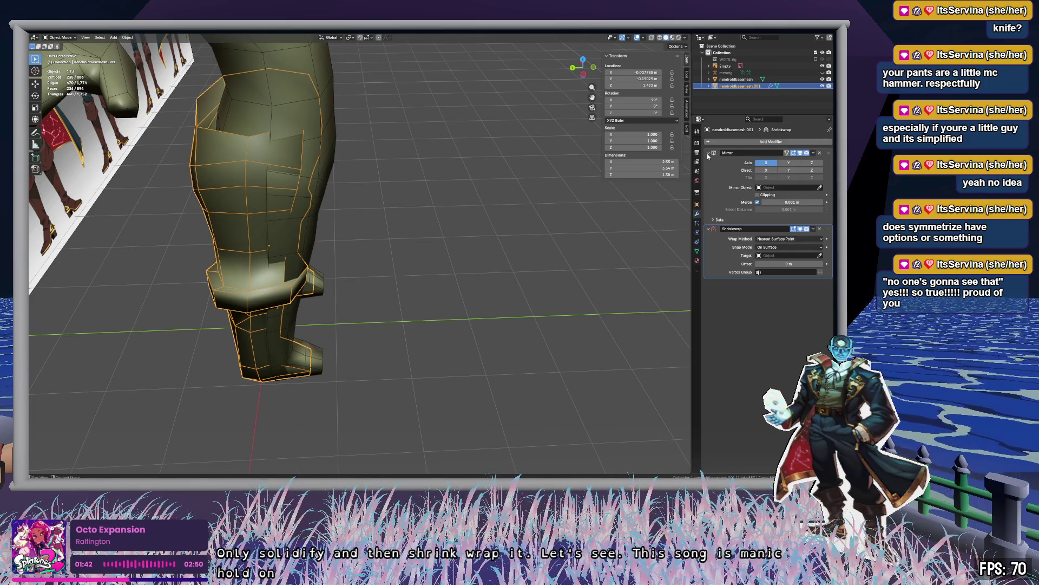
left_click(819, 256)
left_click(737, 80)
mouse_move(449, 259)
middle_mouse_down()
mouse_move(387, 241)
mouse_move(330, 242)
mouse_move(380, 243)
middle_mouse_up()
Add a Solidify modifier at 0.01 m thickness and set Shrinkwrap snap mode to Outside.
left_click(755, 141)
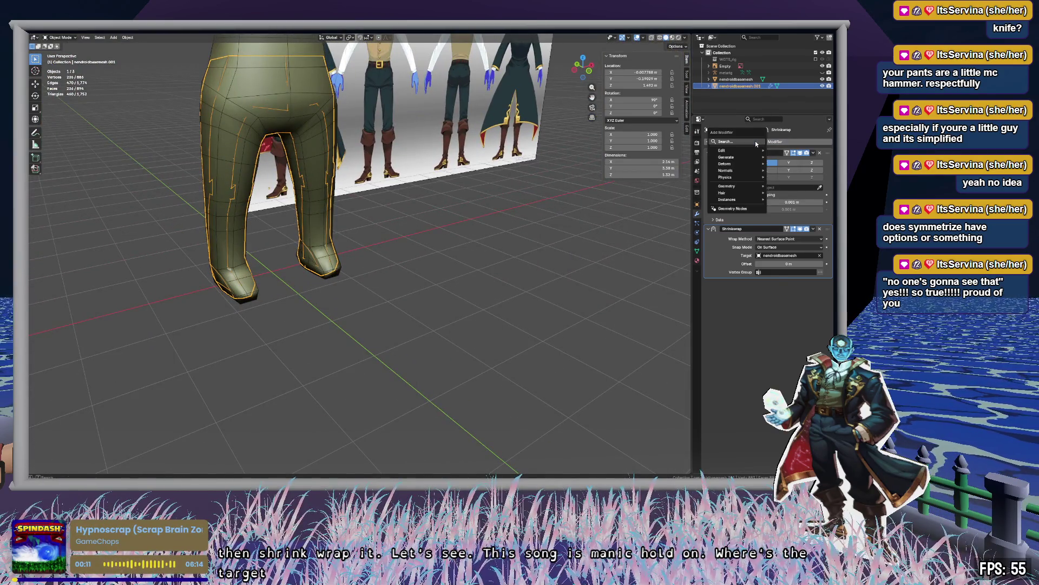
type("soli")
key("Return")
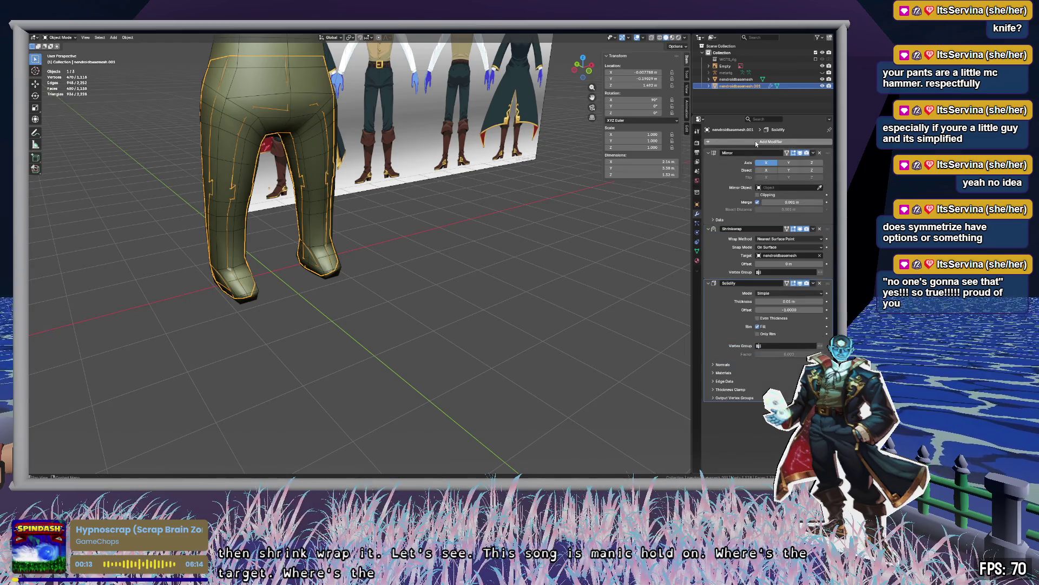
mouse_move(790, 301)
left_mouse_down()
mouse_move(828, 301)
mouse_move(800, 310)
mouse_move(834, 311)
mouse_move(806, 311)
left_mouse_up()
key("Escape")
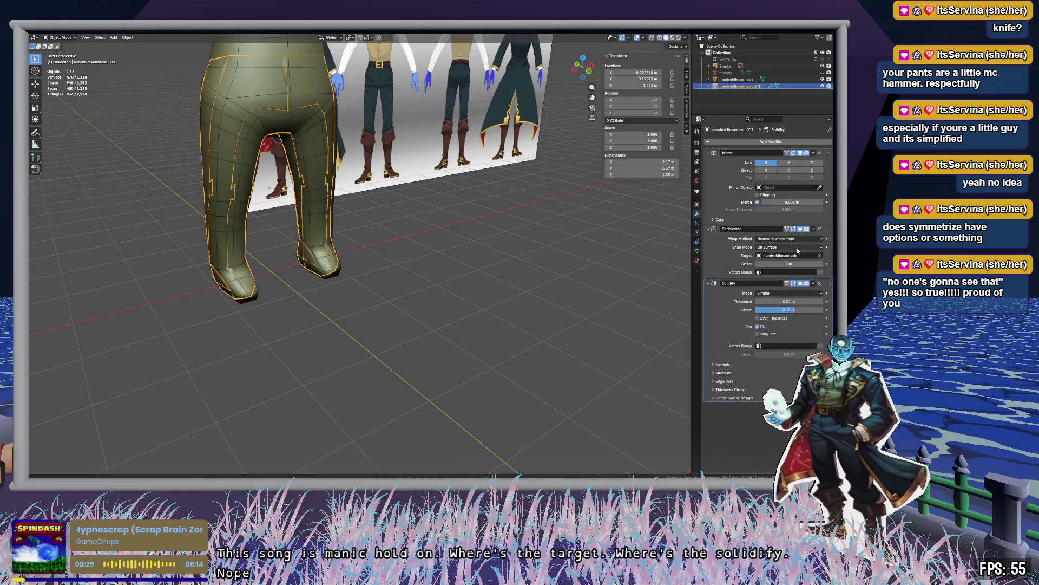
left_click(797, 248)
left_click(791, 263)
Set the Solidify offset to -0.981 and thickness to 0.53 m.
middle_click_drag(500, 249, 498, 244)
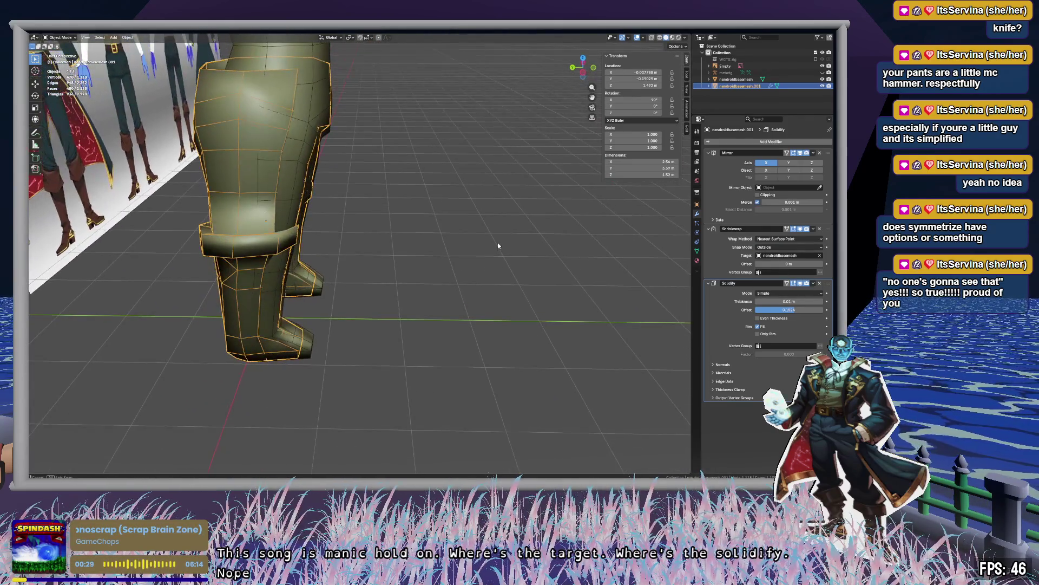
double_click(795, 310)
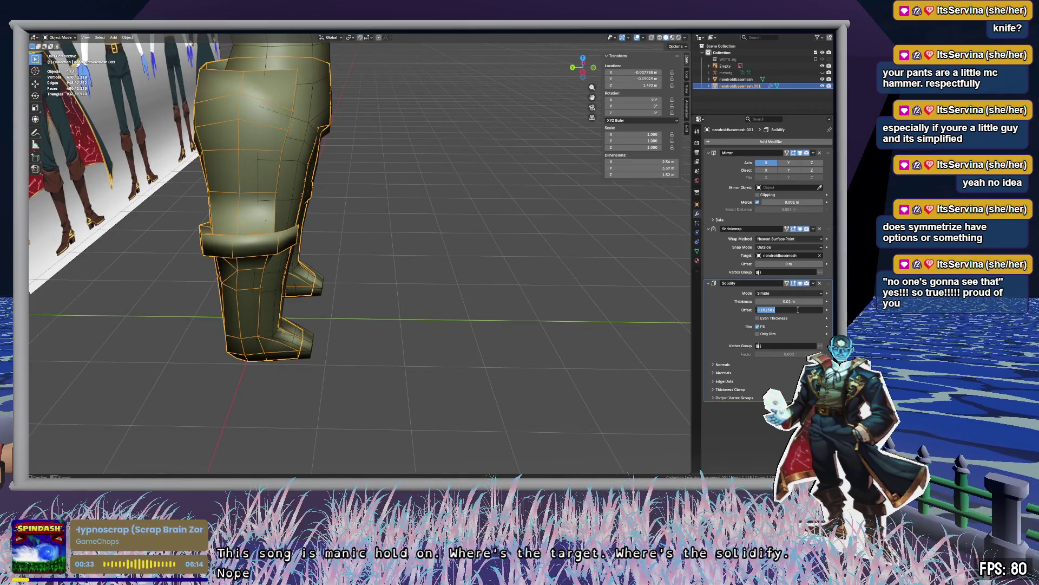
key("Return")
left_click(758, 335)
mouse_move(794, 312)
left_mouse_down()
mouse_move(758, 312)
mouse_move(828, 301)
mouse_move(796, 302)
left_mouse_up()
mouse_move(531, 275)
middle_mouse_down()
mouse_move(443, 269)
mouse_move(538, 274)
mouse_move(514, 279)
middle_mouse_up()
Move the pants off to the side of the body.
key("g")
left_click(644, 277)
mouse_move(644, 278)
middle_mouse_down()
mouse_move(591, 268)
mouse_move(584, 197)
middle_mouse_up()
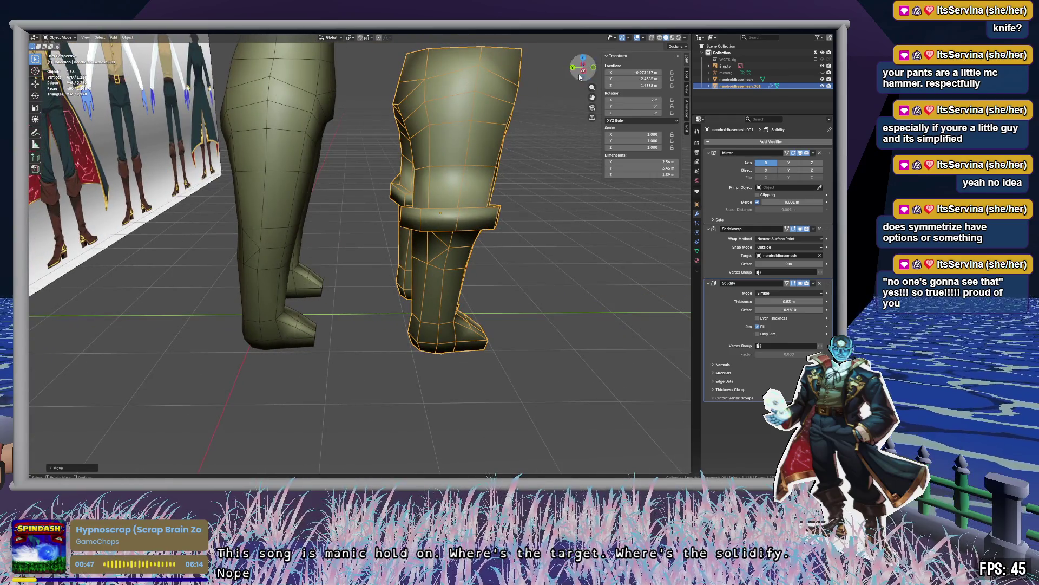
In left side view, move the pants onto the body's leg.
left_click(579, 77)
key("g")
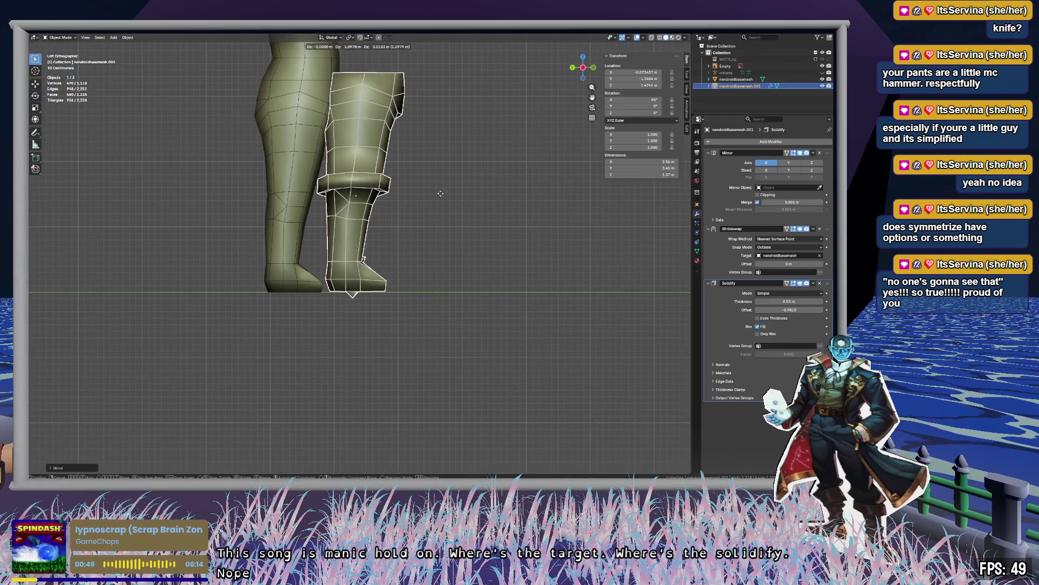
mouse_move(402, 192)
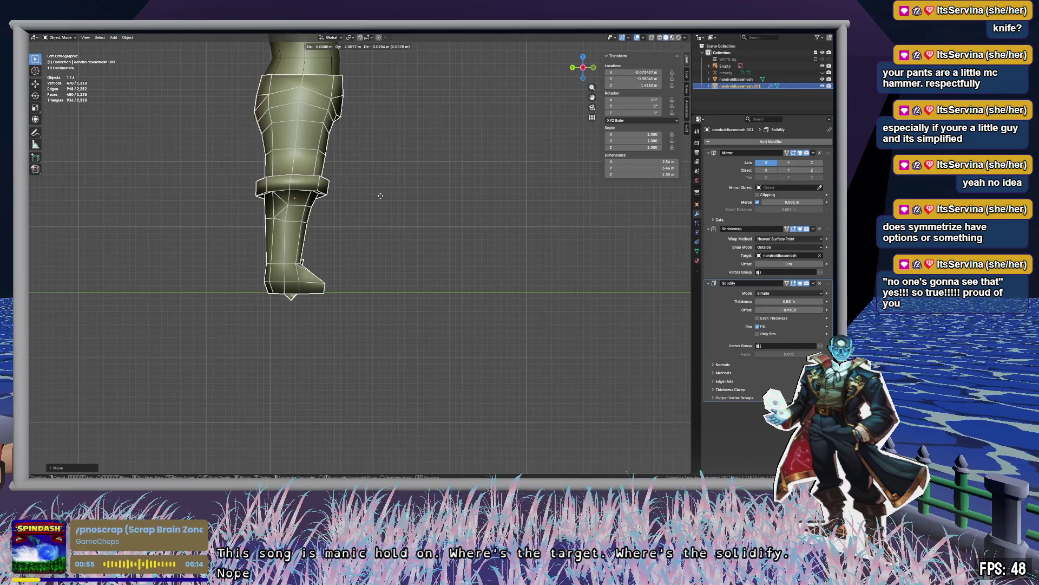
left_click(380, 195)
In front view, nudge the pants sideways to line up with the legs.
left_click(592, 67)
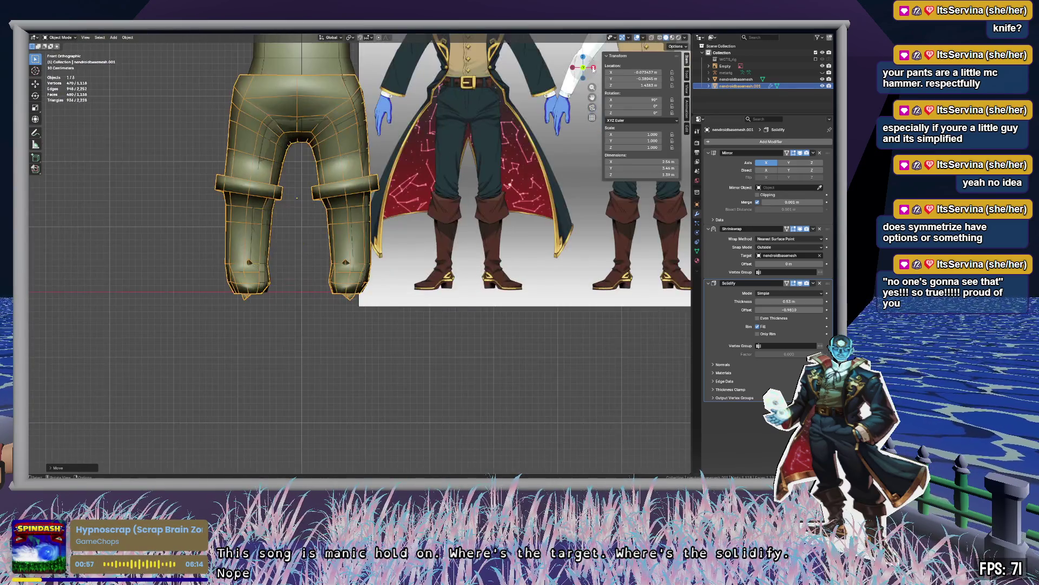
key("g")
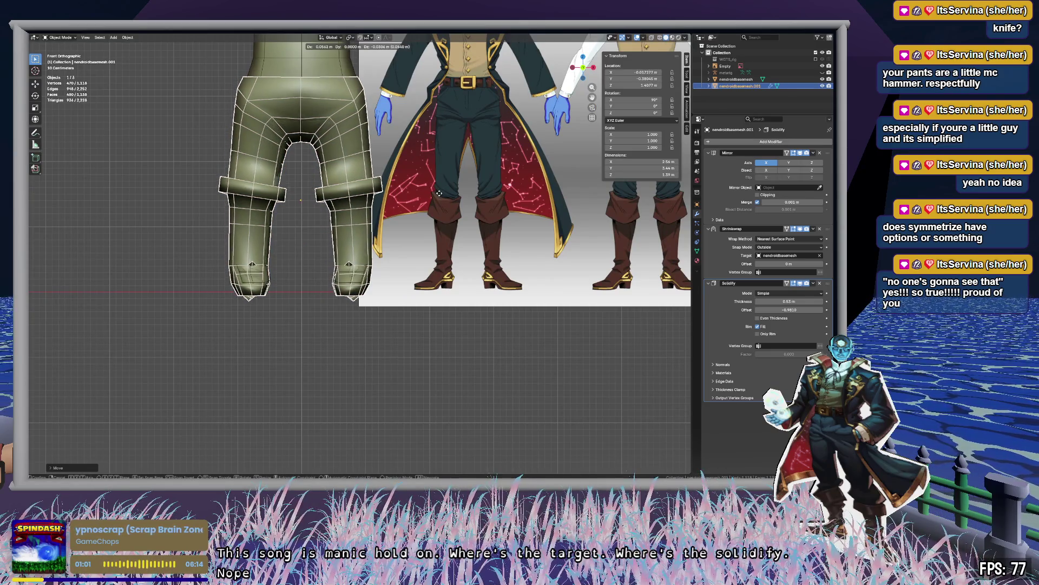
left_click(440, 193)
mouse_move(439, 192)
middle_mouse_down()
mouse_move(393, 271)
mouse_move(417, 248)
mouse_move(511, 229)
mouse_move(531, 267)
mouse_move(478, 283)
mouse_move(527, 300)
mouse_move(494, 229)
mouse_move(486, 321)
mouse_move(454, 306)
middle_mouse_up()
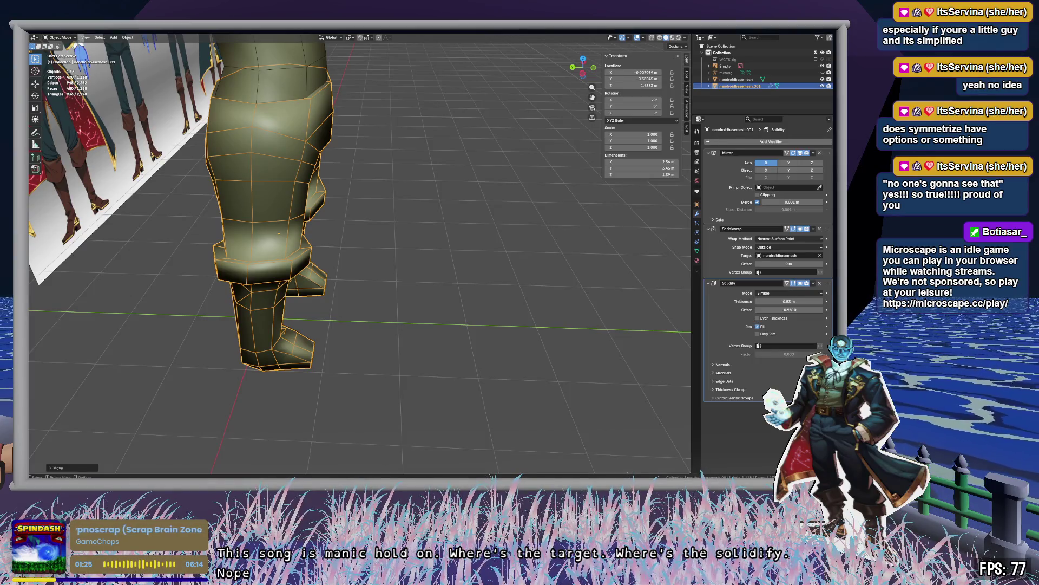
Undo back to On Surface snapping and a 0.01 m Solidify thickness.
left_click(593, 275)
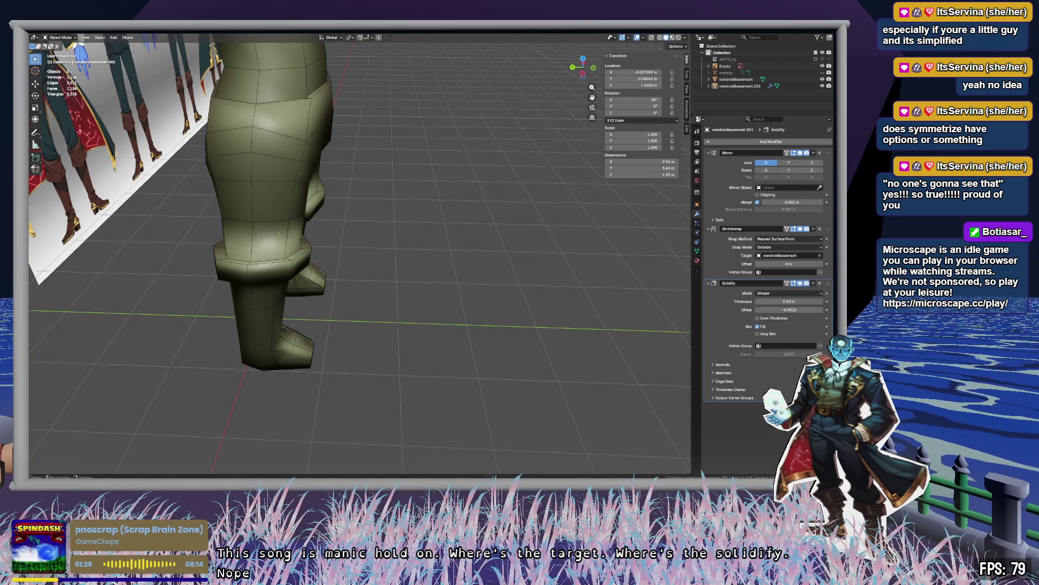
mouse_move(324, 227)
middle_mouse_down()
mouse_move(226, 197)
mouse_move(202, 220)
mouse_move(383, 281)
mouse_move(418, 209)
mouse_move(394, 219)
middle_mouse_up()
scroll(383, 281, "up", 5)
key("ctrl+z")
key("ctrl+z")
key("ctrl+z")
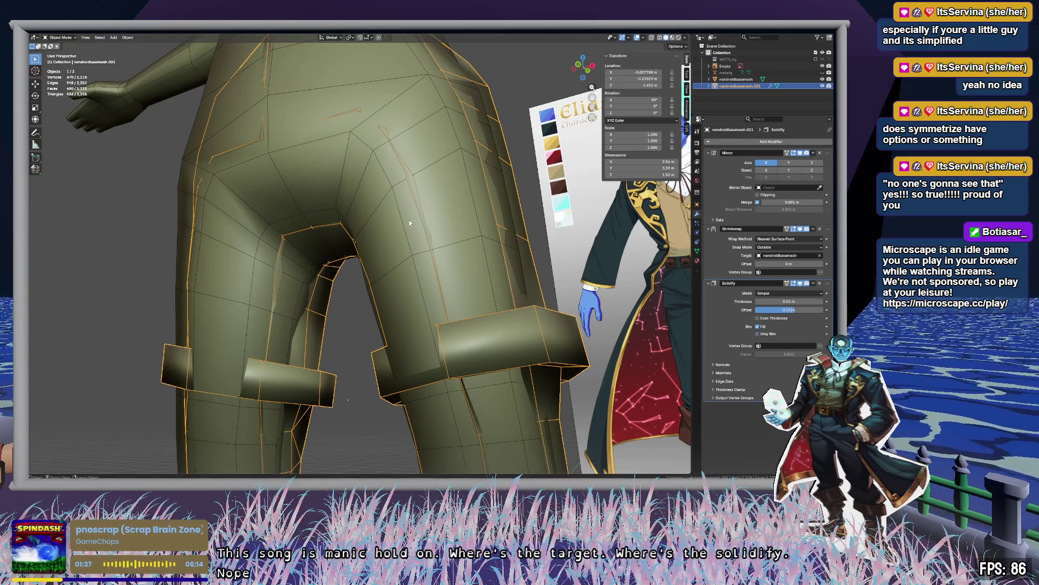
key("ctrl+z")
key("ctrl+z")
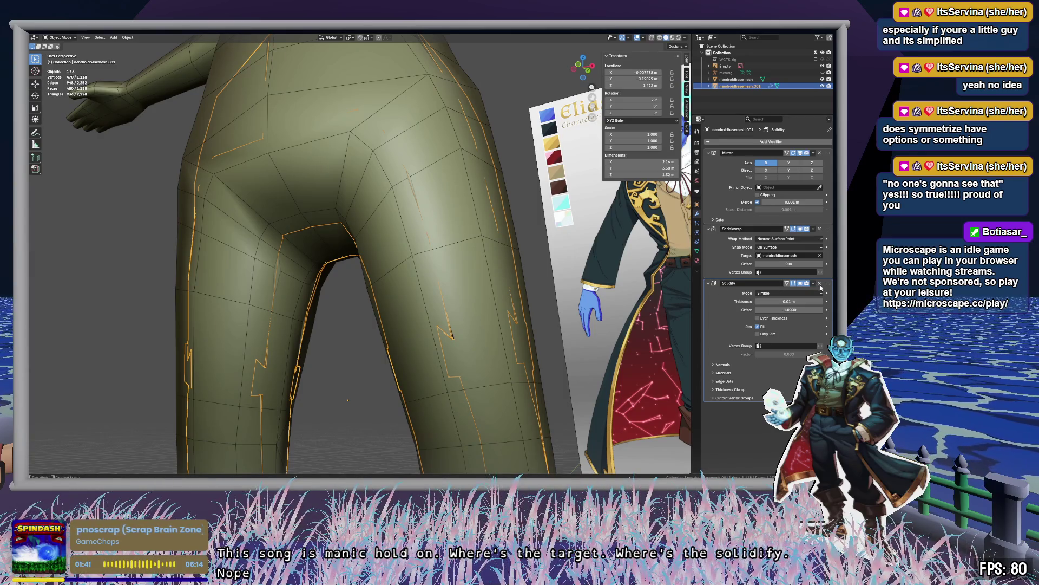
Move Solidify above Shrinkwrap in the pants' modifier stack.
left_click_drag(829, 284, 828, 228)
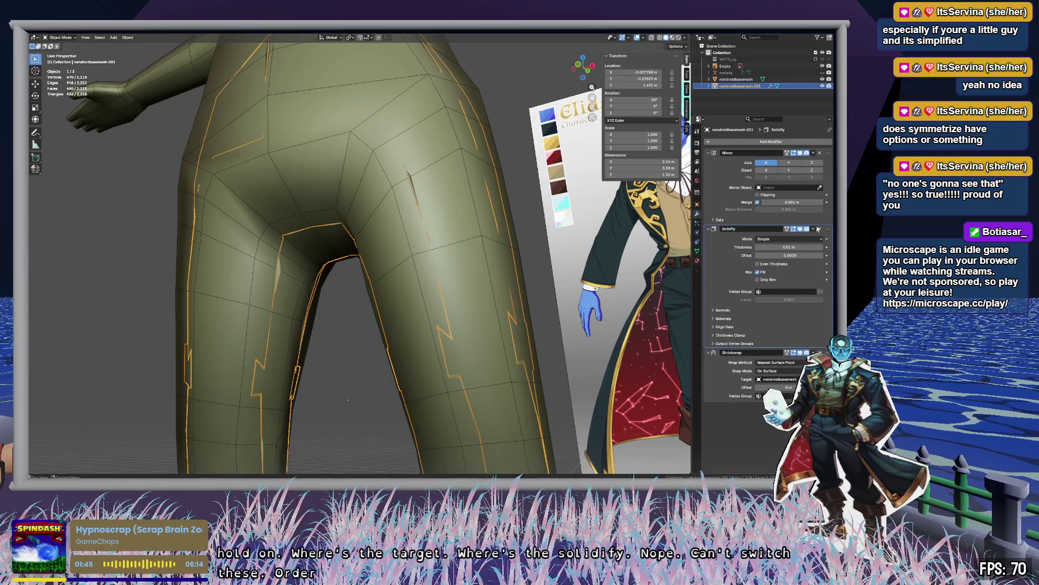
scroll(417, 284, "down", 3)
mouse_move(419, 279)
middle_mouse_down()
mouse_move(457, 342)
mouse_move(482, 262)
mouse_move(493, 270)
middle_mouse_up()
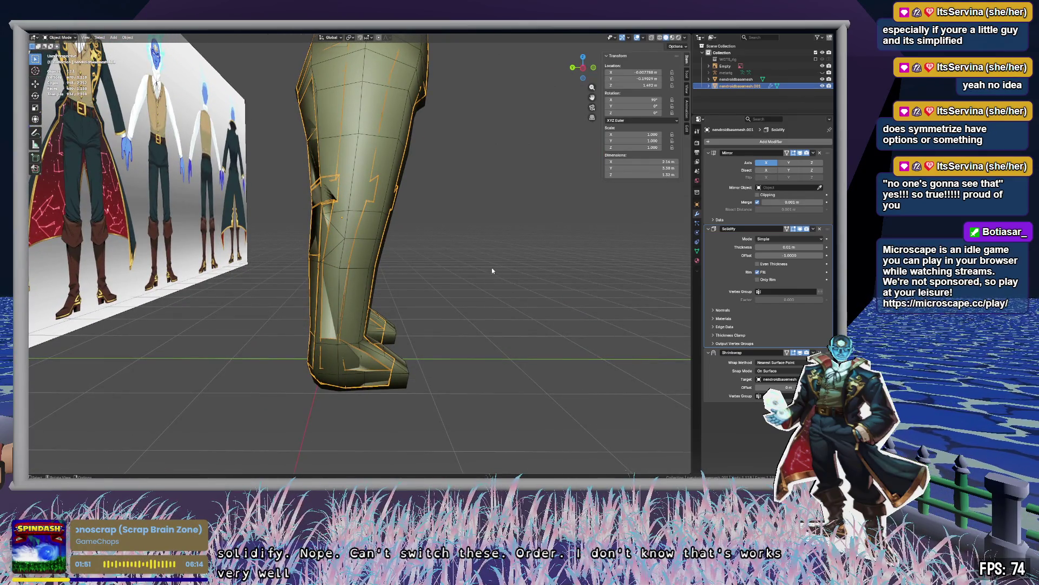
Scale the pants up to about 1.2.
key("s")
left_click(399, 244)
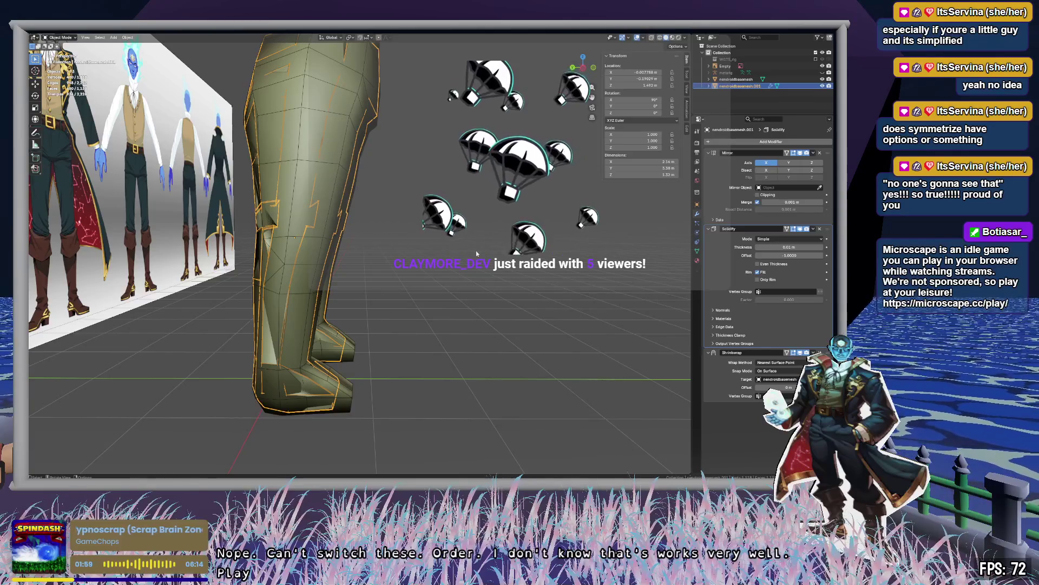
scroll(472, 271, "up", 3)
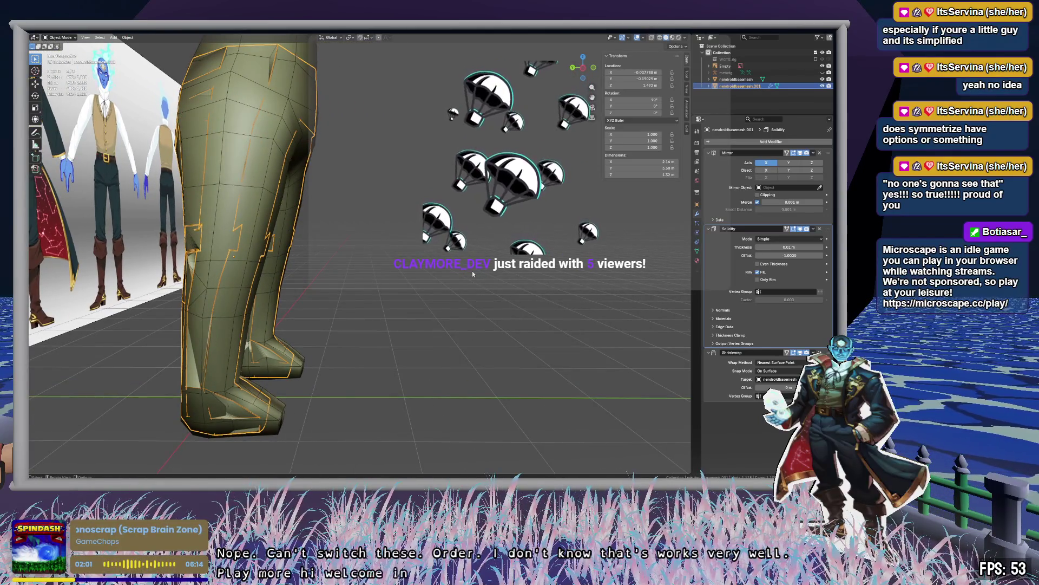
scroll(489, 272, "up", 2)
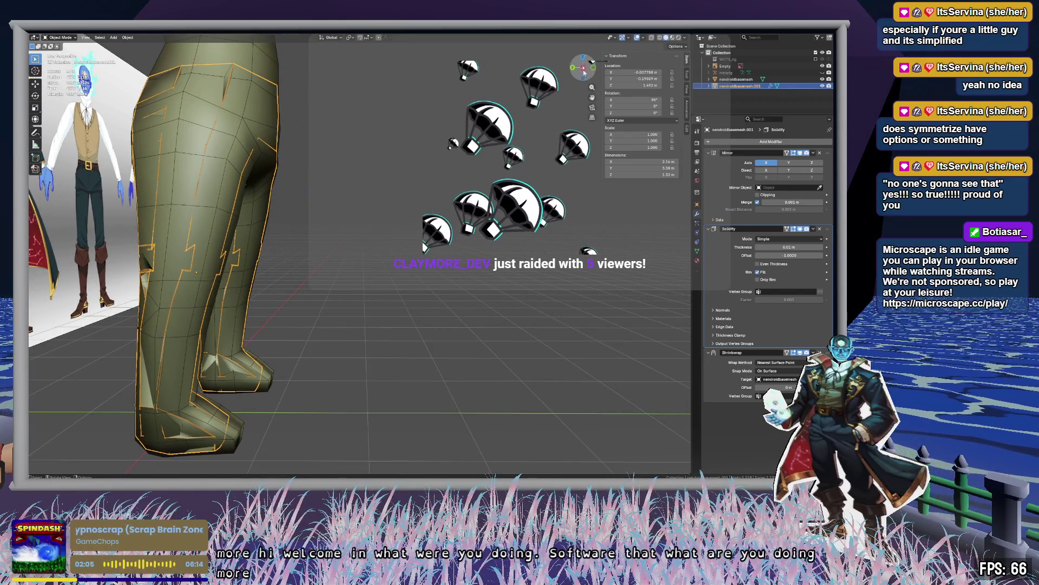
left_click(583, 70)
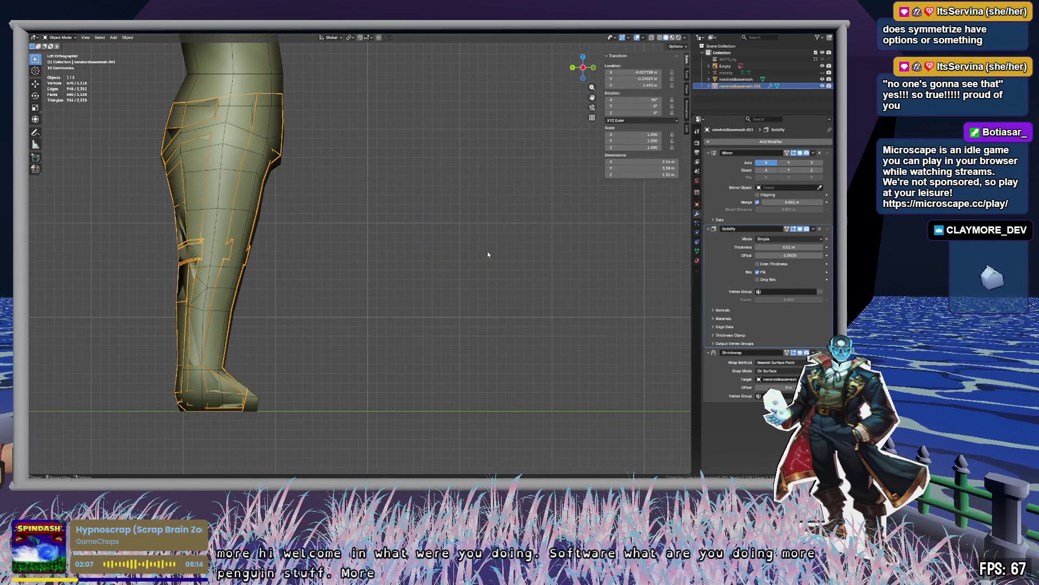
Move the pants along the Y axis over the leg.
key("g")
key("y")
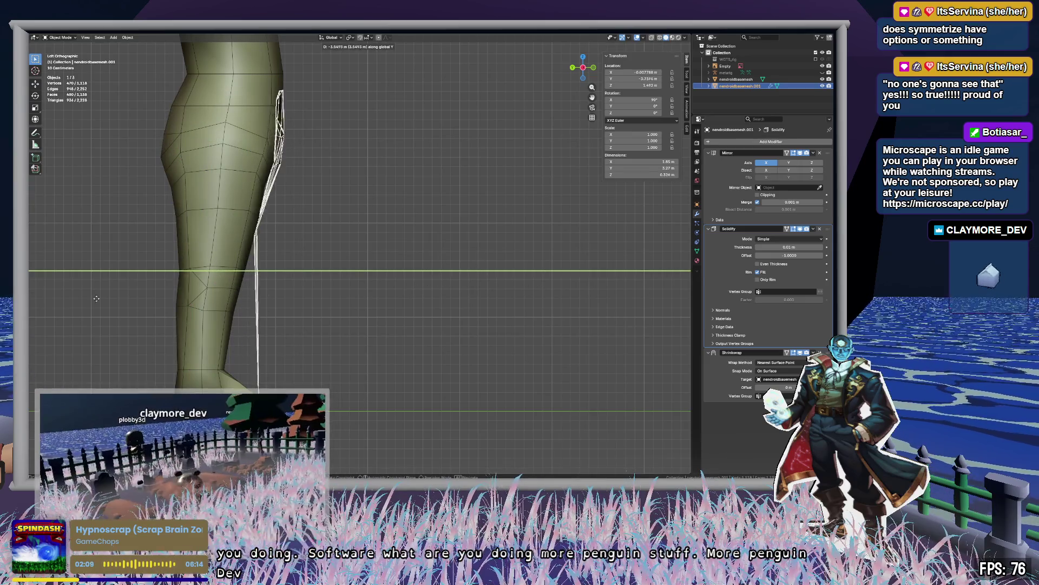
left_click(524, 314)
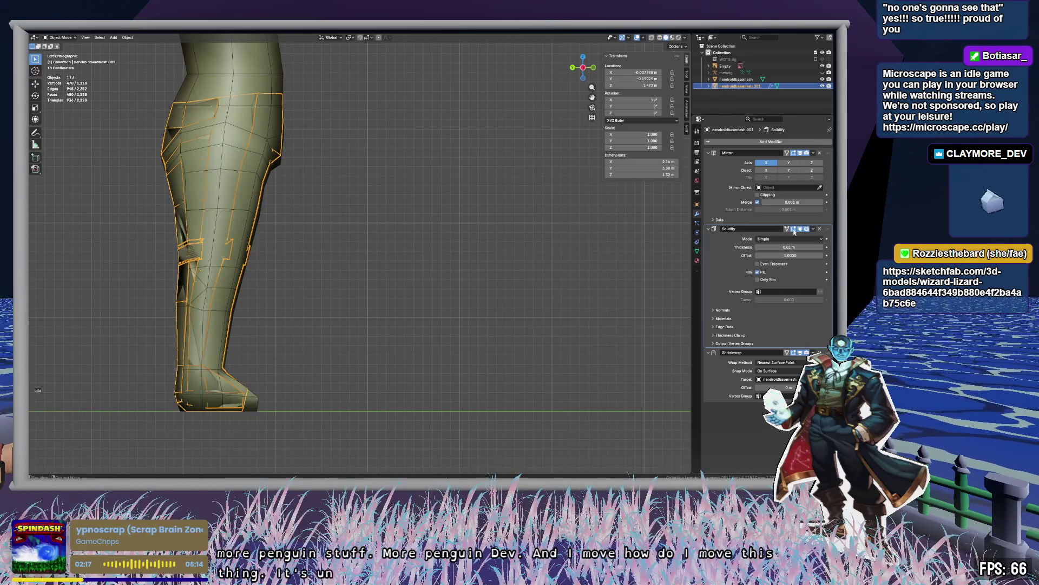
Delete the Solidify and Shrinkwrap modifiers, leaving only Mirror.
key("g")
key("y")
key("Escape")
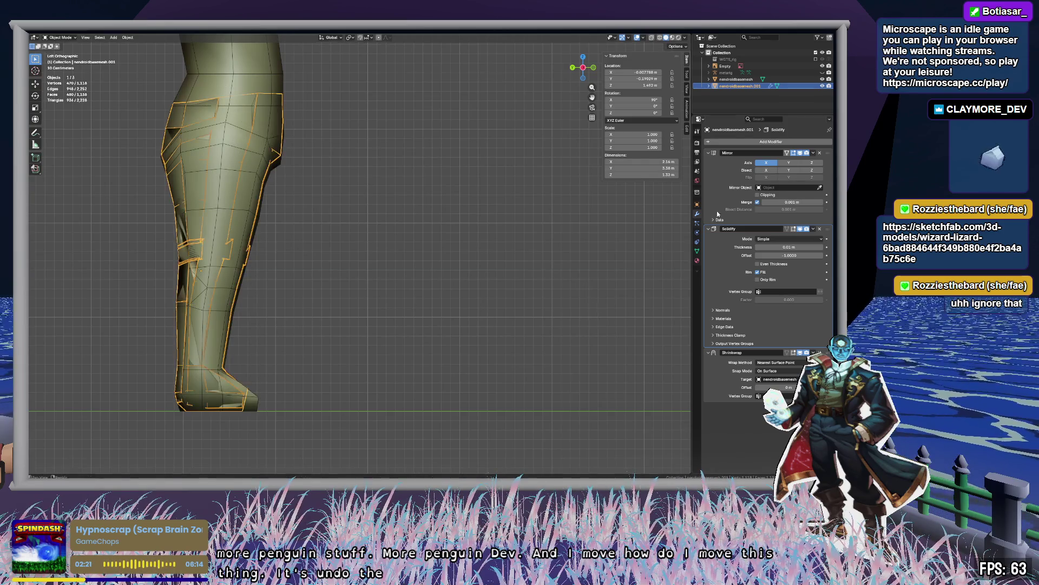
left_click(819, 228)
left_click(820, 229)
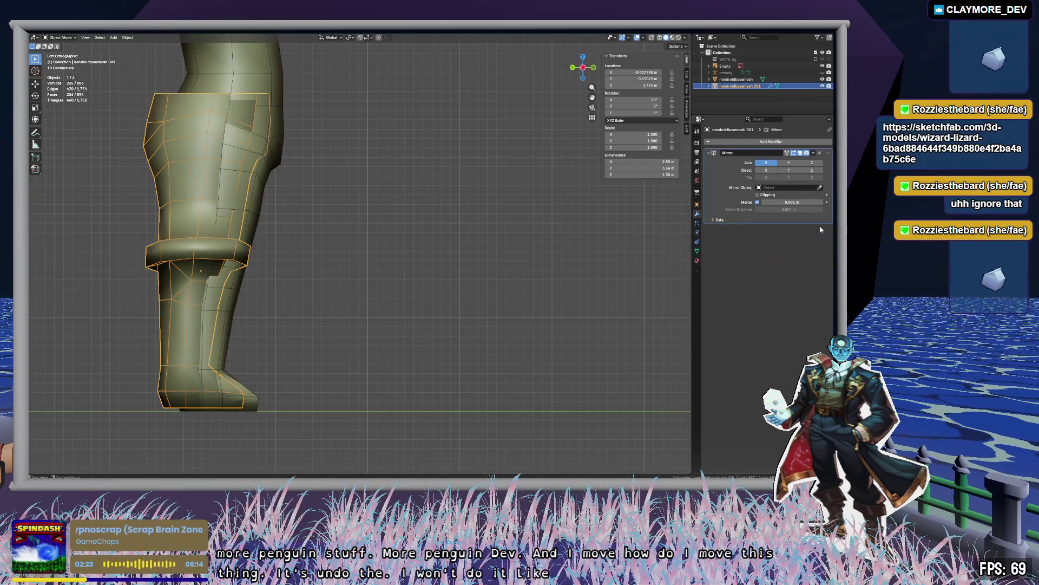
Move the pants along Y off to the side.
key("g")
key("y")
left_click(583, 281)
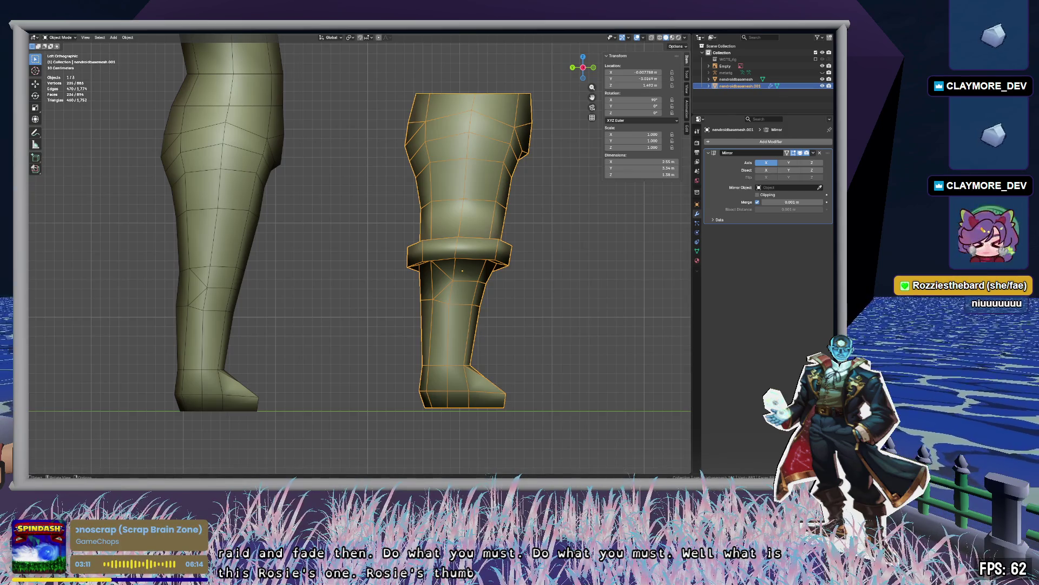
Raise the pants along Z and scale them to about 1.032.
key("g")
key("z")
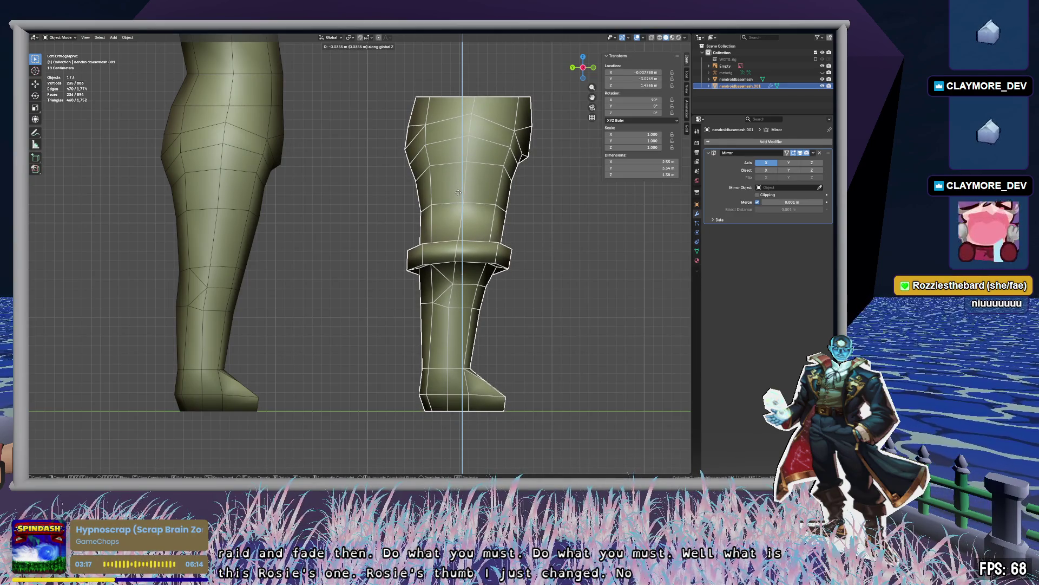
left_click(458, 192)
key("s")
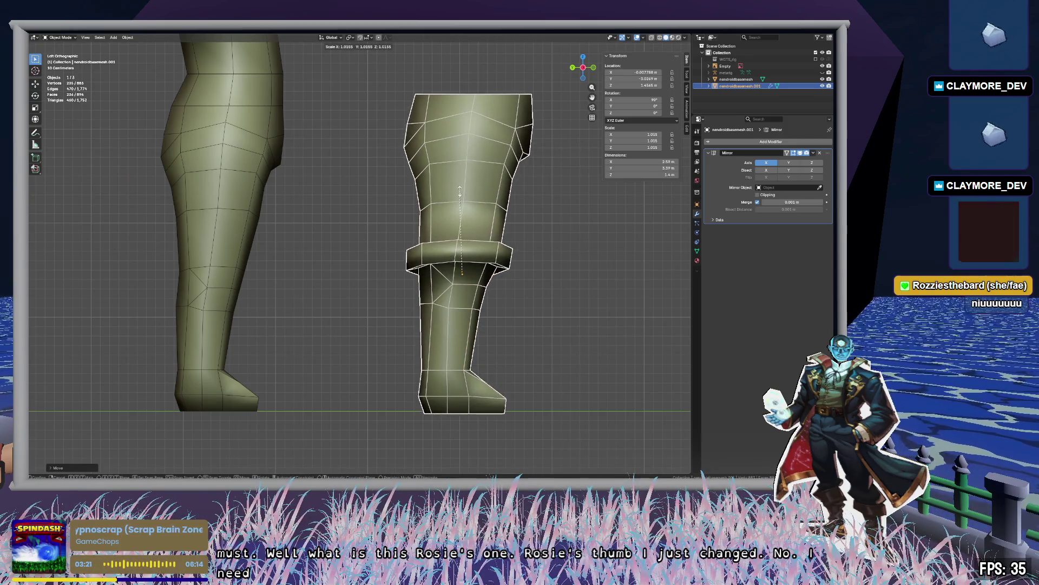
left_click(459, 189)
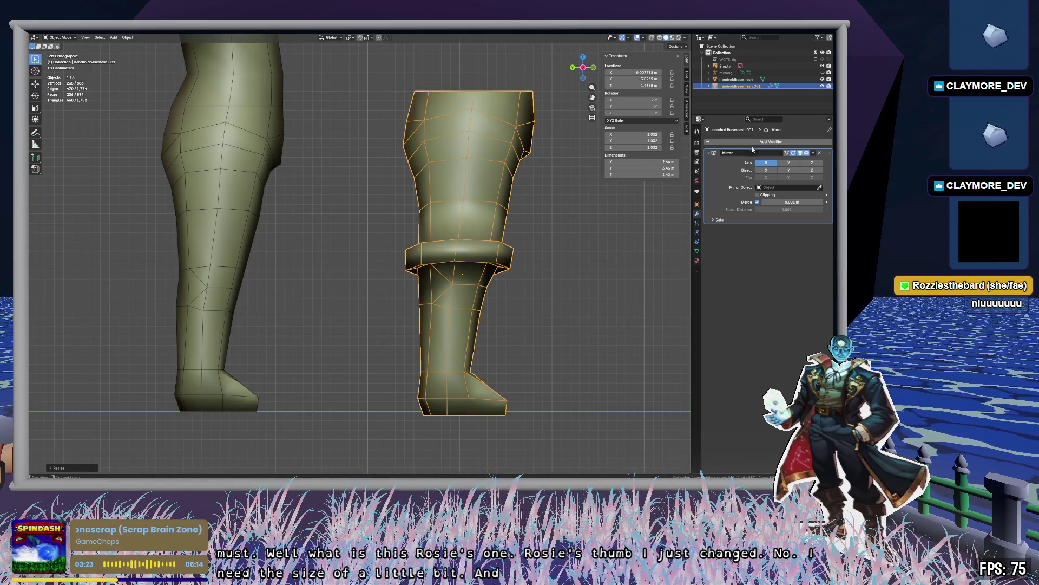
Add a Shrinkwrap modifier targeting the nendroidbasemesh body.
left_click(755, 142)
type("shrink")
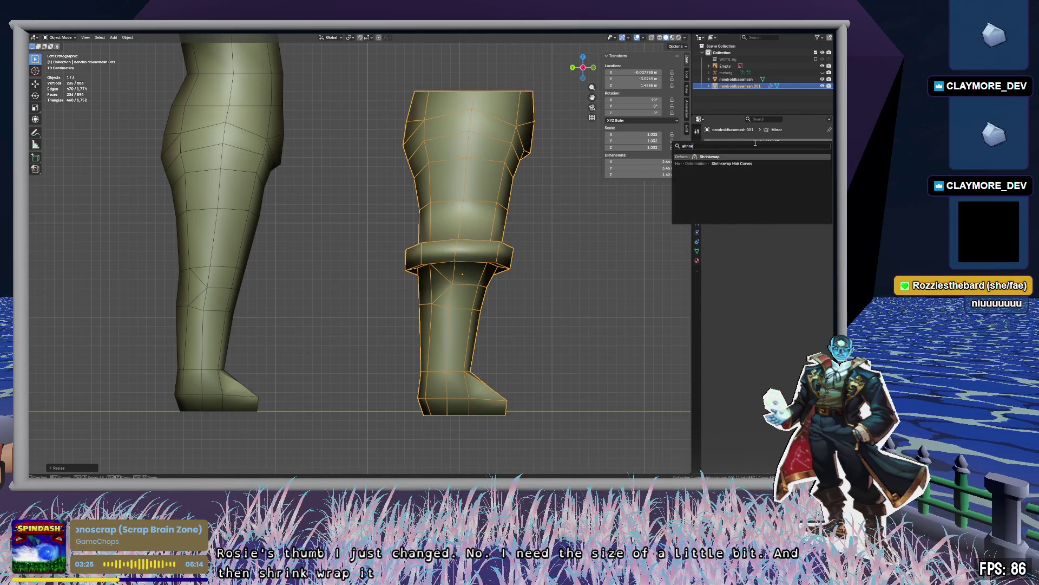
key("Return")
left_click(820, 256)
left_click(219, 179)
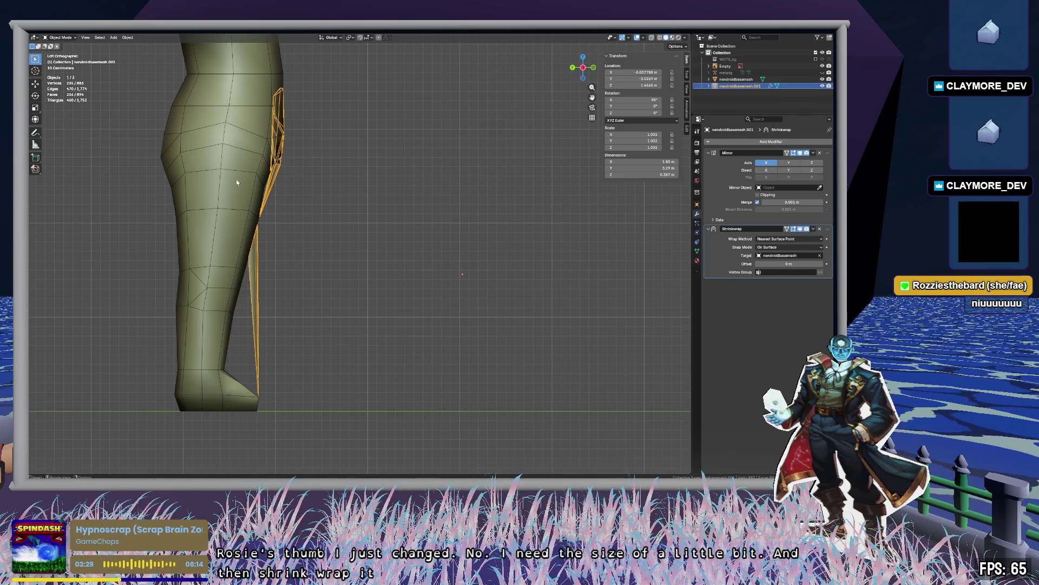
Move the pants sideways onto the body's legs.
key("g")
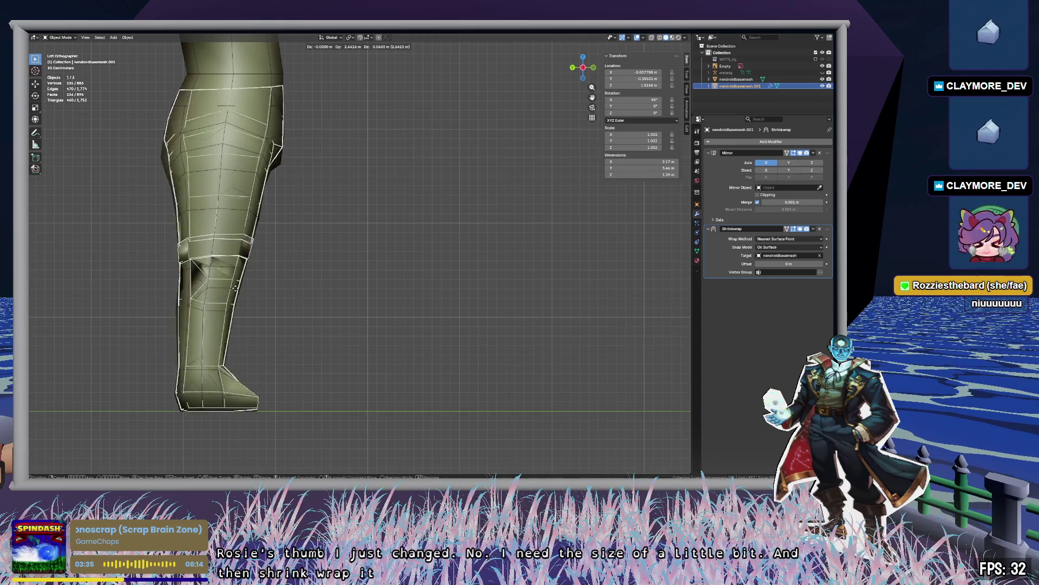
left_click(593, 69)
mouse_move(420, 263)
middle_mouse_down()
mouse_move(543, 292)
mouse_move(550, 274)
mouse_move(536, 223)
mouse_move(534, 308)
mouse_move(554, 292)
middle_mouse_up()
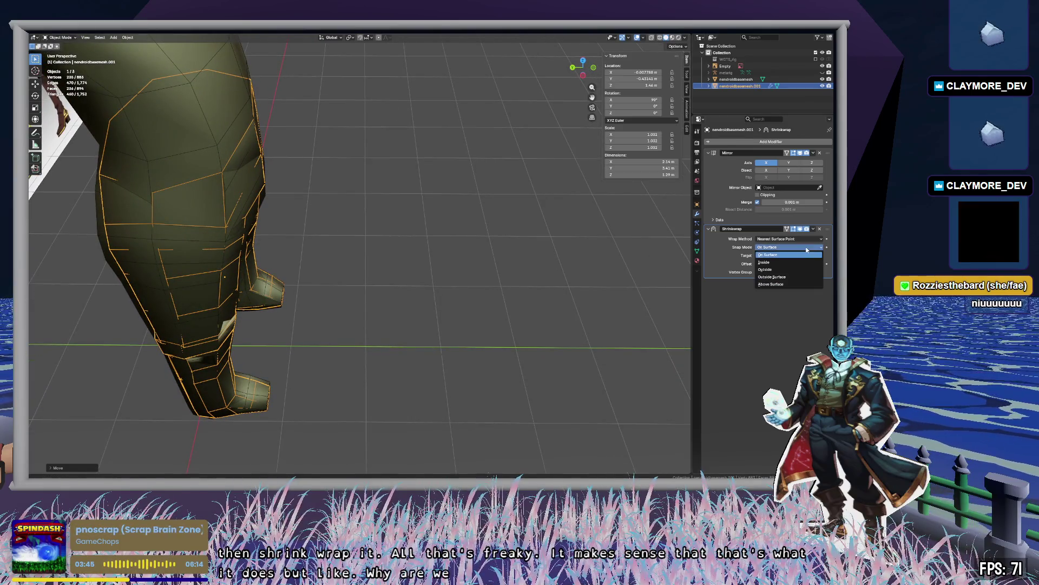
Set Shrinkwrap snap mode to Outside with an offset around 0.65 m.
left_click(780, 269)
mouse_move(315, 326)
middle_mouse_down()
mouse_move(332, 310)
mouse_move(413, 305)
mouse_move(420, 295)
mouse_move(393, 282)
mouse_move(343, 287)
mouse_move(280, 317)
mouse_move(313, 322)
middle_mouse_up()
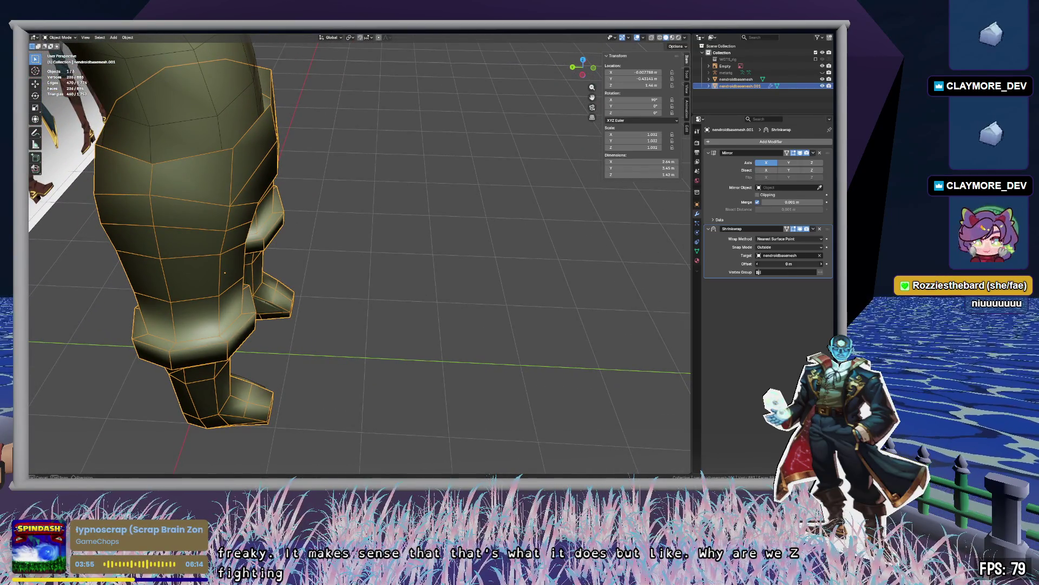
mouse_move(789, 263)
left_mouse_down()
mouse_move(866, 264)
mouse_move(857, 264)
left_mouse_up()
mouse_move(520, 255)
middle_mouse_down()
mouse_move(451, 184)
mouse_move(433, 227)
mouse_move(499, 242)
mouse_move(552, 234)
mouse_move(538, 209)
mouse_move(527, 241)
middle_mouse_up()
Lower the Shrinkwrap offset to 0.21 m.
scroll(428, 245, "down", 5)
scroll(428, 246, "up", 3)
scroll(522, 271, "up", 5)
scroll(529, 269, "down", 5)
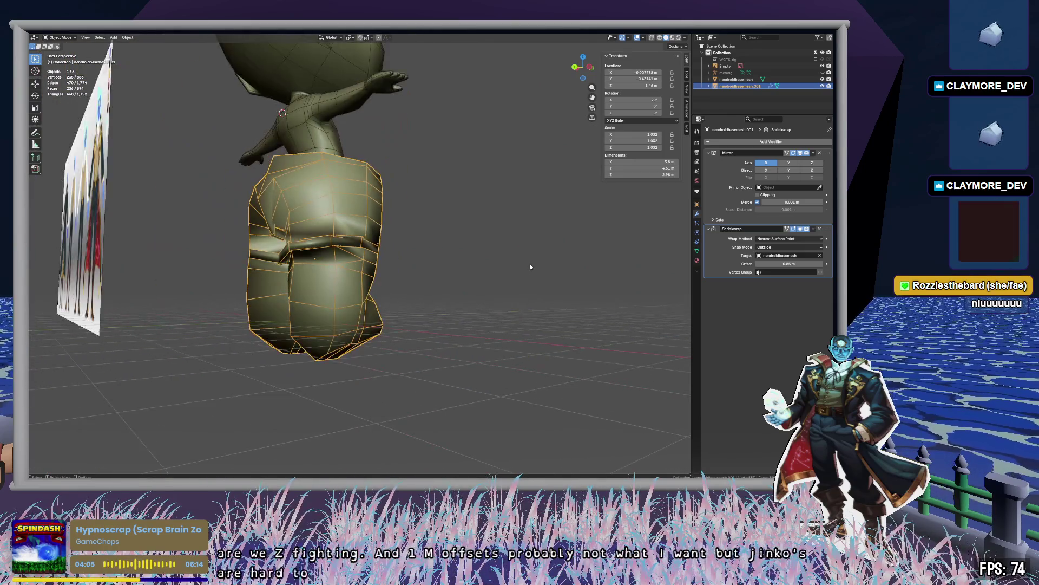
scroll(529, 269, "up", 1)
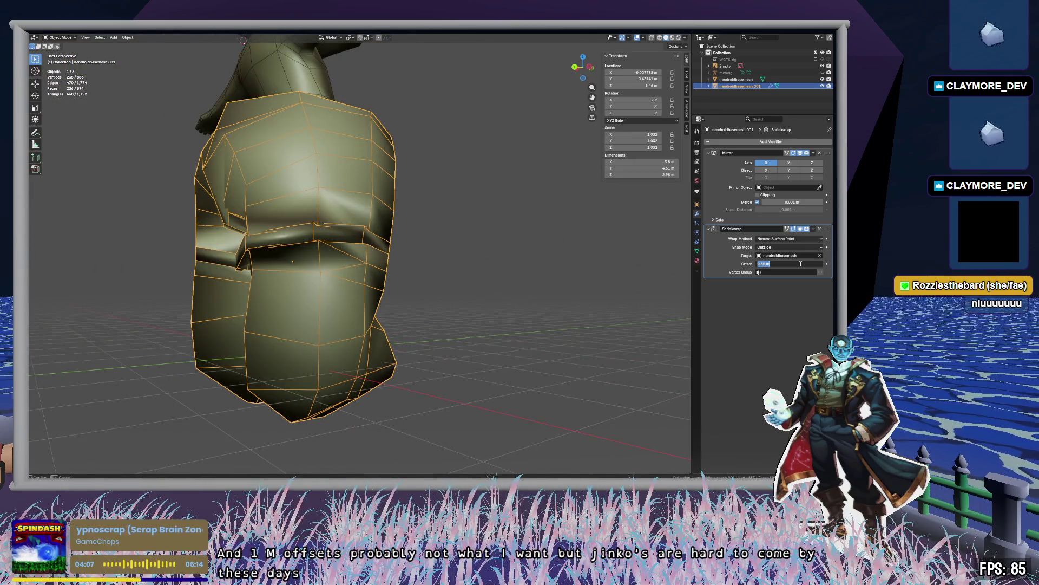
left_click_drag(786, 263, 747, 263)
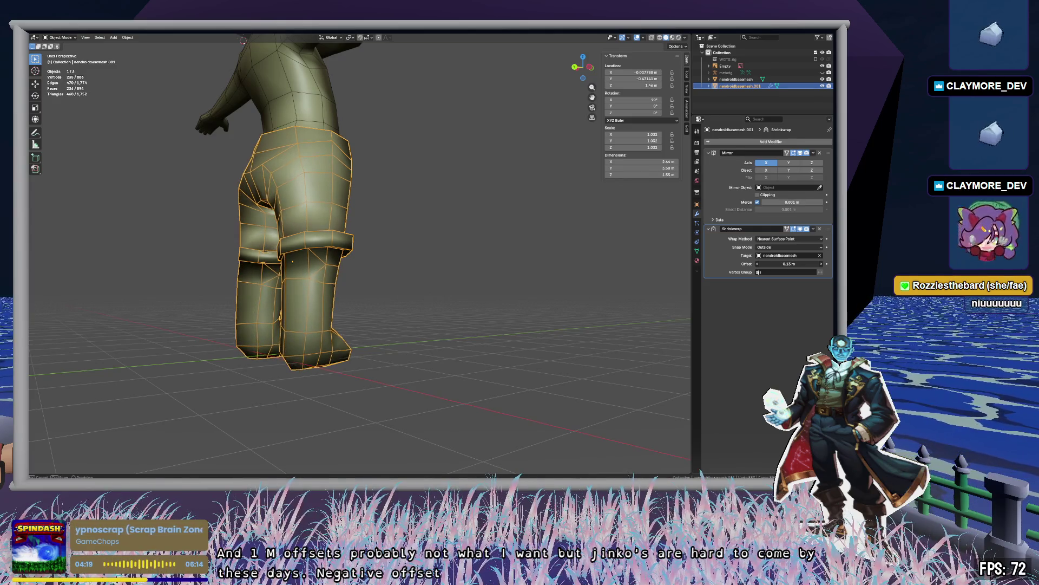
mouse_move(641, 282)
middle_mouse_down()
mouse_move(429, 297)
mouse_move(454, 285)
mouse_move(509, 290)
mouse_move(536, 327)
mouse_move(612, 327)
mouse_move(515, 286)
mouse_move(469, 281)
mouse_move(439, 251)
mouse_move(438, 267)
middle_mouse_up()
left_click(509, 285)
scroll(434, 363, "up", 5)
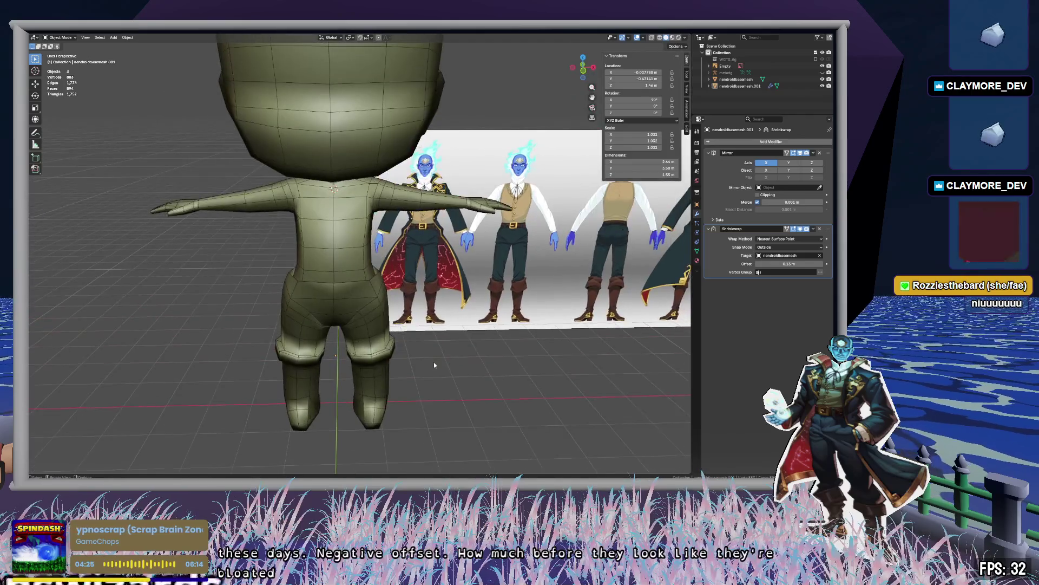
mouse_move(440, 367)
middle_mouse_down()
mouse_move(524, 346)
mouse_move(372, 328)
mouse_move(485, 252)
mouse_move(513, 281)
mouse_move(493, 344)
middle_mouse_up()
key("a")
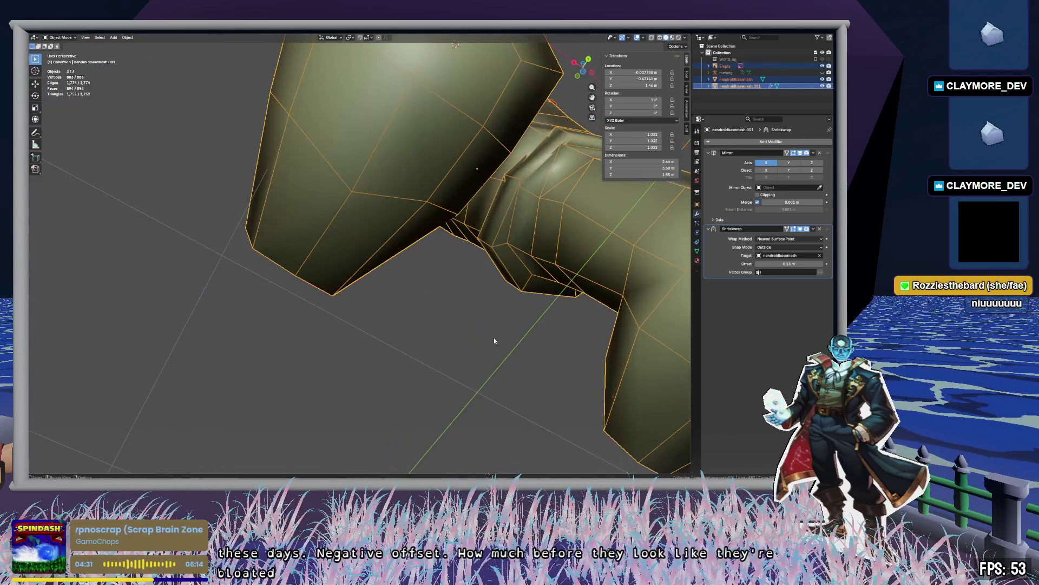
mouse_move(504, 198)
middle_mouse_down()
mouse_move(510, 268)
mouse_move(534, 265)
mouse_move(537, 291)
mouse_move(545, 267)
middle_mouse_up()
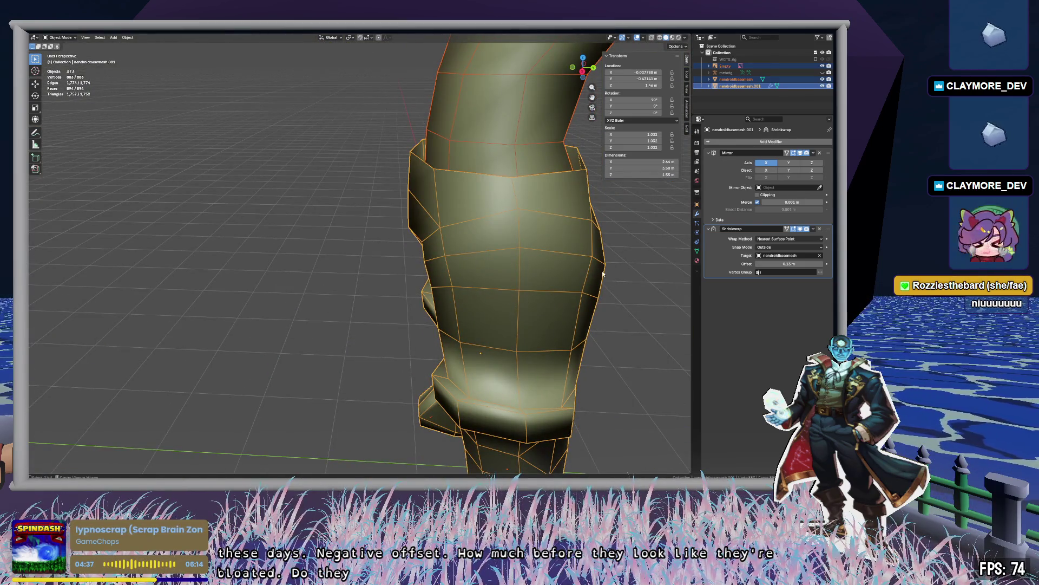
mouse_move(583, 261)
middle_mouse_down()
mouse_move(601, 251)
mouse_move(522, 258)
middle_mouse_up()
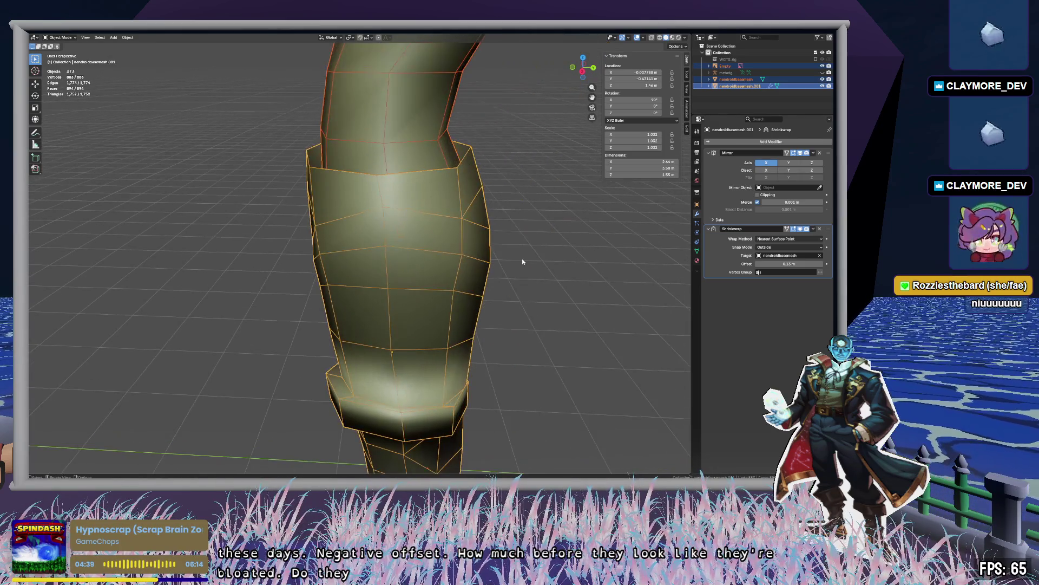
left_click(515, 258)
left_click(450, 255)
mouse_move(451, 255)
middle_mouse_down()
mouse_move(464, 294)
mouse_move(518, 307)
mouse_move(505, 330)
mouse_move(492, 287)
mouse_move(448, 275)
mouse_move(449, 293)
mouse_move(519, 296)
mouse_move(467, 229)
mouse_move(451, 319)
mouse_move(516, 323)
middle_mouse_up()
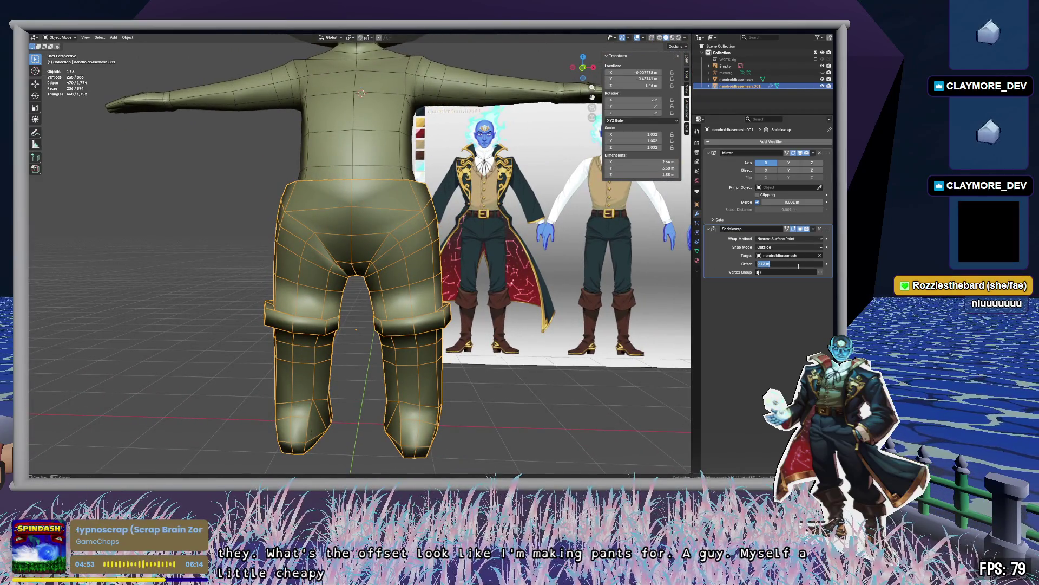
Try Shrinkwrap offsets of 0.1, 0.11, 0.12 and 0.13 m.
type("0.1")
key("Return")
mouse_move(322, 341)
middle_mouse_down()
mouse_move(390, 330)
mouse_move(336, 320)
middle_mouse_up()
scroll(444, 267, "up", 4)
mouse_move(490, 274)
middle_mouse_down()
mouse_move(548, 218)
mouse_move(486, 271)
mouse_move(774, 240)
middle_mouse_up()
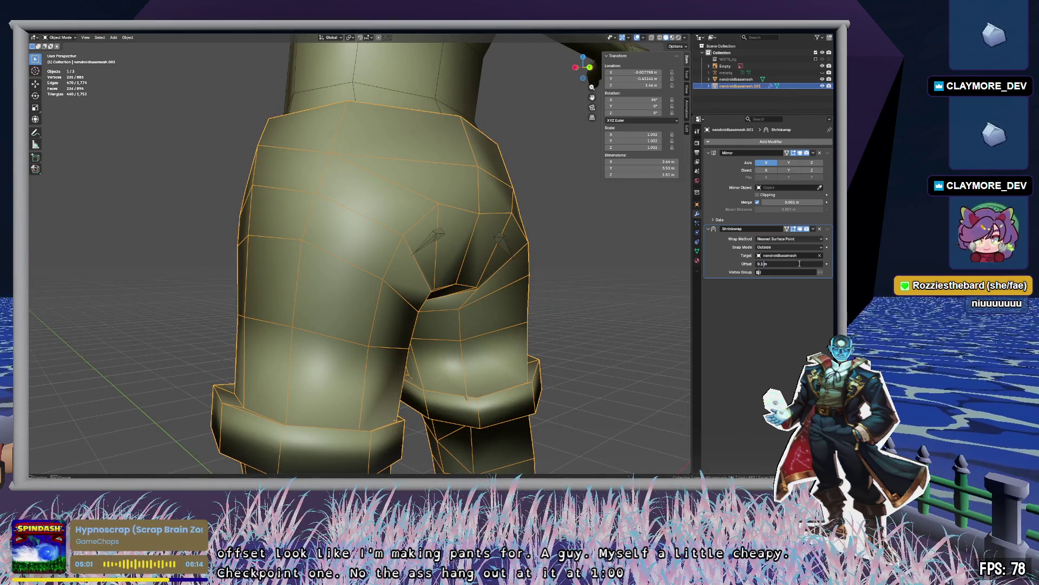
type("1")
key("Return")
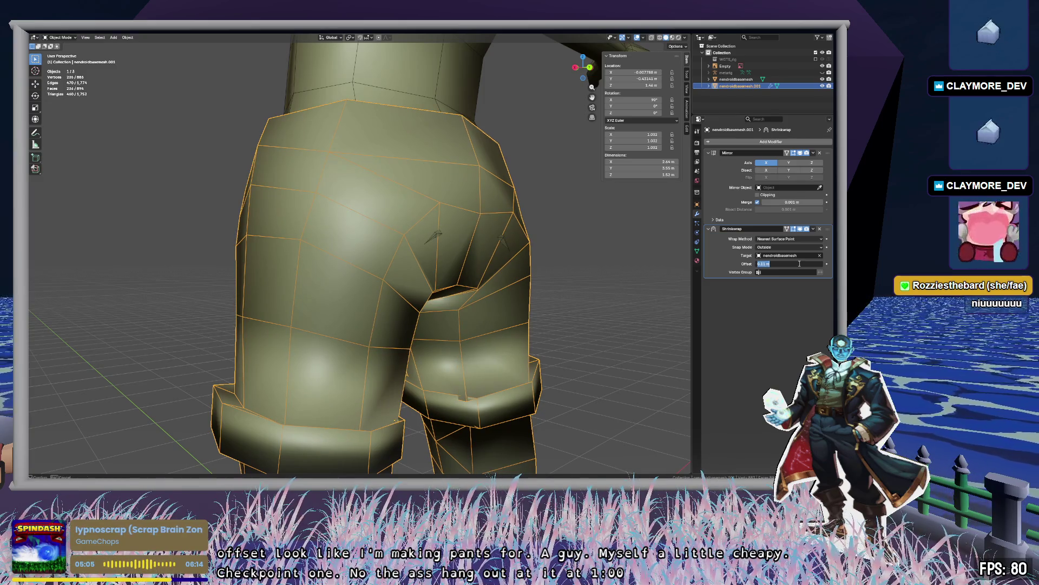
type("0.12")
key("Return")
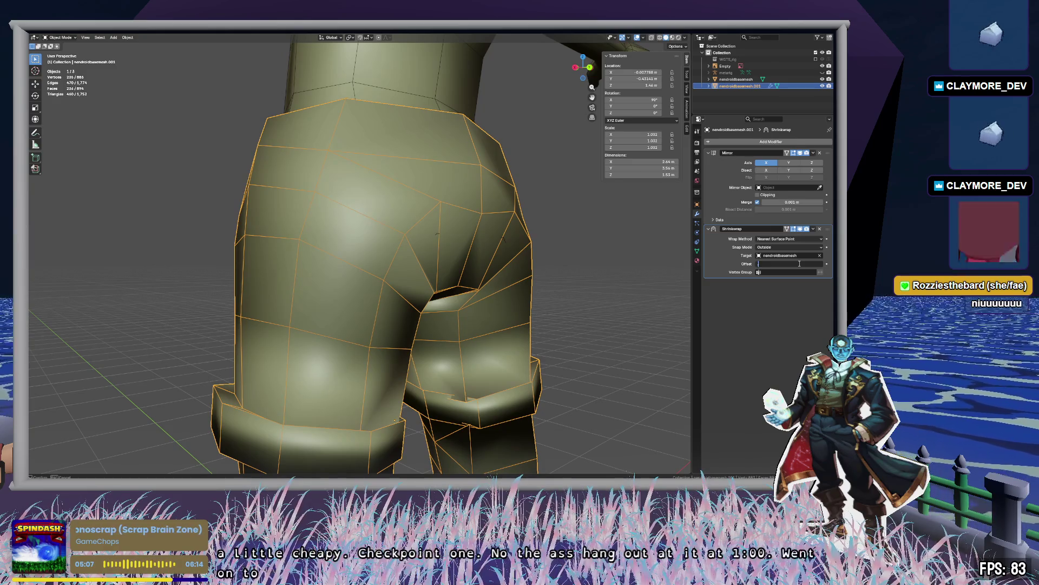
key("BackSpace")
type("3")
key("Return")
mouse_move(593, 373)
middle_mouse_down()
mouse_move(602, 327)
mouse_move(592, 343)
middle_mouse_up()
scroll(592, 342, "up", 8)
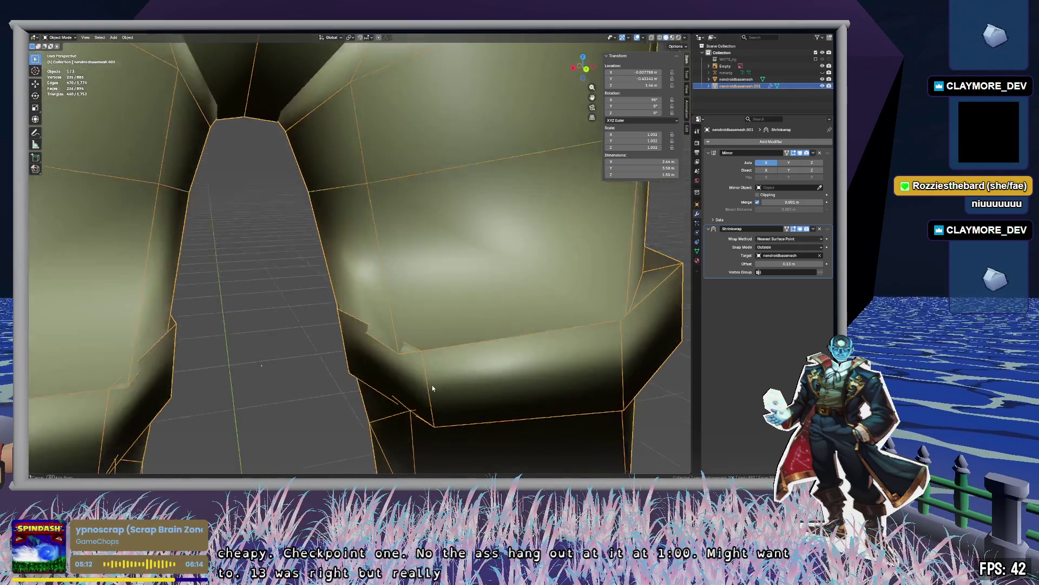
mouse_move(432, 388)
middle_mouse_down()
mouse_move(436, 370)
mouse_move(503, 355)
mouse_move(688, 386)
mouse_move(47, 387)
mouse_move(280, 340)
mouse_move(150, 320)
middle_mouse_up()
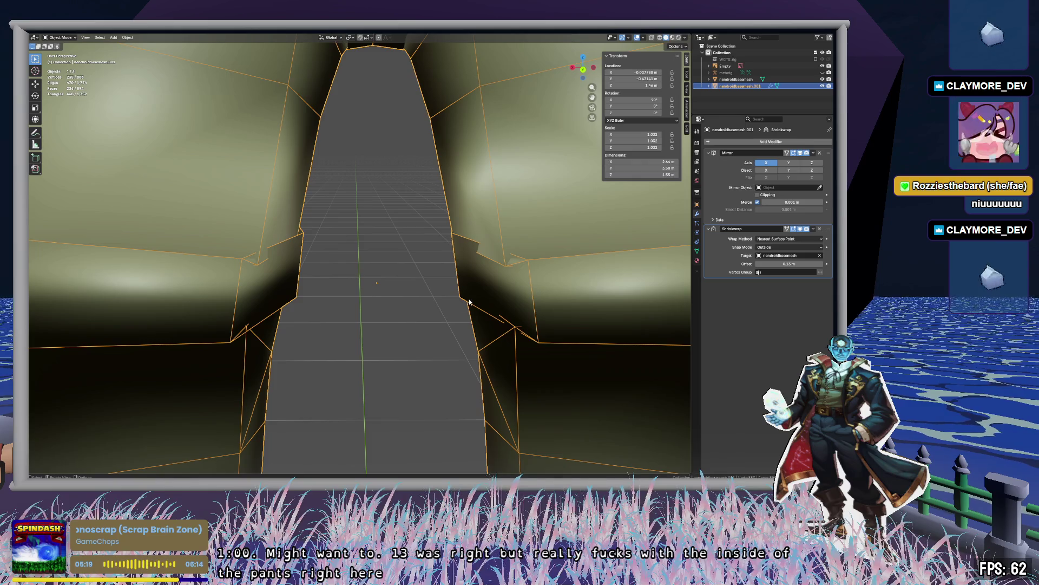
Move Shrinkwrap above Mirror in the stack and set the offset to 0.1 m.
left_click_drag(827, 231, 823, 153)
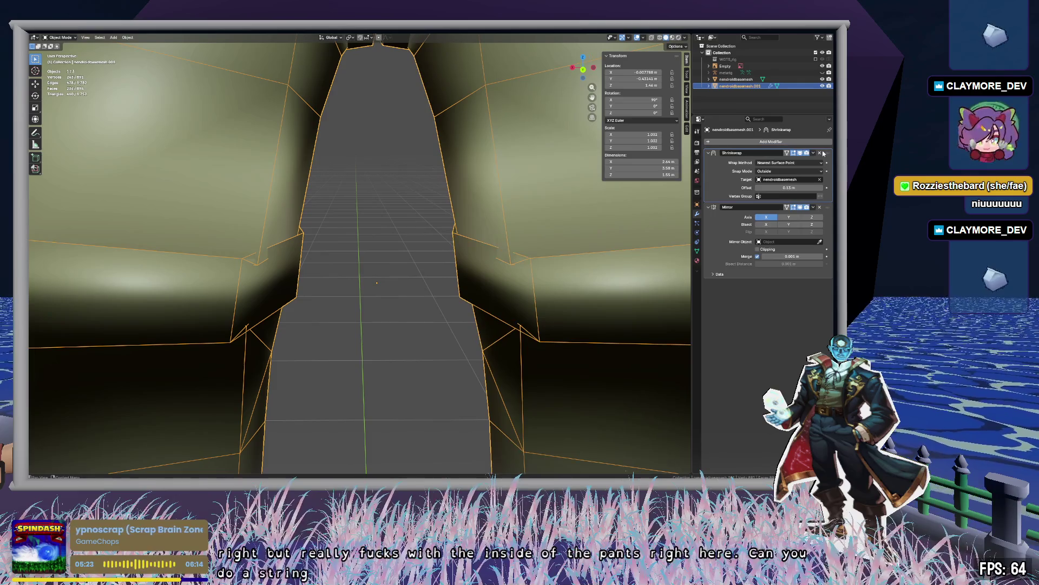
mouse_move(430, 274)
middle_mouse_down()
mouse_move(399, 276)
mouse_move(453, 267)
mouse_move(418, 283)
mouse_move(427, 225)
mouse_move(423, 250)
mouse_move(404, 161)
mouse_move(398, 249)
middle_mouse_up()
left_click(612, 213)
mouse_move(612, 213)
middle_mouse_down()
mouse_move(557, 234)
mouse_move(576, 245)
mouse_move(513, 252)
mouse_move(547, 249)
mouse_move(545, 164)
mouse_move(523, 294)
mouse_move(528, 287)
middle_mouse_up()
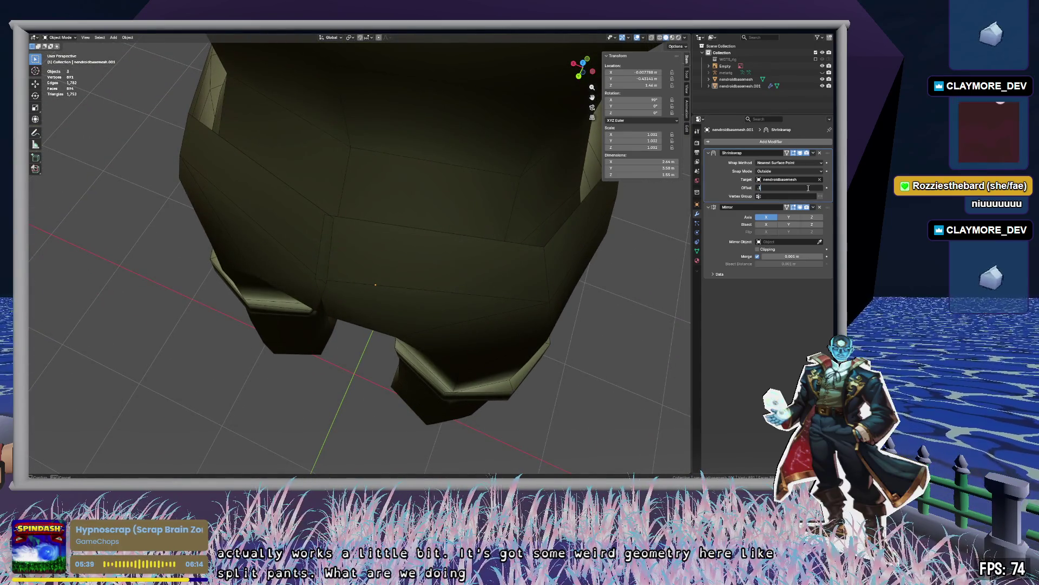
key("Return")
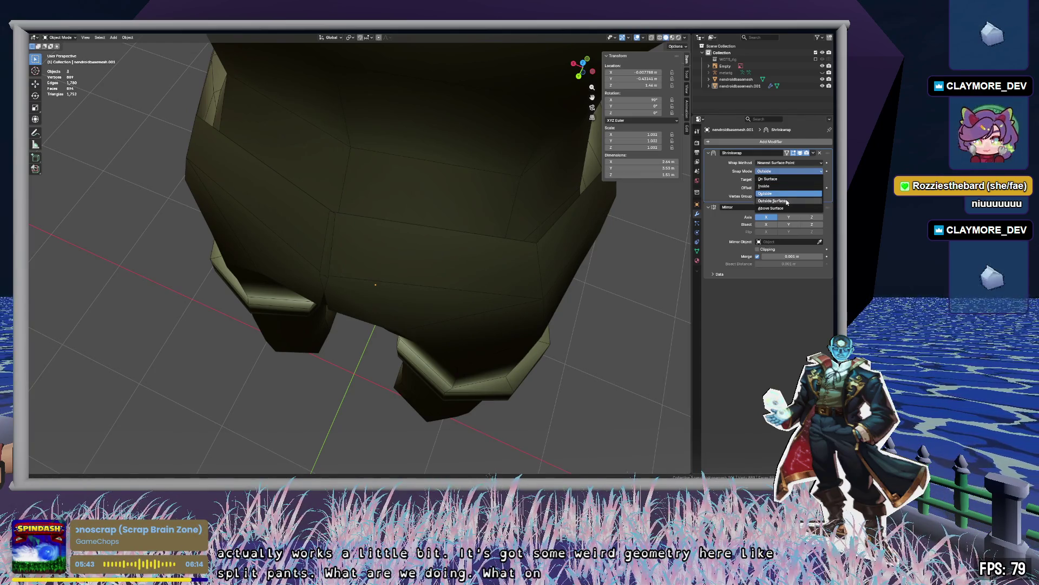
Try Outside Surface, then On Surface snapping with a 0.2 m wrap offset on the pants.
left_click(786, 201)
mouse_move(438, 345)
middle_mouse_down()
mouse_move(464, 300)
mouse_move(485, 383)
mouse_move(454, 156)
mouse_move(476, 219)
mouse_move(493, 223)
mouse_move(447, 217)
middle_mouse_up()
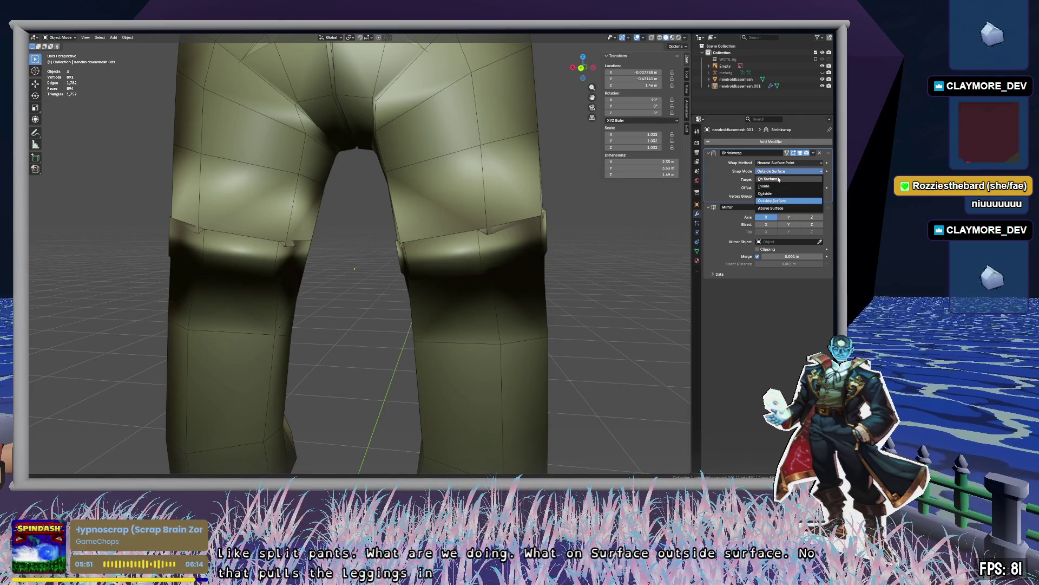
left_click(778, 179)
mouse_move(449, 270)
middle_mouse_down()
mouse_move(501, 264)
mouse_move(378, 293)
mouse_move(449, 310)
mouse_move(440, 340)
mouse_move(451, 306)
middle_mouse_up()
scroll(451, 307, "up", 4)
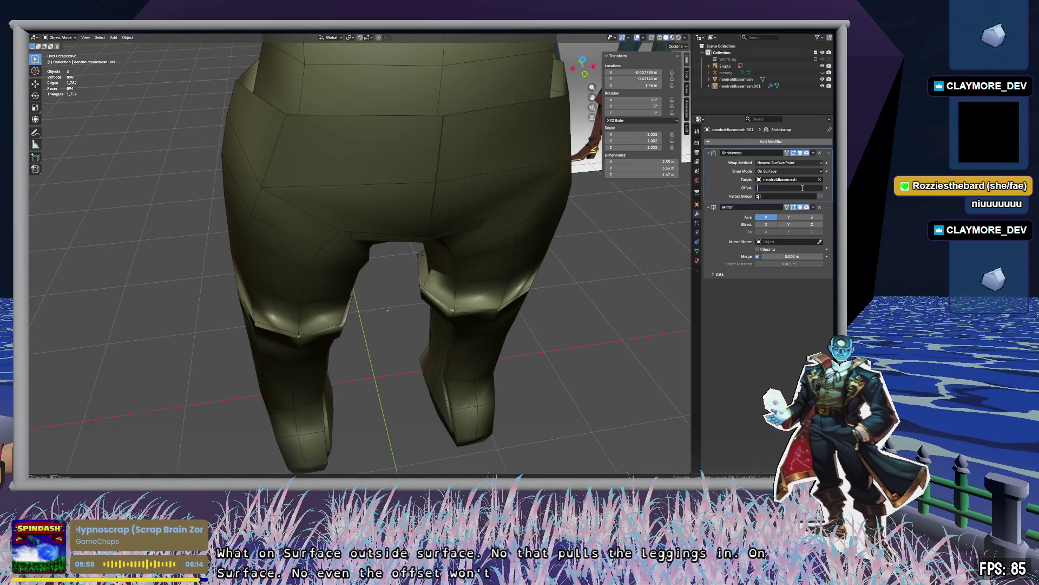
type("0.2")
key("Return")
mouse_move(358, 288)
middle_mouse_down()
mouse_move(417, 262)
mouse_move(449, 264)
mouse_move(418, 260)
mouse_move(456, 258)
middle_mouse_up()
Undo back to Outside snapping with the 0.13 m offset.
scroll(457, 271, "down", 5)
scroll(463, 284, "up", 3)
key("ctrl+z")
key("ctrl+z")
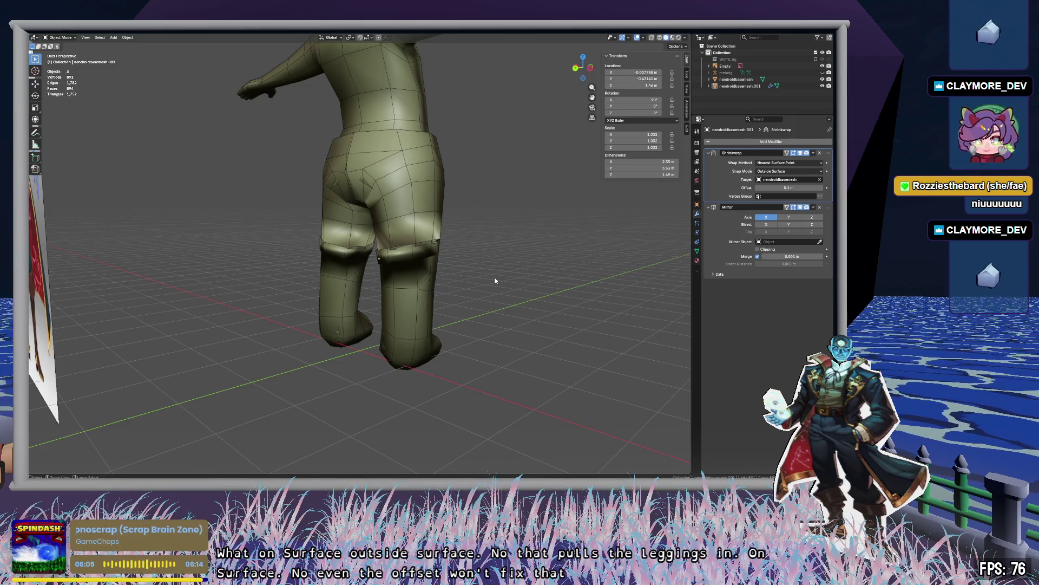
key("ctrl+z")
key("ctrl+z")
key("ctrl+z")
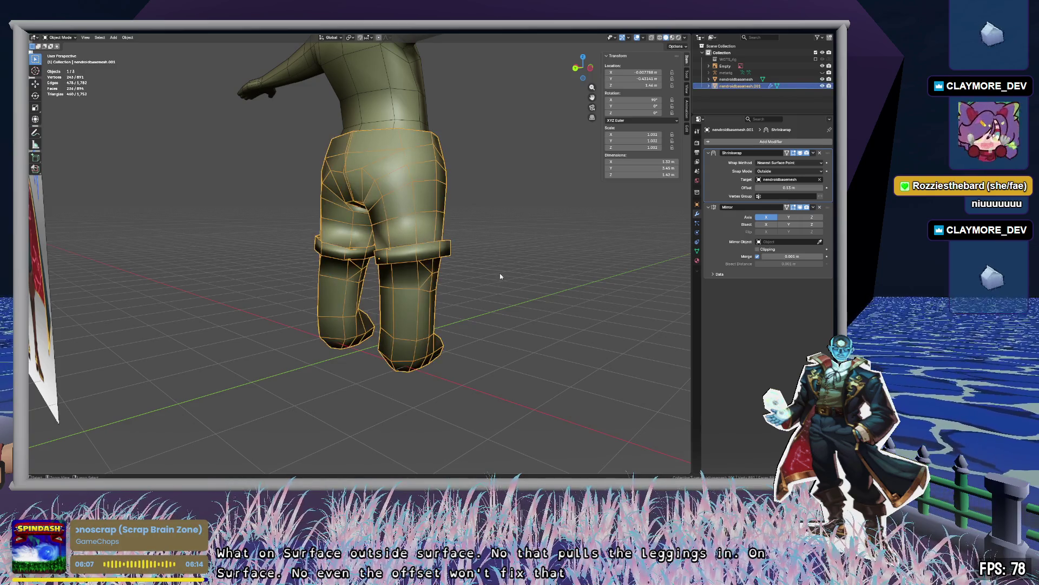
key("ctrl+z")
key("ctrl+z")
key("ctrl+z")
key("ctrl+z")
Restore the 0.13 m offset state, then remove the Shrinkwrap modifier from the leggings.
key("ctrl+z")
key("ctrl+z")
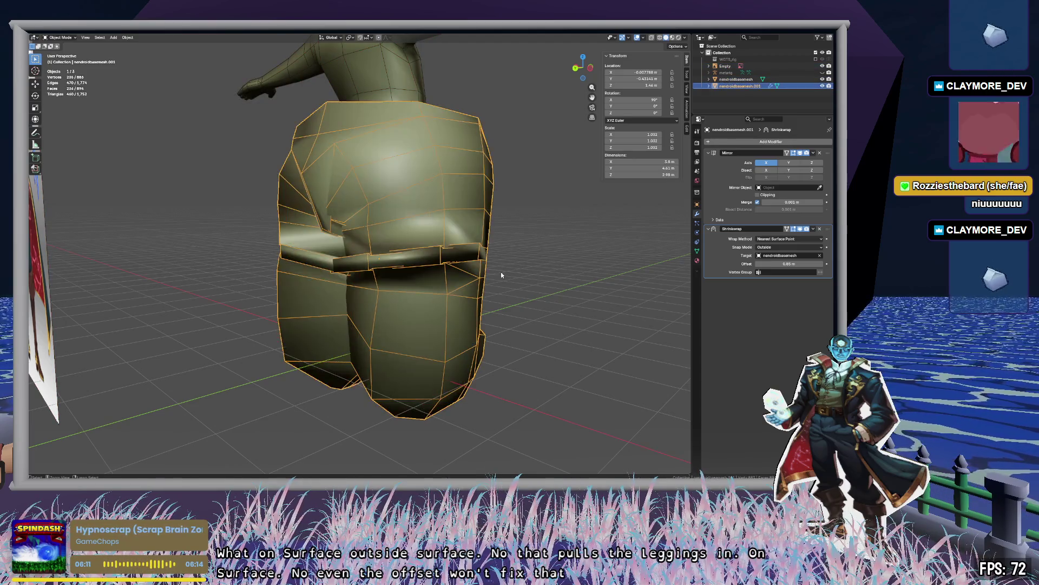
key("ctrl+z")
key("ctrl+z")
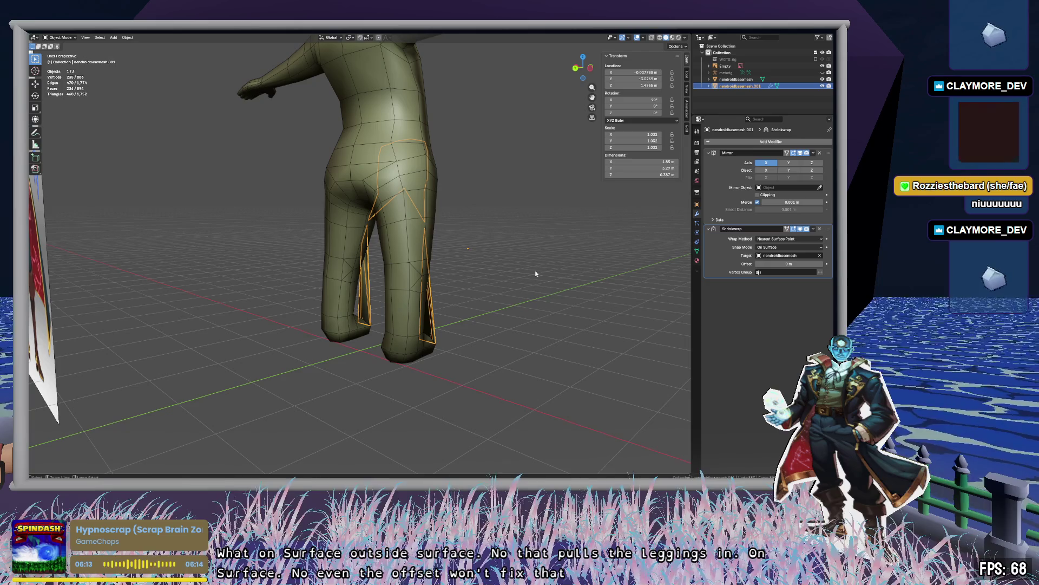
middle_click_drag(560, 277, 803, 247)
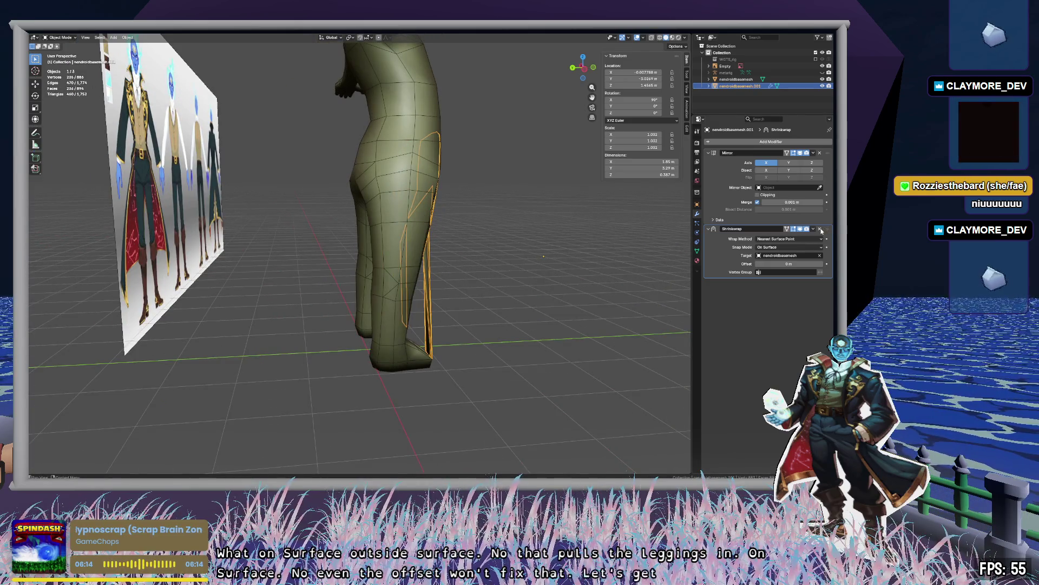
left_click(821, 229)
Scale the leggings up to 1.216.
mouse_move(623, 254)
middle_mouse_down()
mouse_move(513, 274)
mouse_move(492, 287)
mouse_move(541, 295)
mouse_move(534, 300)
middle_mouse_up()
mouse_move(536, 352)
middle_mouse_down()
mouse_move(529, 225)
mouse_move(517, 290)
mouse_move(525, 234)
mouse_move(442, 233)
mouse_move(398, 205)
mouse_move(413, 230)
middle_mouse_up()
scroll(407, 265, "up", 3)
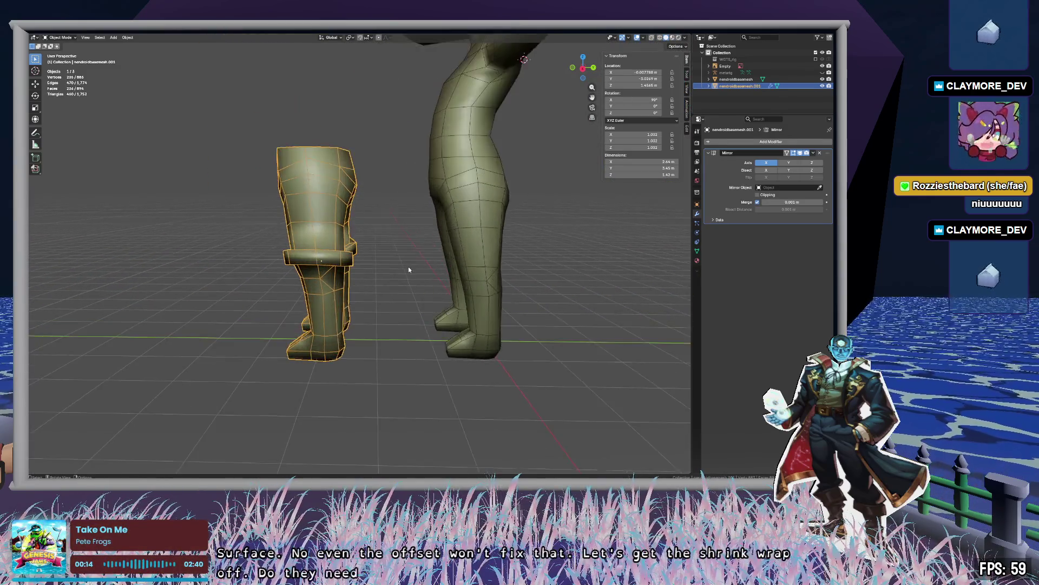
key("s")
left_click(427, 259)
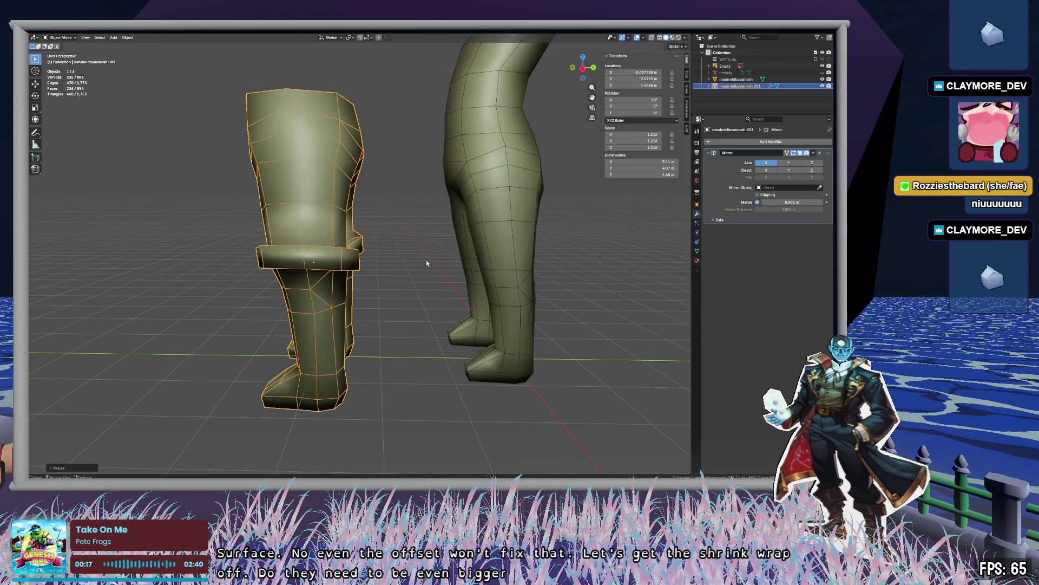
Reposition the leggings in orthographic view and search the modifier list for Shrinkwrap.
mouse_move(398, 273)
middle_mouse_down()
mouse_move(473, 276)
mouse_move(322, 272)
middle_mouse_up()
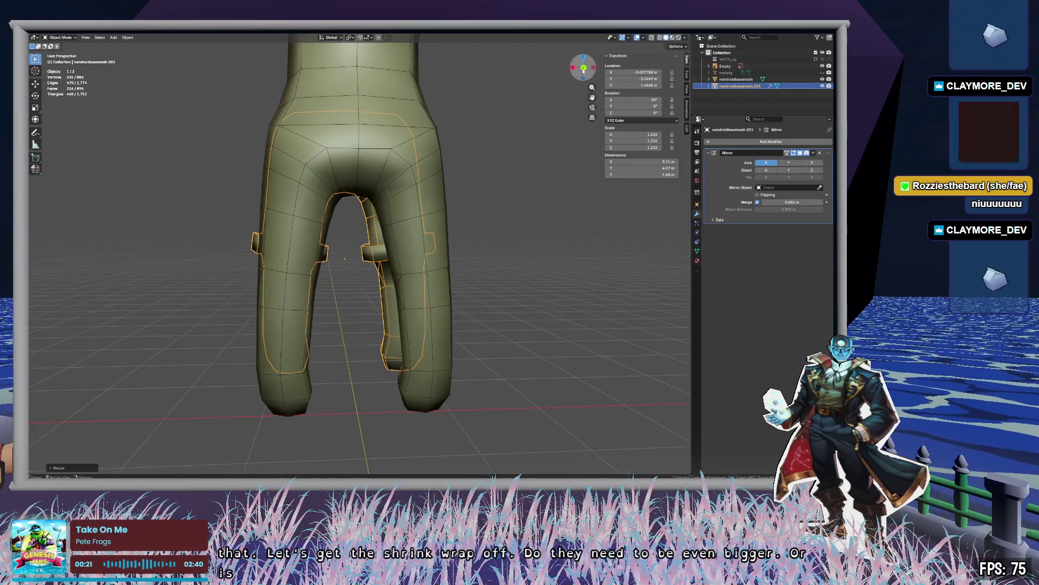
left_click(583, 69)
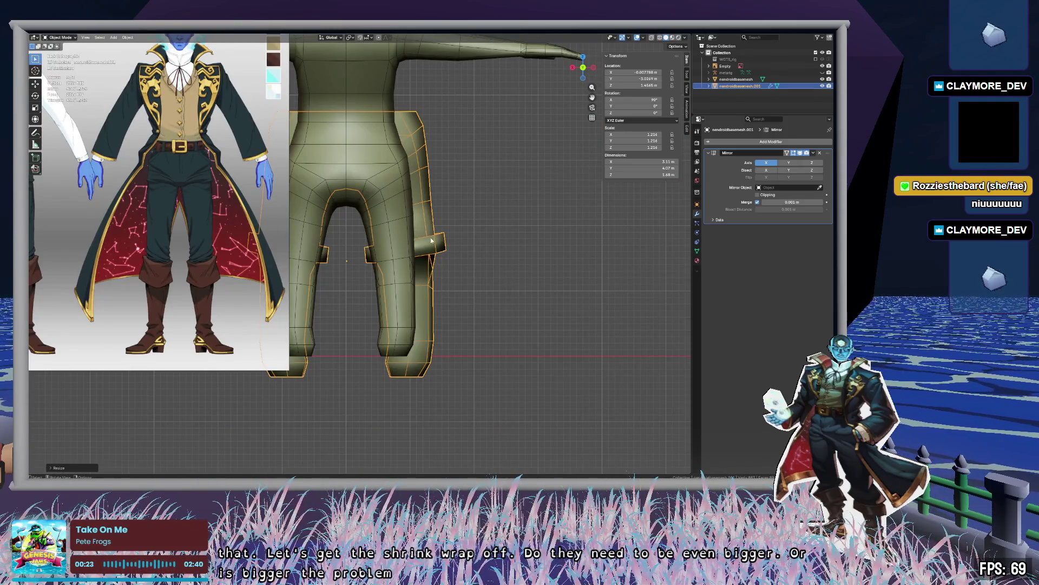
key("g")
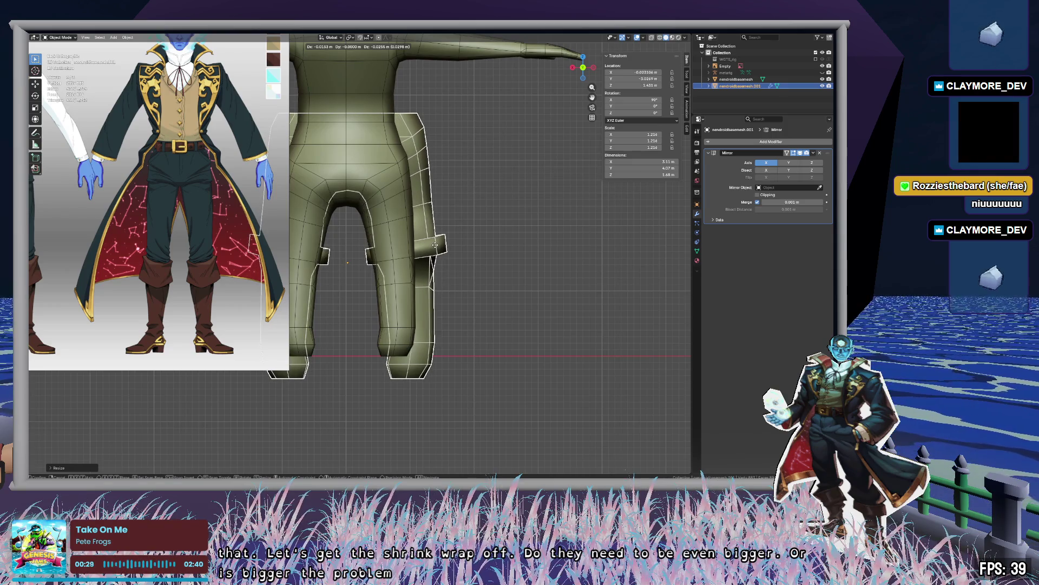
left_click(433, 245)
mouse_move(458, 245)
middle_mouse_down()
mouse_move(555, 252)
mouse_move(538, 262)
middle_mouse_up()
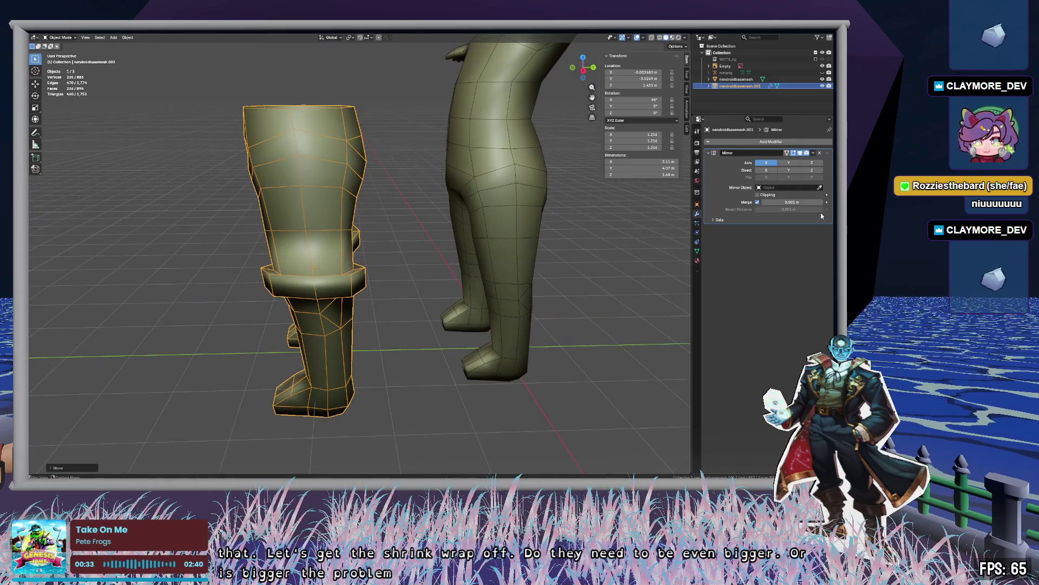
left_click(783, 142)
left_click(783, 144)
Add a Shrinkwrap modifier to the leggings targeting nendroidbasemesh.
type("shrin")
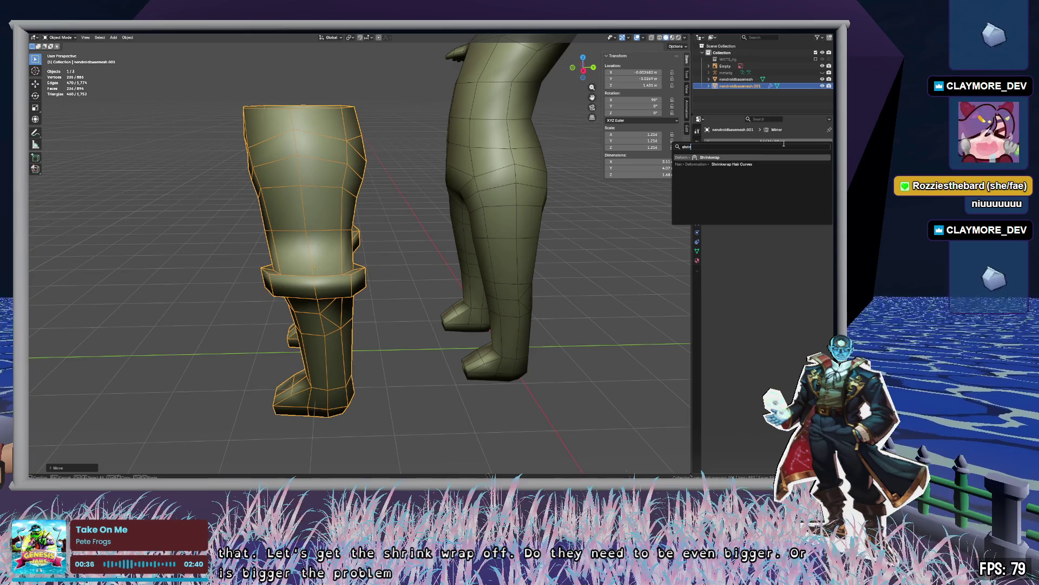
key("Return")
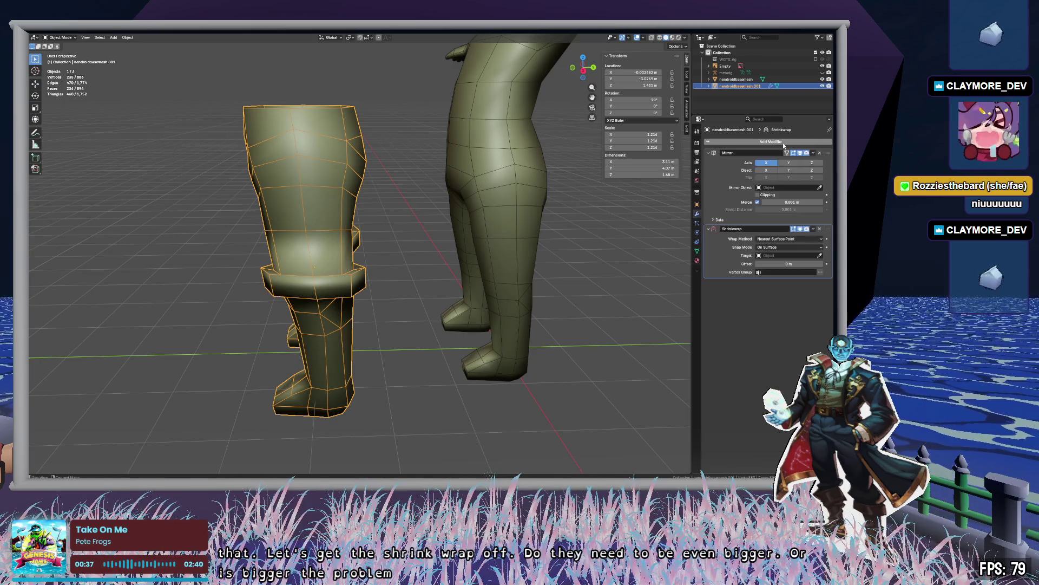
left_click(791, 255)
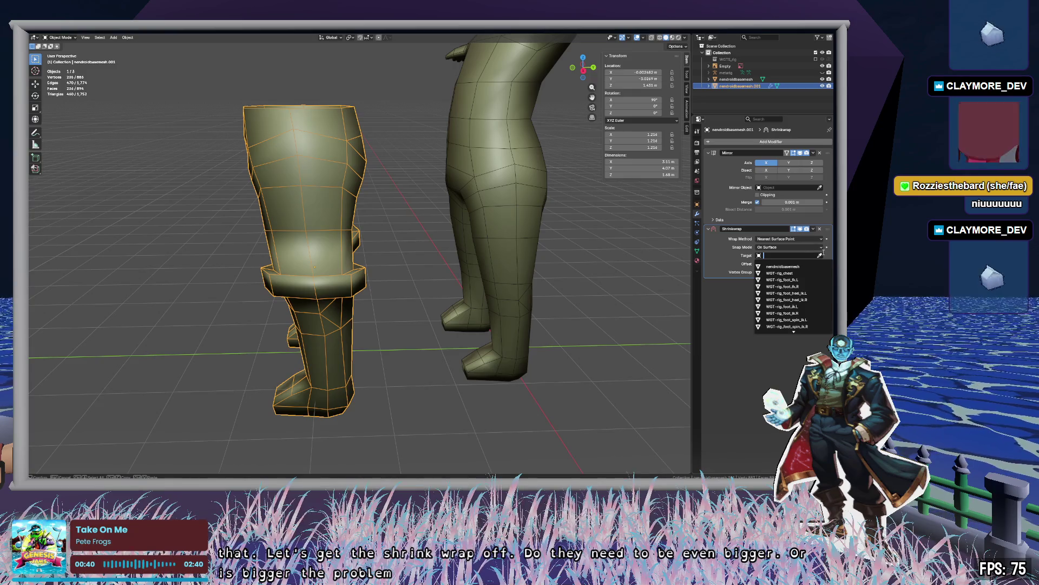
left_click(820, 255)
mouse_move(490, 161)
middle_mouse_down()
mouse_move(535, 225)
mouse_move(520, 136)
mouse_move(513, 194)
mouse_move(398, 257)
middle_mouse_up()
Slide the leggings along Y onto the body, then view from the right side.
key("g")
key("y")
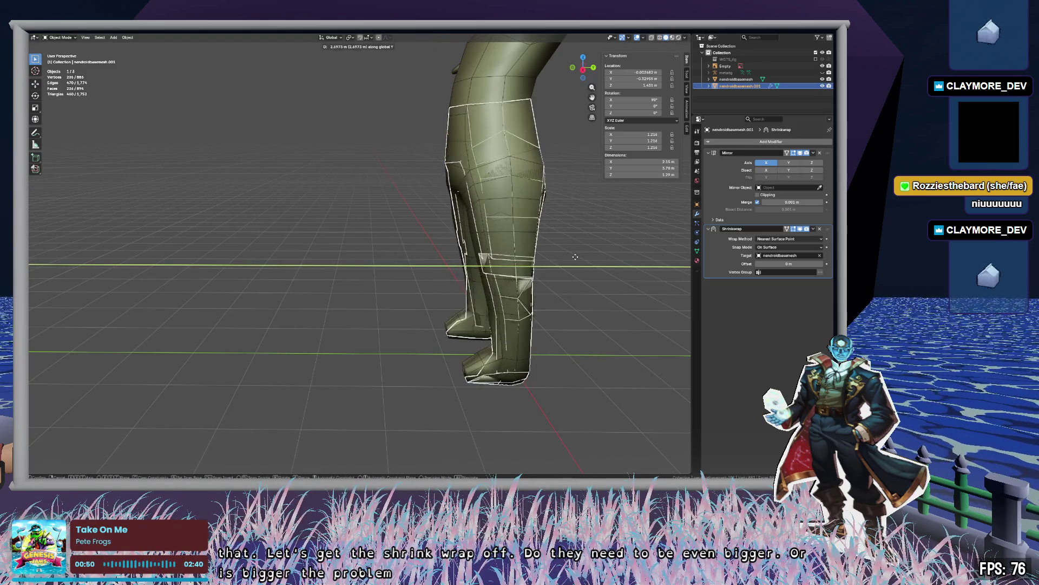
left_click(620, 67)
left_click(584, 70)
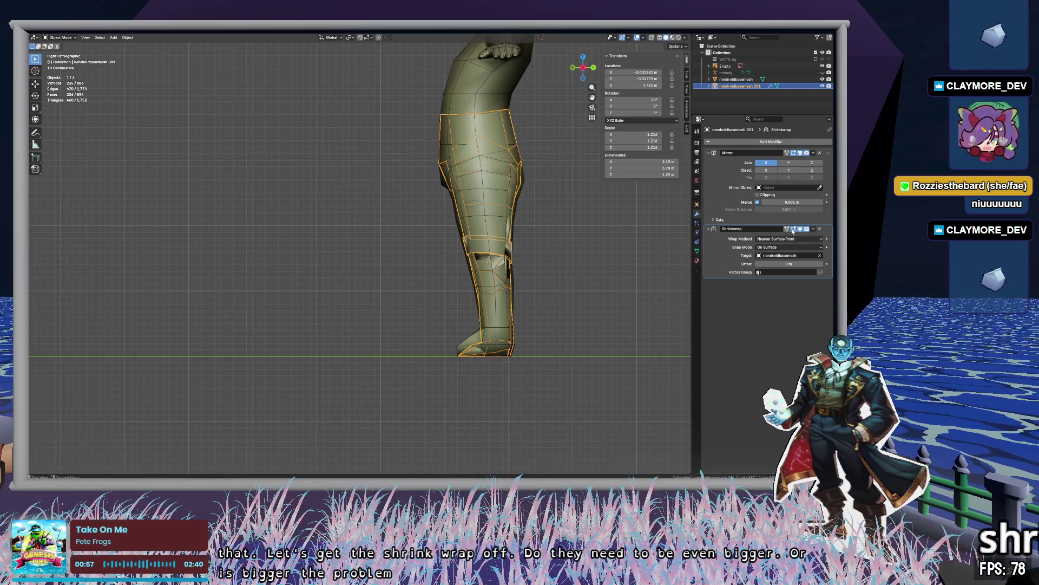
With Shrinkwrap hidden, move and shrink the leggings to 0.989 scale over the legs.
left_click(800, 229)
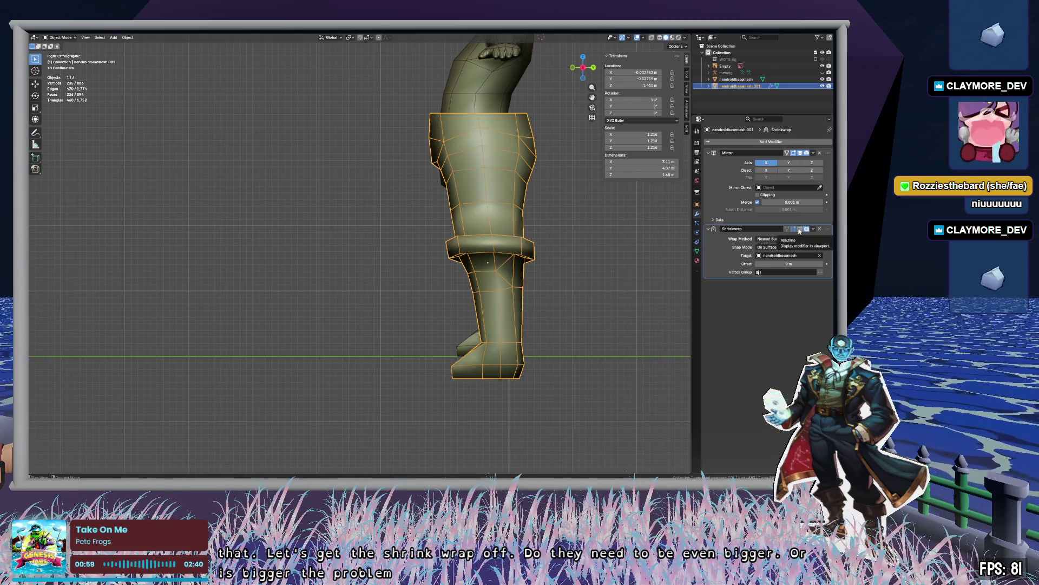
key("g")
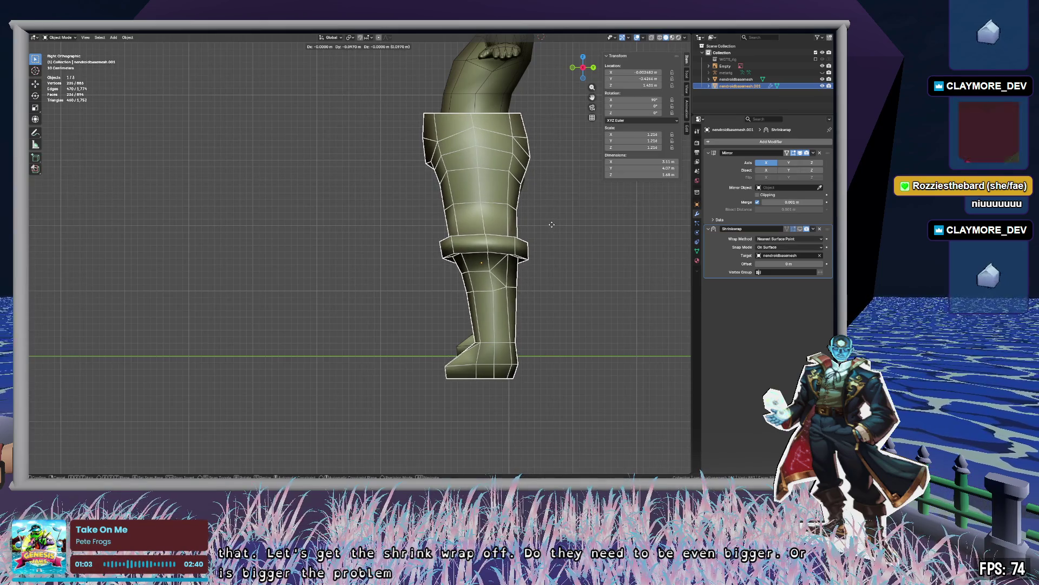
left_click(551, 225)
key("s")
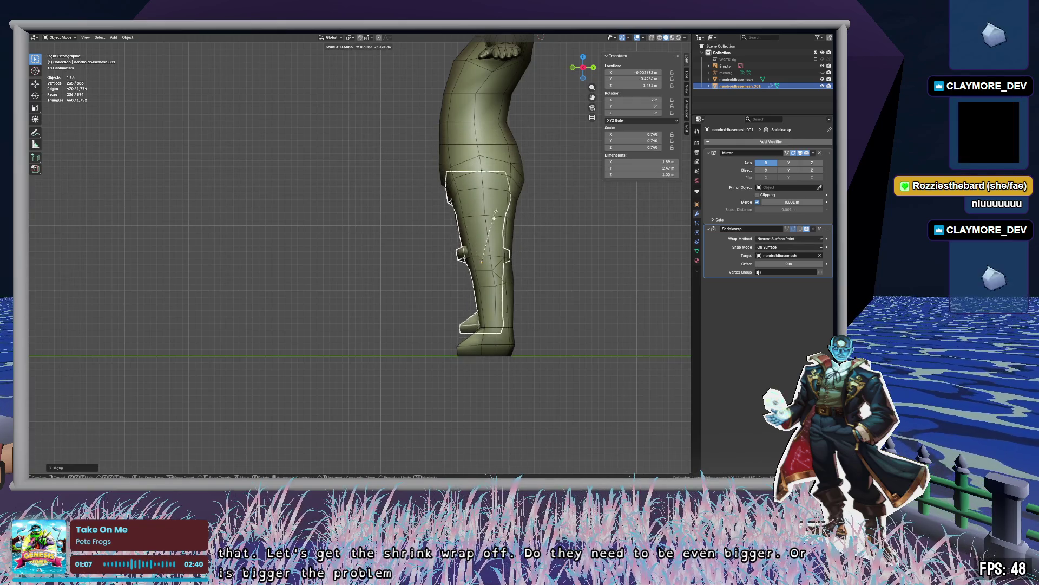
left_click(536, 219)
key("g")
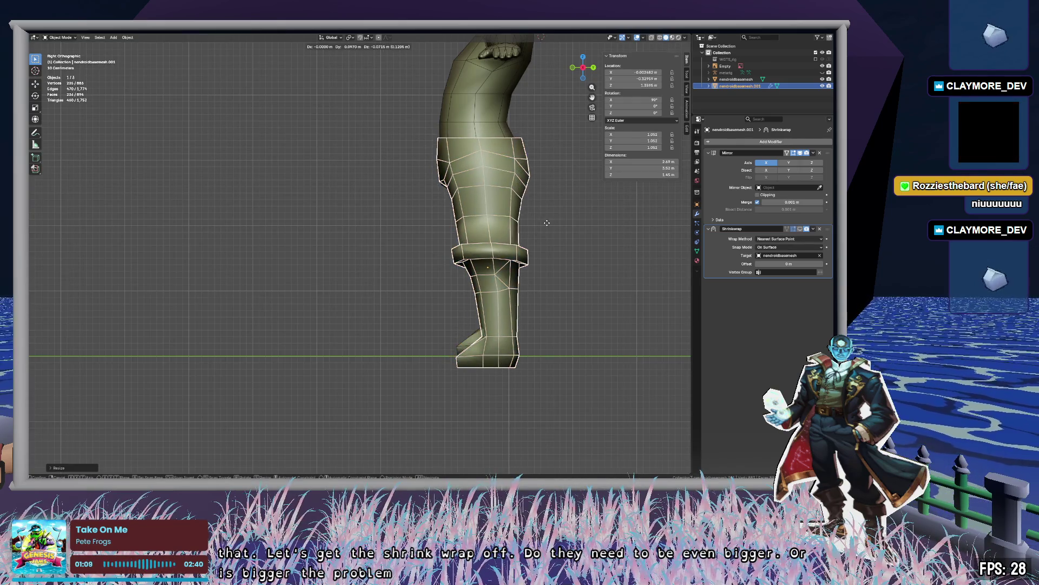
left_click(541, 226)
key("s")
left_click(536, 225)
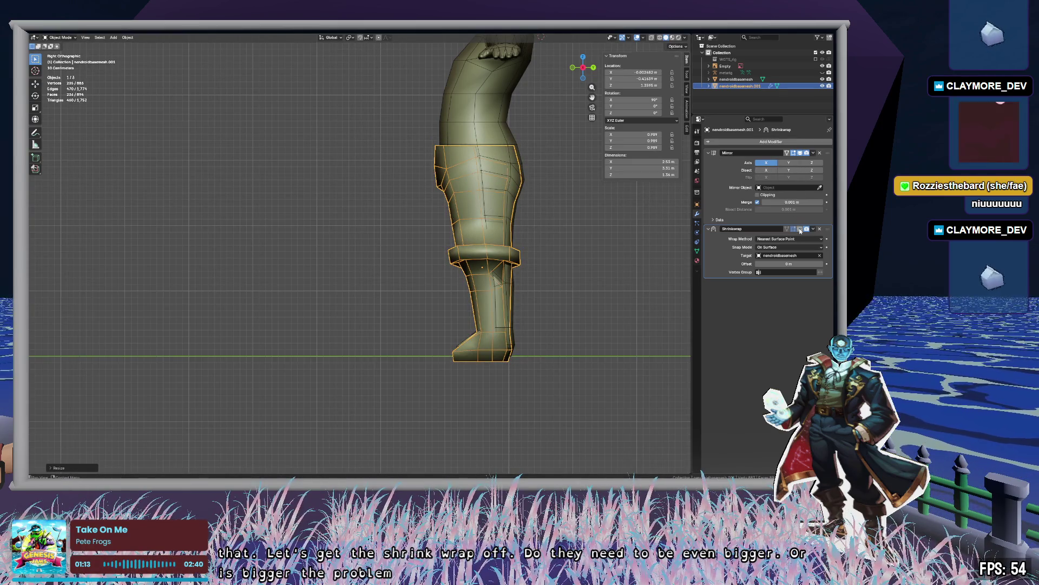
Re-enable the Shrinkwrap display and inspect the leggings' fit.
left_click(800, 229)
mouse_move(535, 252)
middle_mouse_down()
mouse_move(609, 254)
mouse_move(567, 261)
mouse_move(536, 215)
mouse_move(570, 214)
middle_mouse_up()
left_click(567, 261)
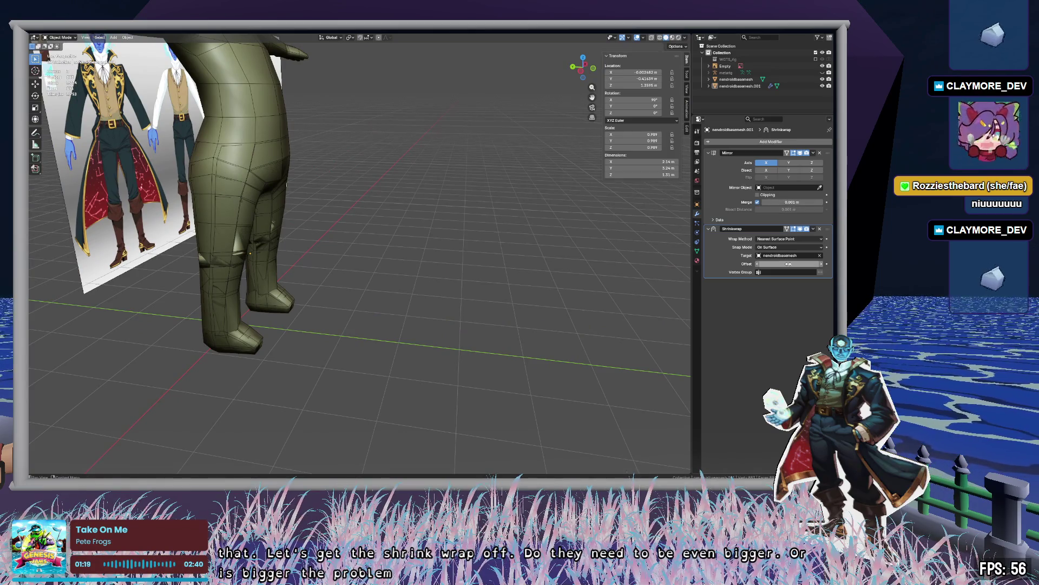
Move the Shrinkwrap above Mirror in the stack and slide the leggings along Y.
left_click_drag(789, 264, 822, 263)
mouse_move(409, 228)
middle_mouse_down()
mouse_move(515, 241)
mouse_move(543, 233)
mouse_move(555, 254)
mouse_move(553, 235)
mouse_move(493, 203)
mouse_move(482, 219)
mouse_move(479, 193)
middle_mouse_up()
left_click_drag(831, 228, 820, 153)
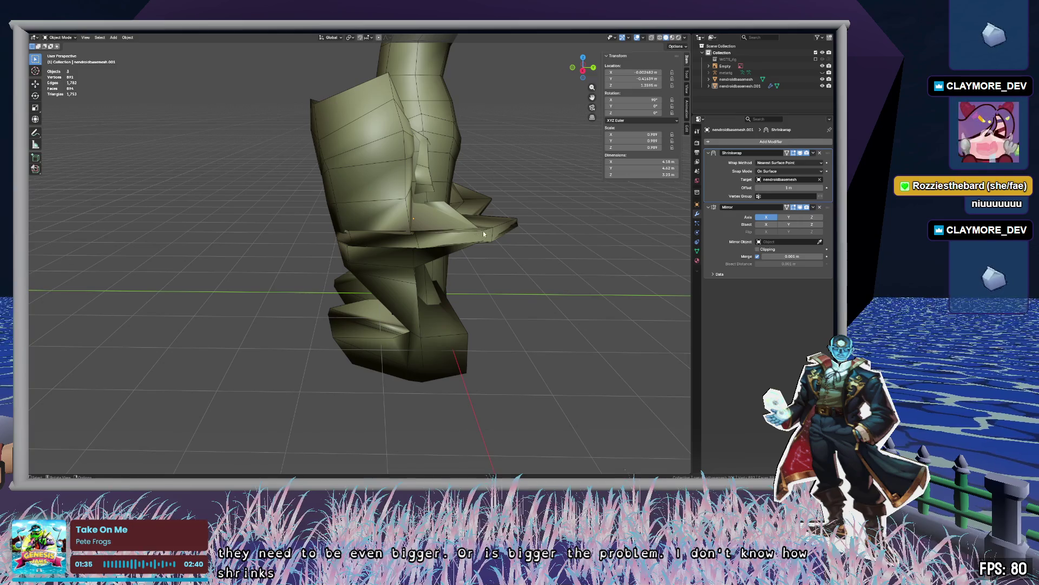
left_click(439, 242)
key("g")
key("y")
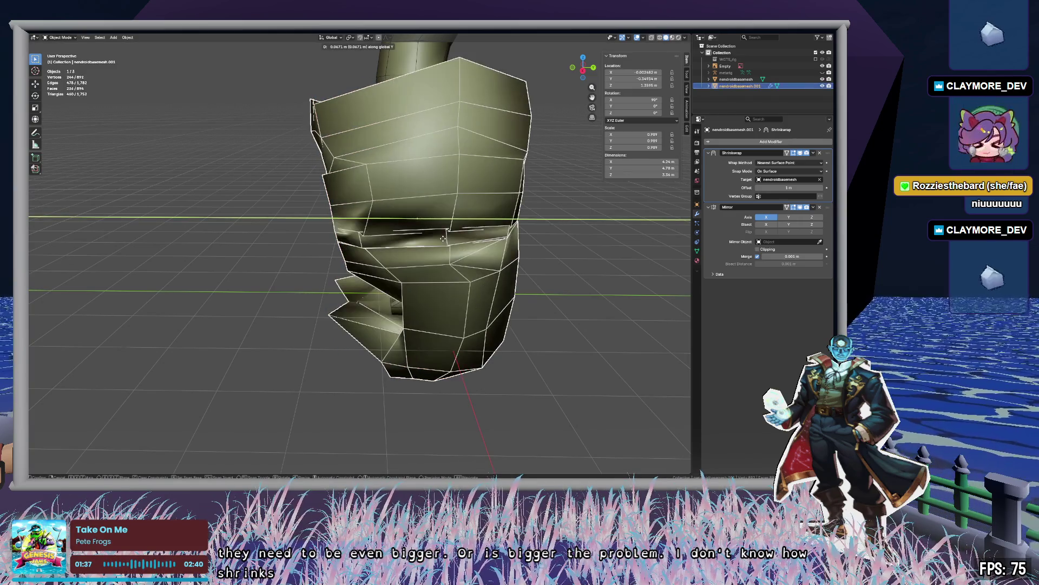
key("Return")
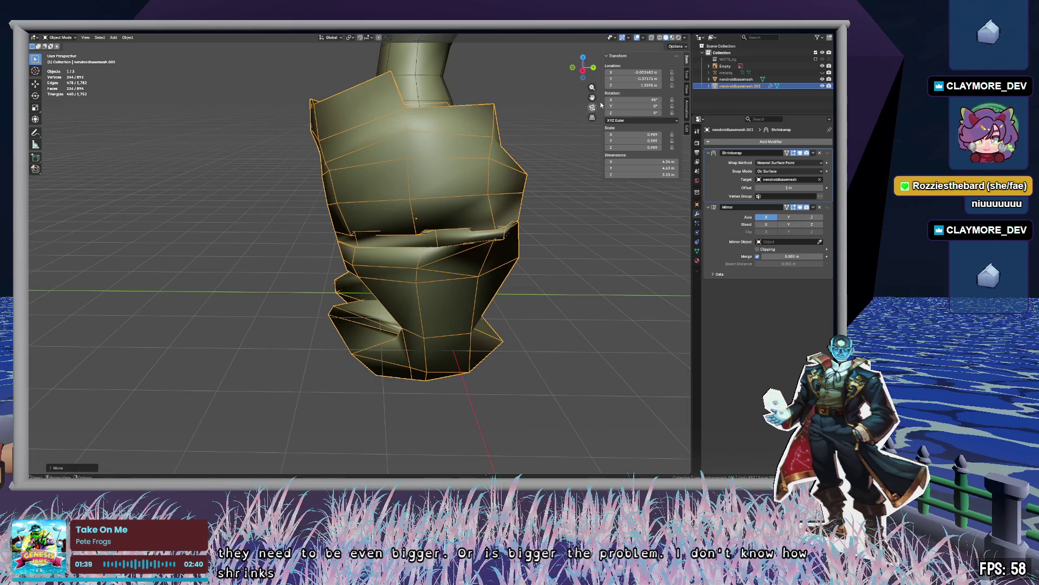
left_click(583, 71)
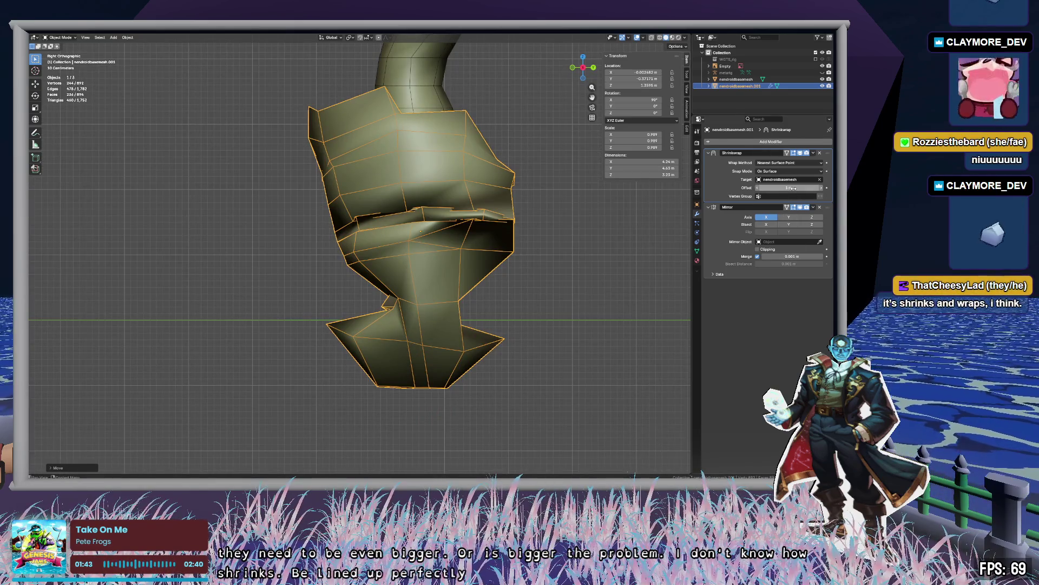
Set the Shrinkwrap offset to 0.1 m.
left_click_drag(788, 188, 749, 187)
mouse_move(595, 238)
middle_mouse_down()
mouse_move(529, 232)
mouse_move(658, 262)
mouse_move(561, 222)
middle_mouse_up()
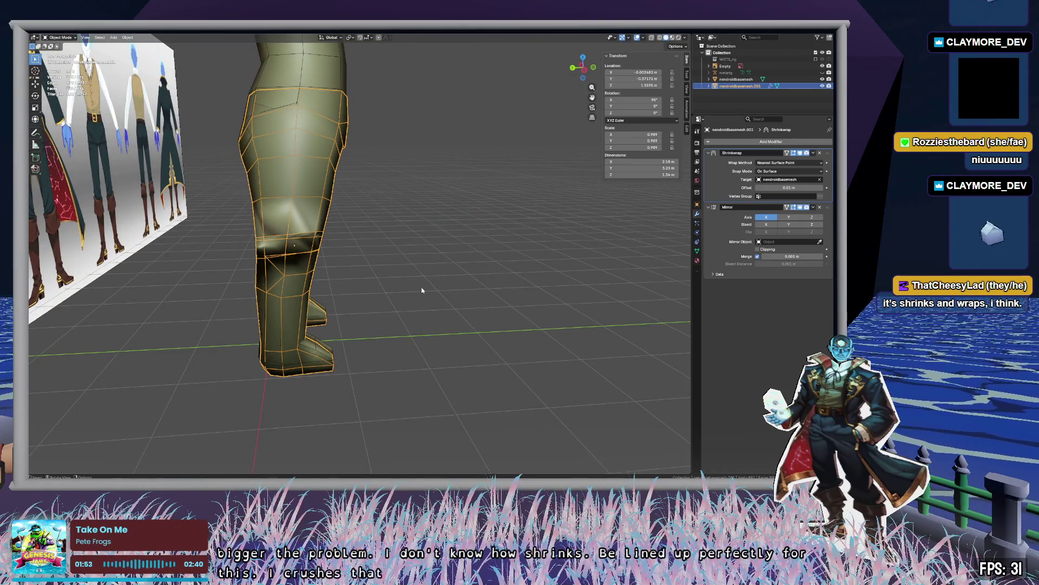
scroll(421, 291, "up", 4)
scroll(524, 255, "down", 4)
mouse_move(432, 222)
middle_mouse_down()
mouse_move(524, 255)
mouse_move(378, 252)
mouse_move(371, 268)
mouse_move(395, 269)
middle_mouse_up()
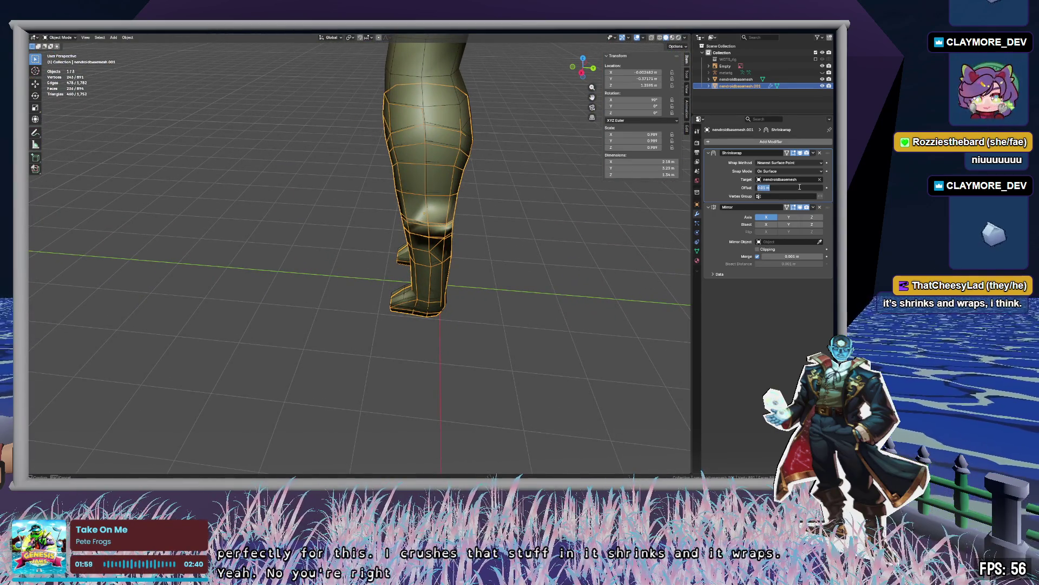
type("0.1")
key("Return")
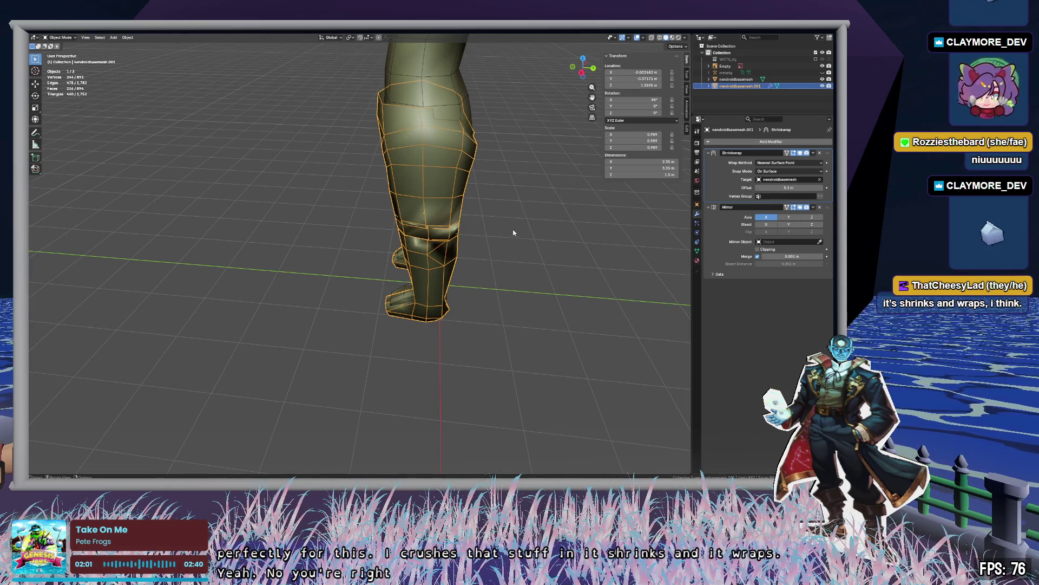
Shift the leggings along Y again and inspect the legs from behind.
key("g")
key("y")
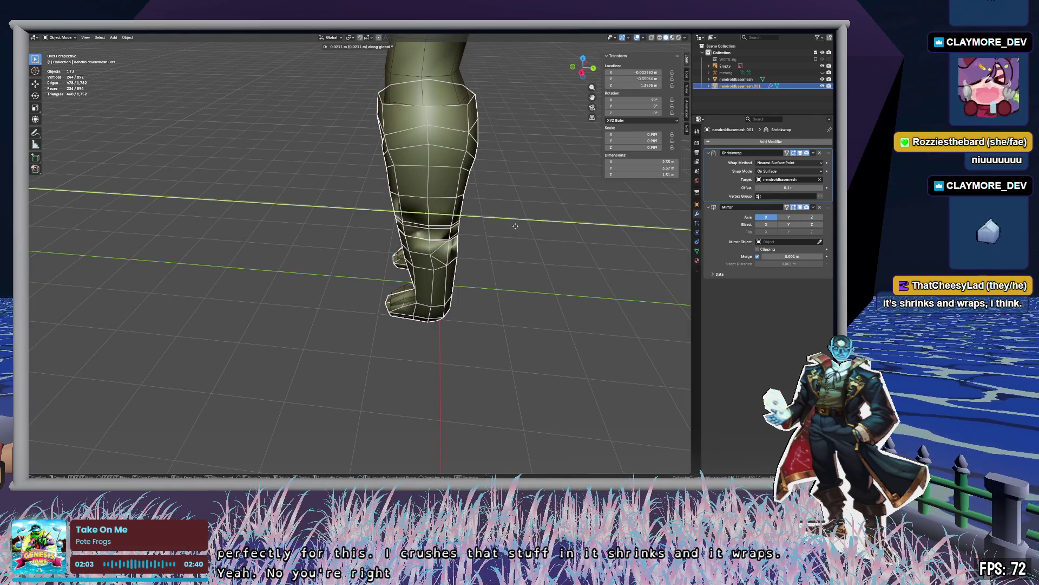
left_click(515, 226)
mouse_move(515, 226)
middle_mouse_down()
mouse_move(538, 238)
mouse_move(681, 214)
middle_mouse_up()
left_click(415, 264)
mouse_move(414, 264)
middle_mouse_down()
mouse_move(490, 271)
mouse_move(504, 254)
mouse_move(437, 229)
mouse_move(340, 221)
mouse_move(397, 186)
mouse_move(428, 345)
mouse_move(683, 222)
middle_mouse_up()
scroll(512, 236, "up", 5)
scroll(511, 232, "down", 2)
scroll(511, 232, "down", 5)
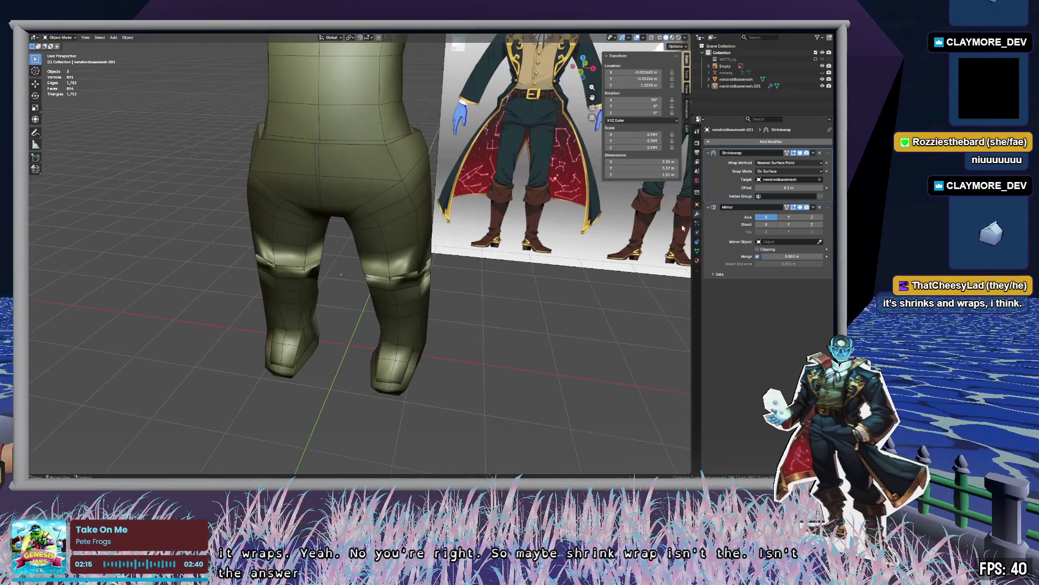
Add a Solidify modifier to the pants and place it at the top of the stack.
left_click(767, 142)
type("solid")
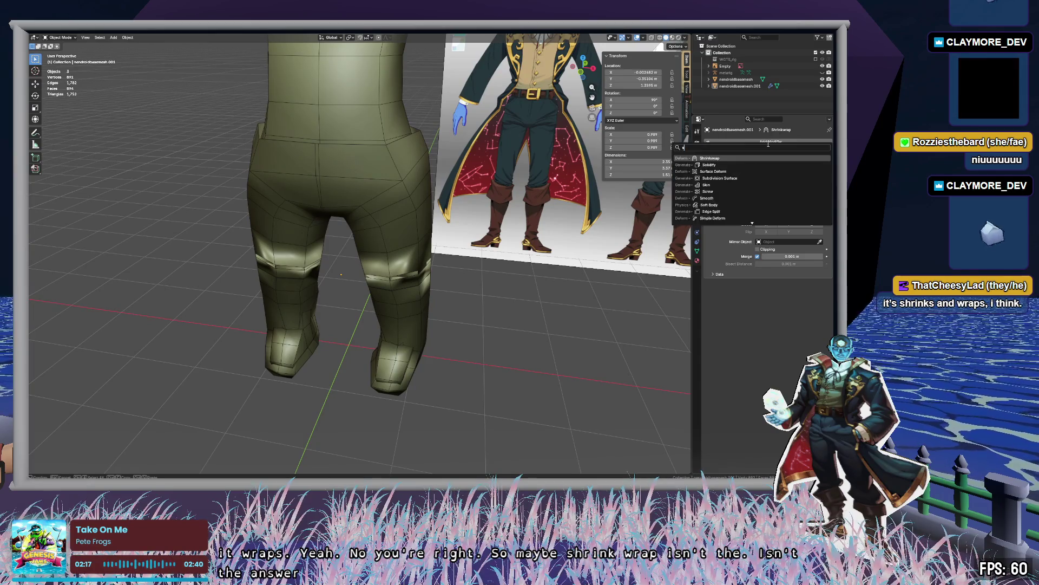
key("Return")
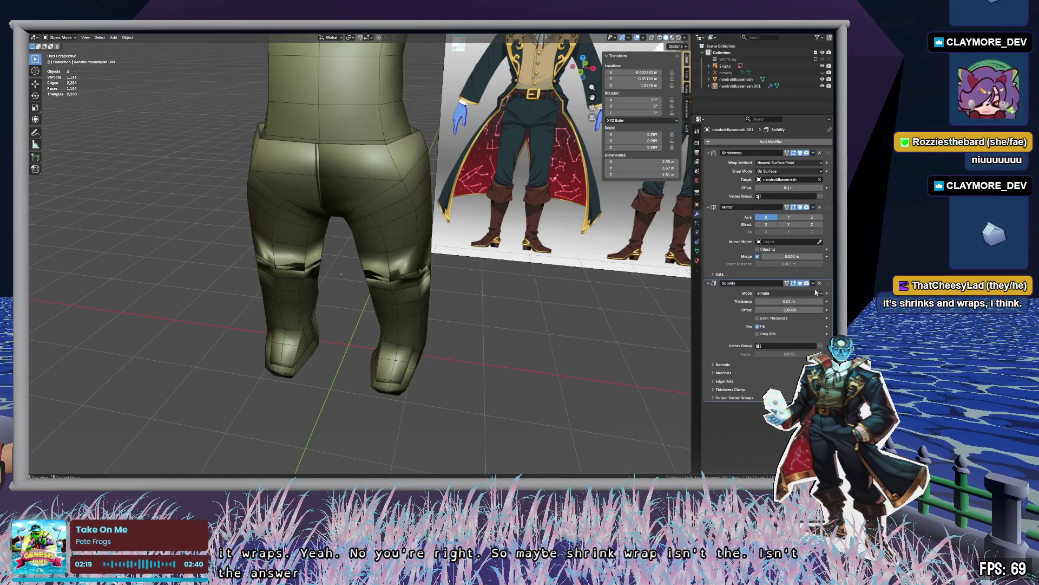
left_click_drag(827, 284, 828, 153)
mouse_move(400, 317)
middle_mouse_down()
mouse_move(387, 322)
mouse_move(489, 308)
mouse_move(643, 236)
middle_mouse_up()
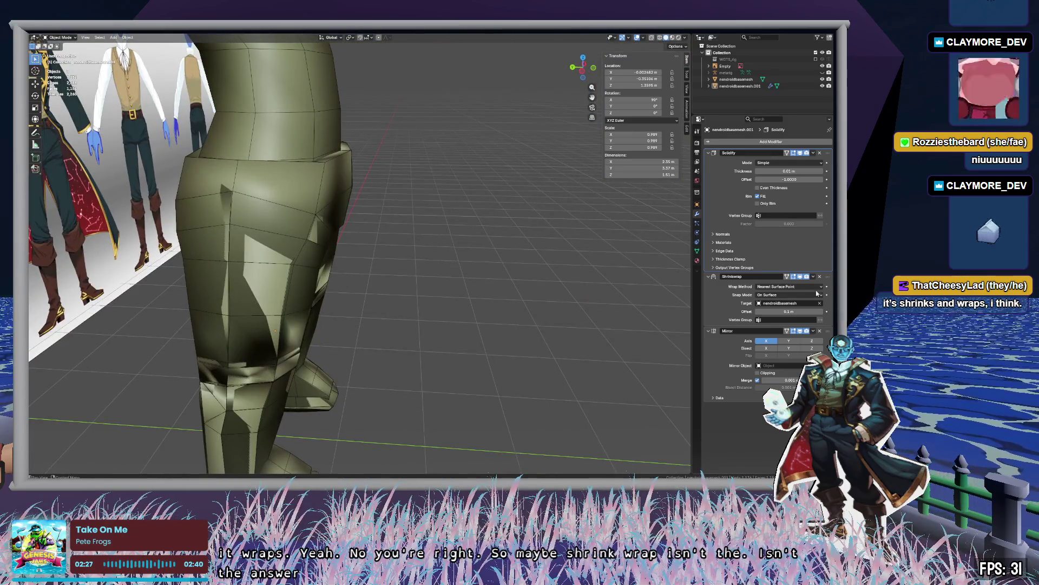
Turn off the Shrinkwrap viewport display and move the pants aside along Y.
left_click(801, 277)
middle_click_drag(457, 239, 379, 249)
left_click(307, 260)
mouse_move(306, 260)
middle_mouse_down()
mouse_move(433, 305)
mouse_move(473, 364)
mouse_move(468, 288)
mouse_move(454, 267)
mouse_move(412, 289)
mouse_move(427, 301)
middle_mouse_up()
key("g")
key("y")
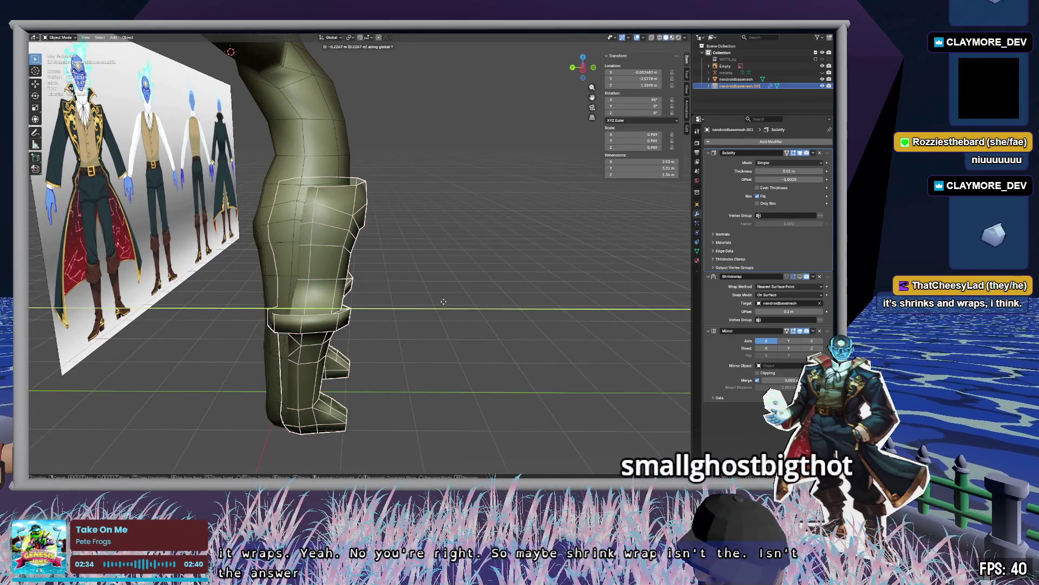
left_click(528, 305)
mouse_move(528, 304)
middle_mouse_down()
mouse_move(514, 321)
mouse_move(473, 326)
mouse_move(508, 346)
mouse_move(587, 323)
middle_mouse_up()
left_click(509, 345)
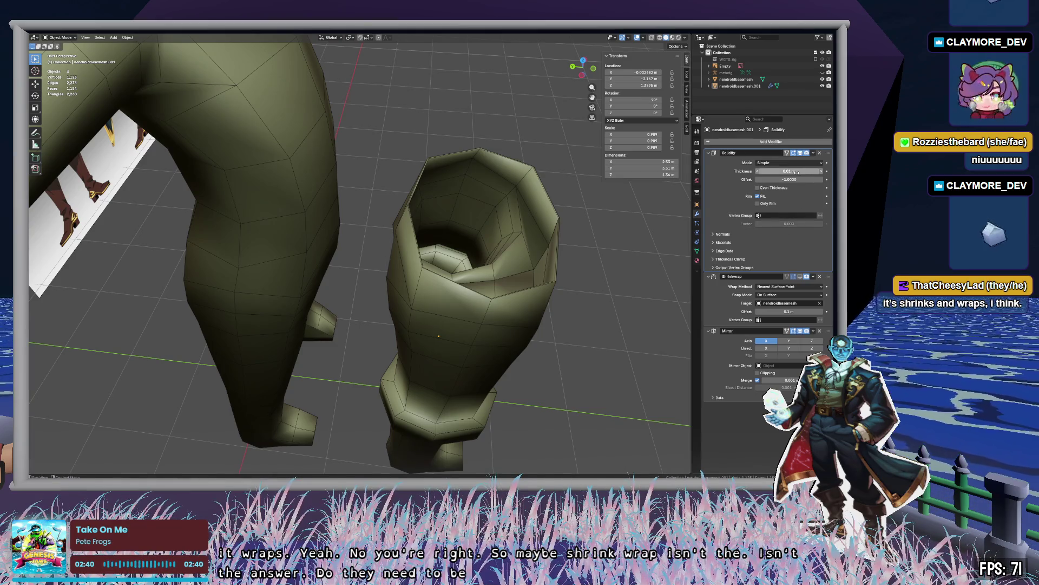
Adjust the Solidify thickness to 0.01 m and reselect the pants in side orthographic view.
mouse_move(789, 171)
left_mouse_down()
mouse_move(818, 171)
mouse_move(736, 171)
mouse_move(788, 171)
left_mouse_up()
mouse_move(589, 284)
middle_mouse_down()
mouse_move(550, 308)
mouse_move(550, 212)
mouse_move(547, 245)
mouse_move(606, 255)
mouse_move(606, 134)
middle_mouse_up()
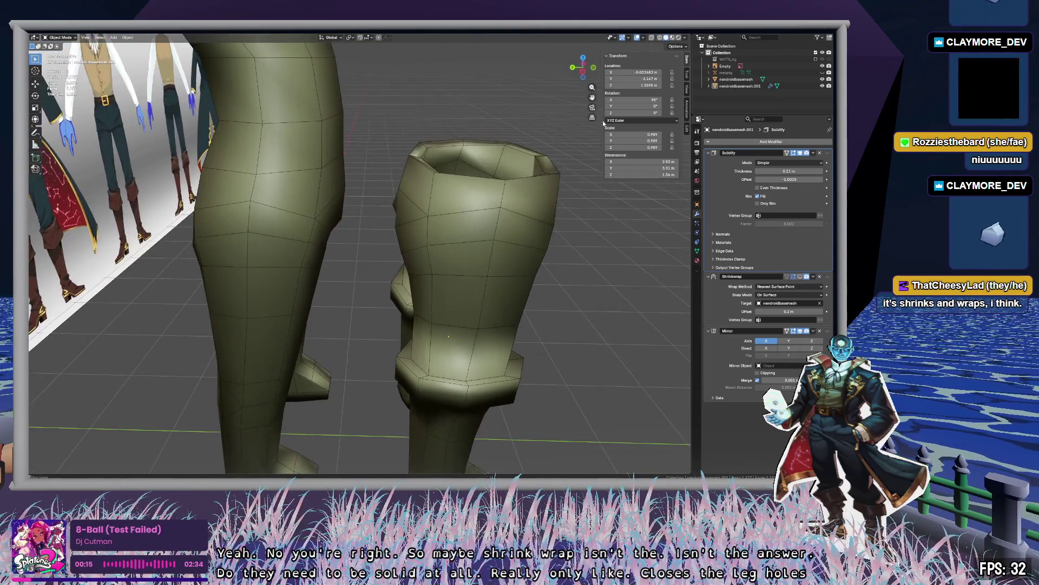
left_click(583, 73)
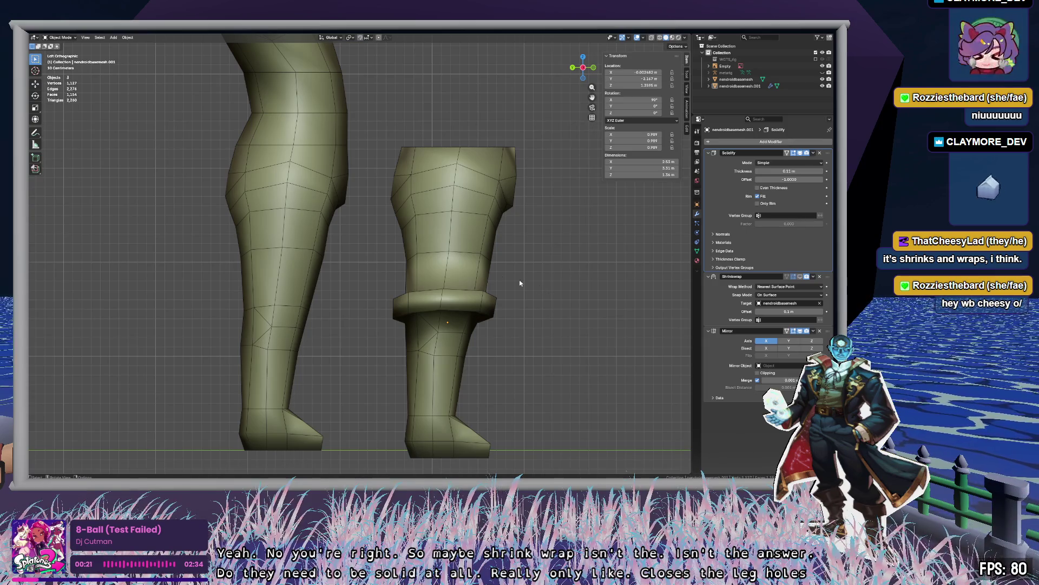
left_click_drag(383, 123, 555, 453)
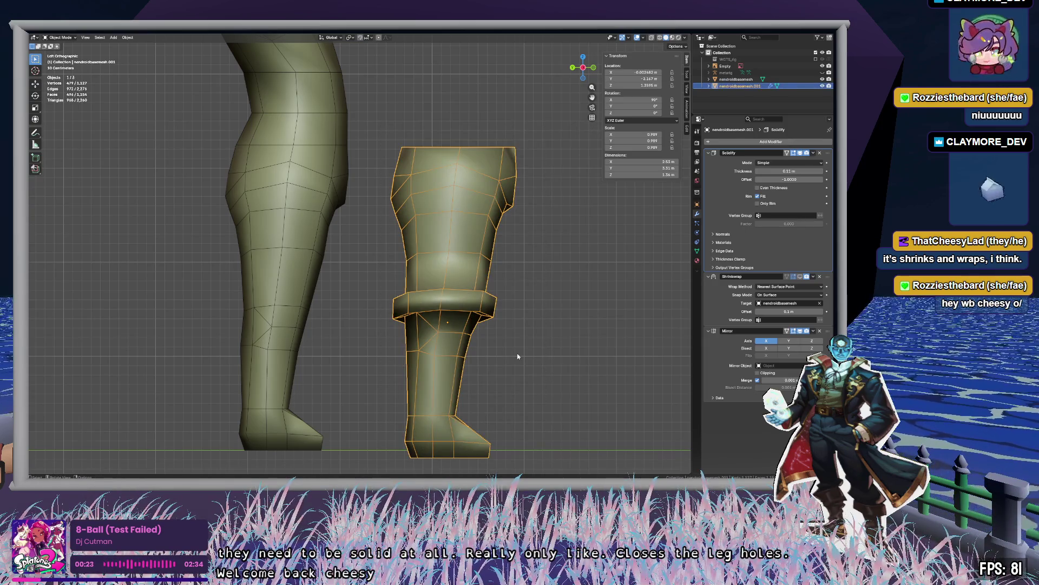
Raise the pants slightly along Z and nudge them along X.
key("g")
key("z")
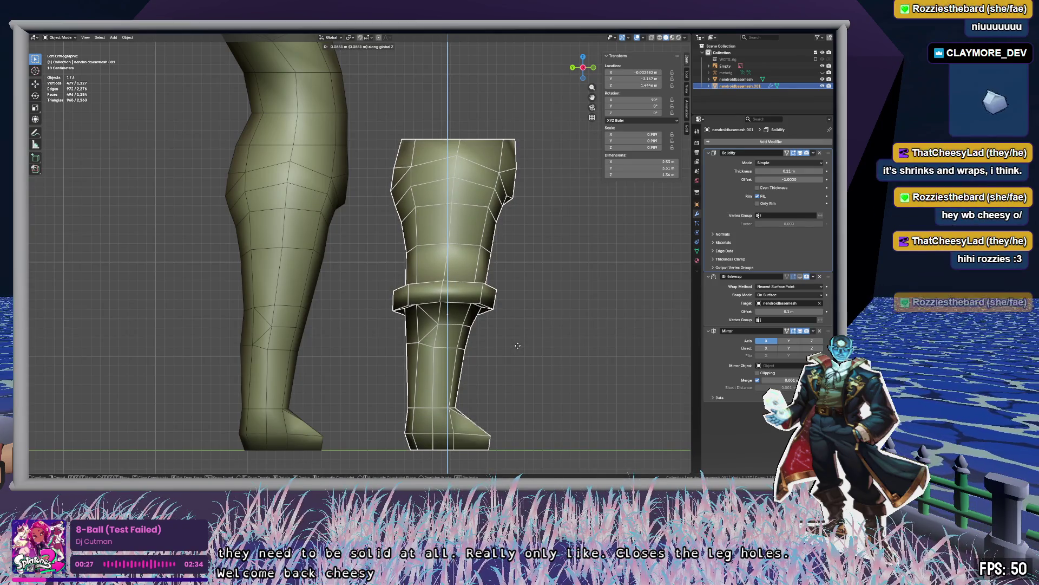
left_click(518, 347)
key("g")
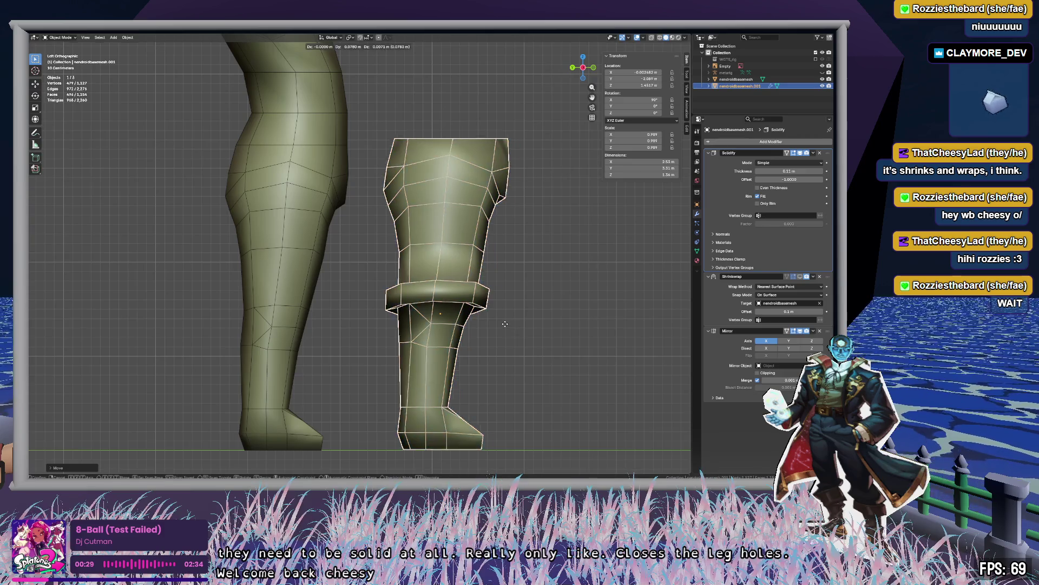
key("x")
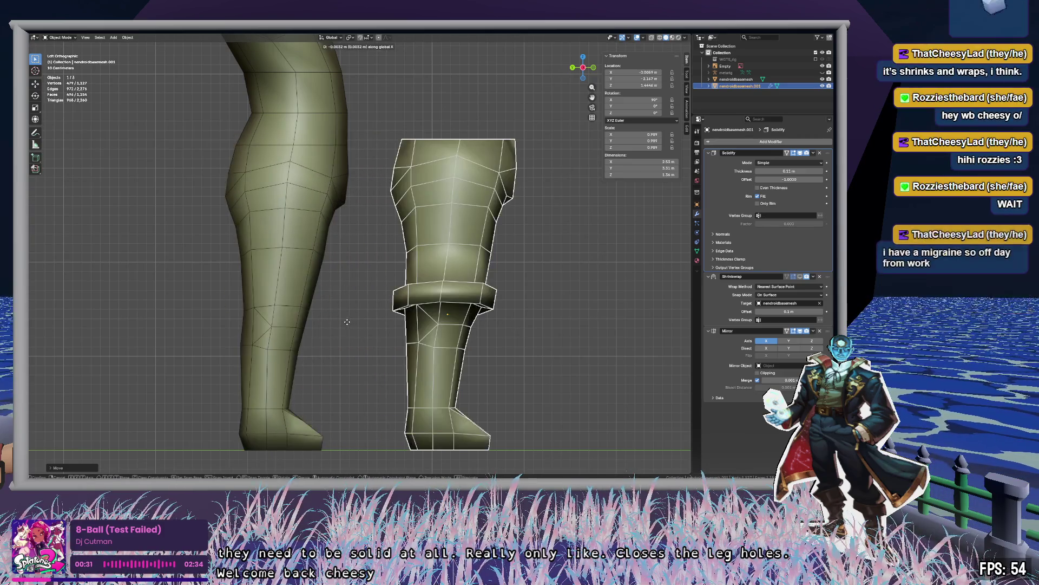
left_click(506, 302)
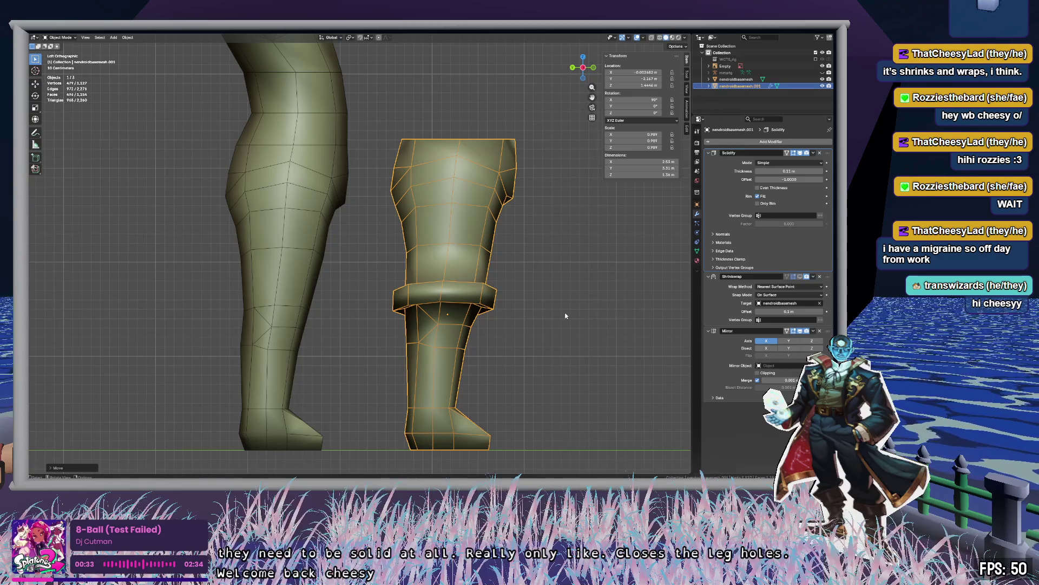
mouse_move(567, 313)
middle_mouse_down()
mouse_move(576, 308)
mouse_move(501, 333)
middle_mouse_up()
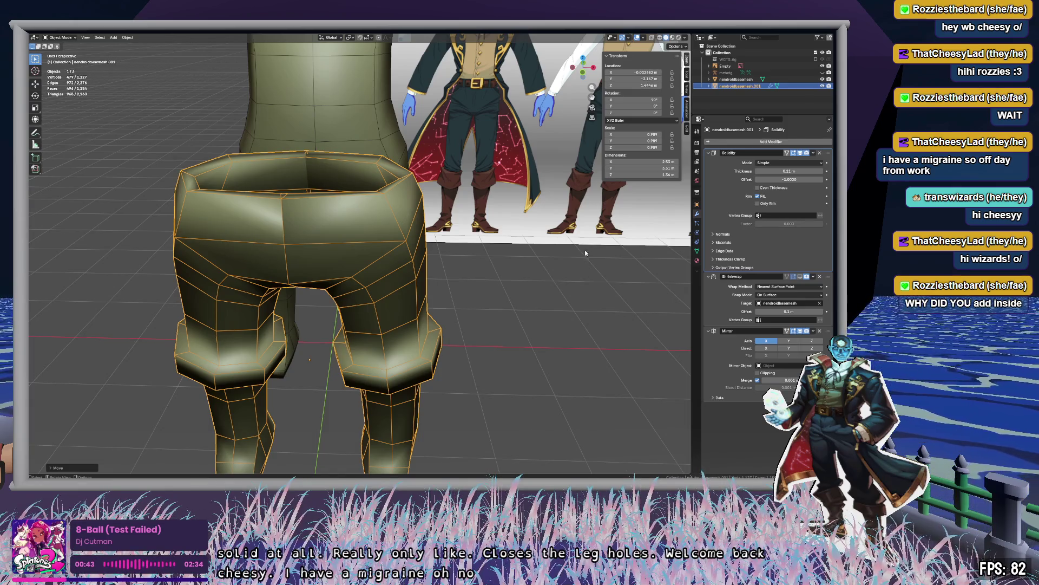
middle_click_drag(565, 264, 566, 298)
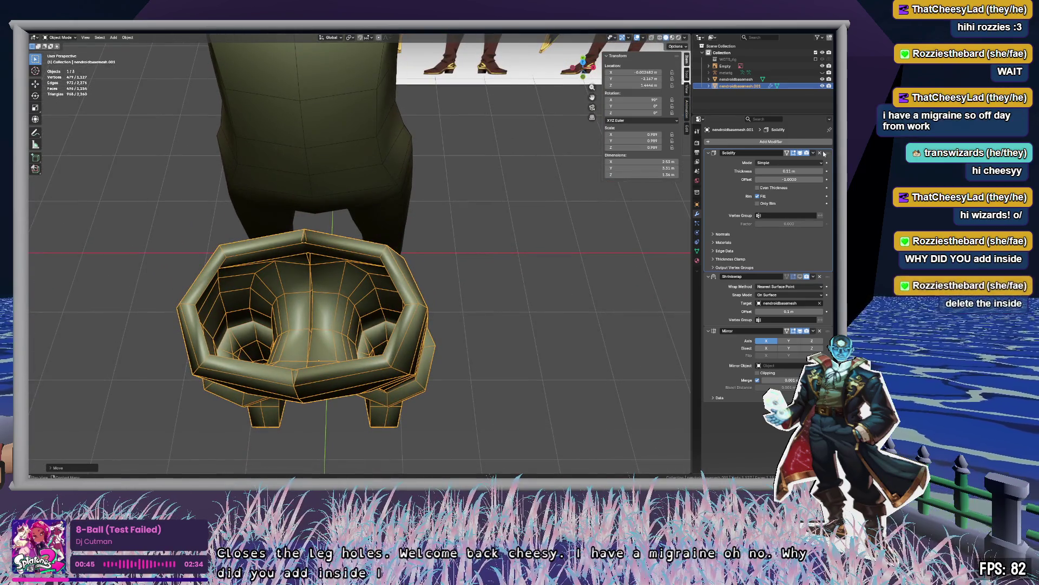
Delete the Solidify modifier and reselect the pants in left orthographic view.
left_click(820, 153)
mouse_move(524, 375)
middle_mouse_down()
mouse_move(573, 353)
mouse_move(562, 379)
mouse_move(540, 382)
mouse_move(536, 405)
mouse_move(601, 356)
middle_mouse_up()
left_click(540, 382)
key("ctrl+z")
left_click(587, 75)
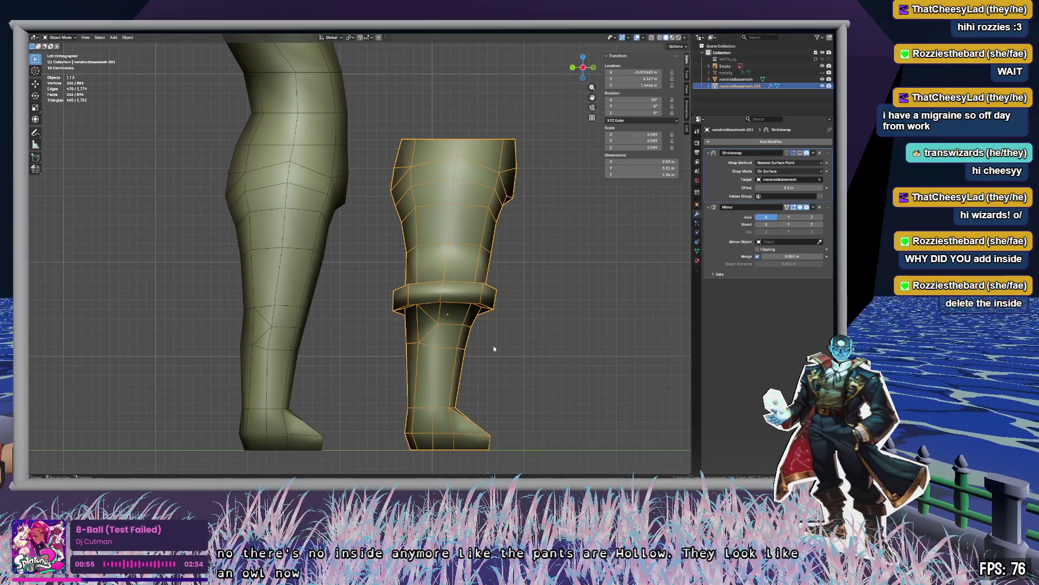
Slide the pants along Y back onto the body's legs.
key("g")
key("y")
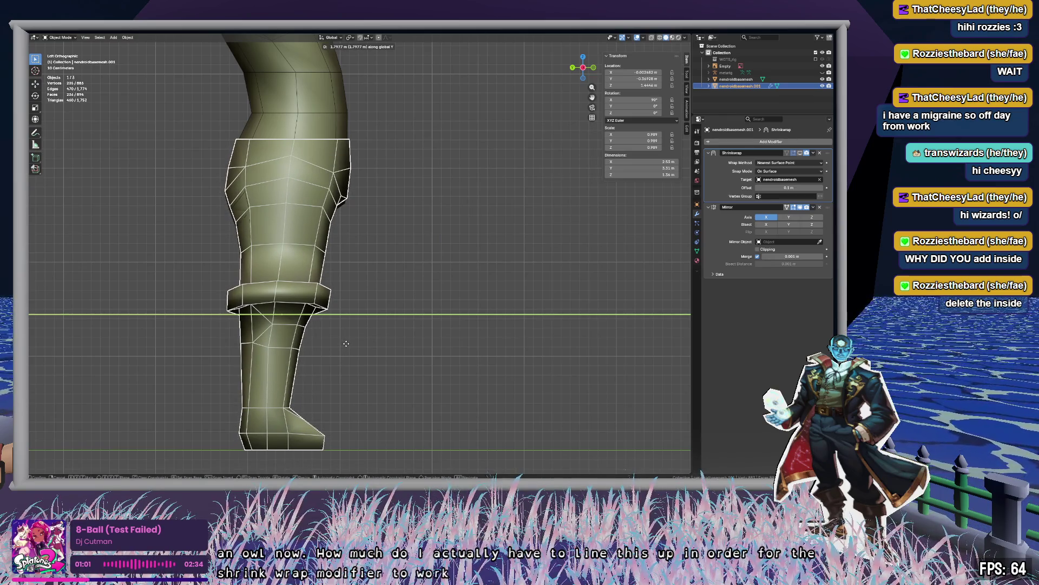
left_click(346, 343)
left_click(499, 336)
mouse_move(498, 336)
middle_mouse_down()
mouse_move(504, 331)
mouse_move(373, 327)
mouse_move(422, 334)
mouse_move(433, 303)
middle_mouse_up()
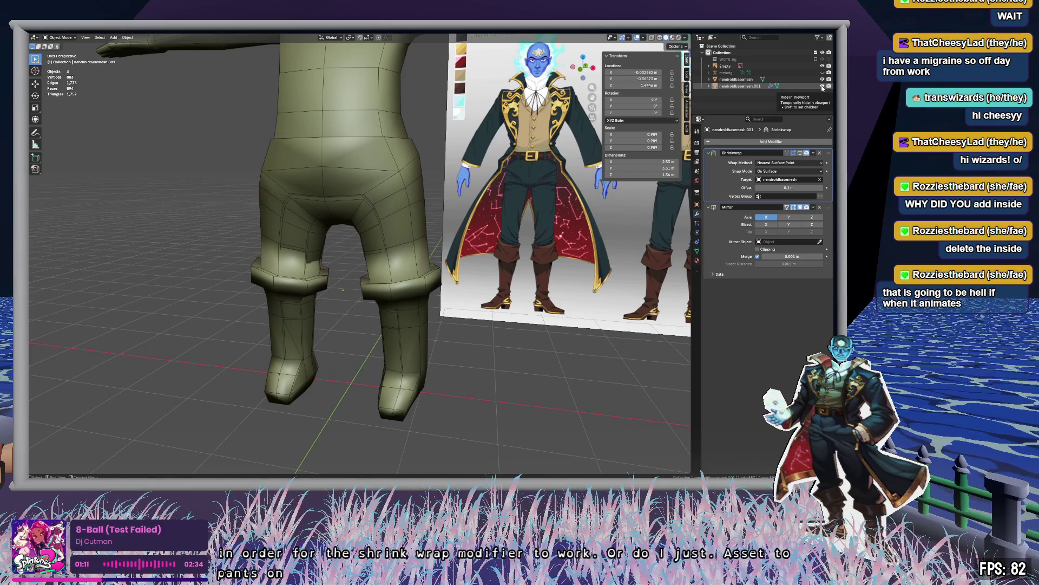
Toggle the pants' visibility repeatedly to compare their fit against the body.
left_click(822, 87)
left_click(822, 87)
left_click(822, 87)
left_click(822, 86)
left_click(823, 87)
left_click(823, 87)
left_click(822, 87)
left_click(823, 86)
left_click(822, 87)
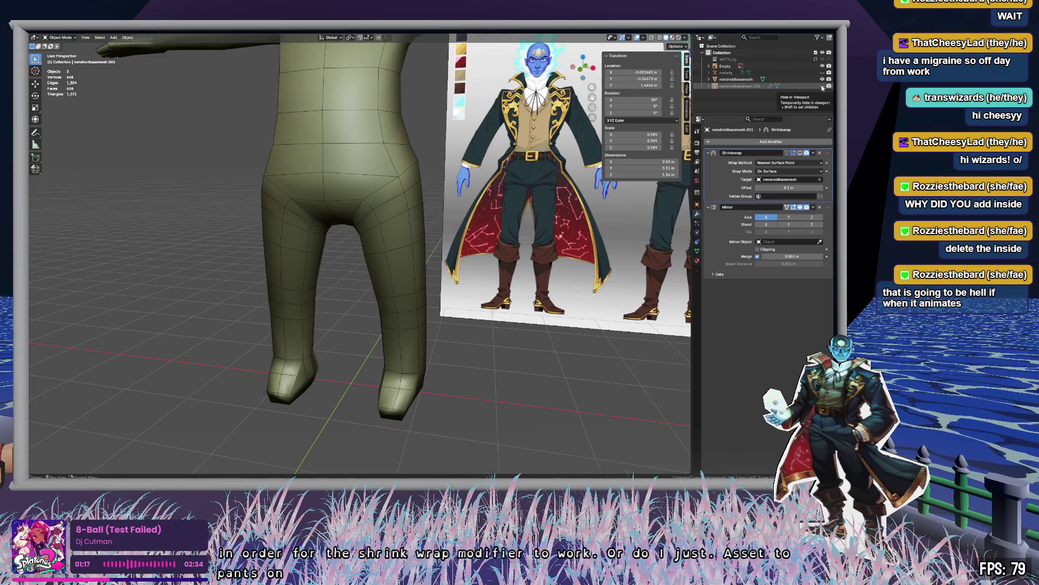
left_click(822, 86)
Select the pants and orbit to inspect the leg surface.
mouse_move(480, 313)
middle_mouse_down()
mouse_move(386, 299)
mouse_move(450, 302)
middle_mouse_up()
mouse_move(450, 325)
middle_mouse_down()
mouse_move(441, 333)
mouse_move(401, 322)
mouse_move(333, 273)
mouse_move(377, 241)
mouse_move(337, 213)
middle_mouse_up()
left_click(337, 213)
mouse_move(437, 271)
middle_mouse_down()
mouse_move(368, 260)
mouse_move(440, 254)
mouse_move(431, 238)
mouse_move(420, 273)
mouse_move(537, 256)
mouse_move(433, 260)
mouse_move(357, 236)
mouse_move(585, 261)
mouse_move(566, 236)
middle_mouse_up()
scroll(434, 249, "up", 4)
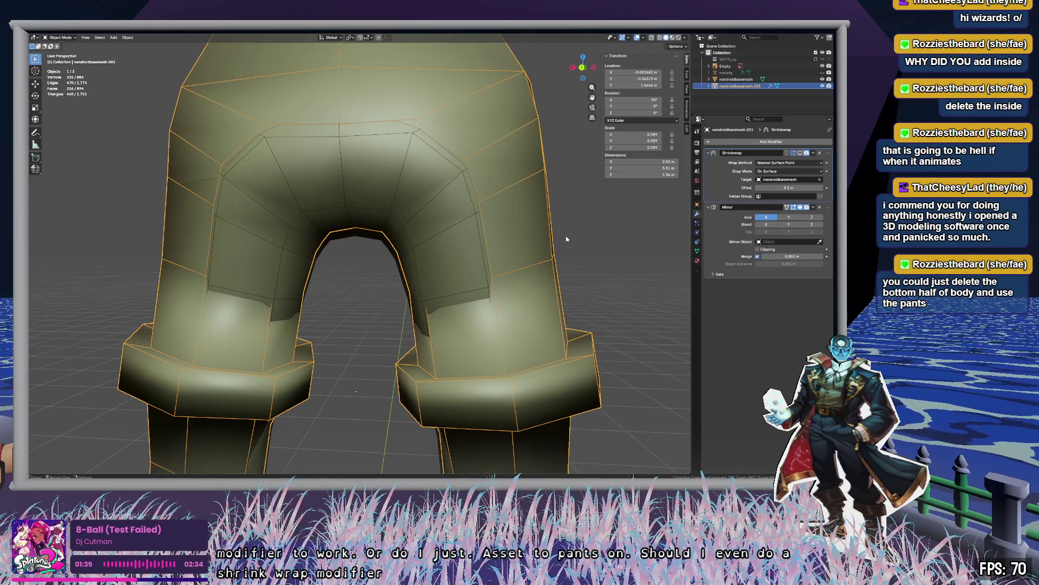
mouse_move(567, 237)
middle_mouse_down()
mouse_move(440, 285)
mouse_move(483, 291)
middle_mouse_up()
scroll(483, 292, "down", 10)
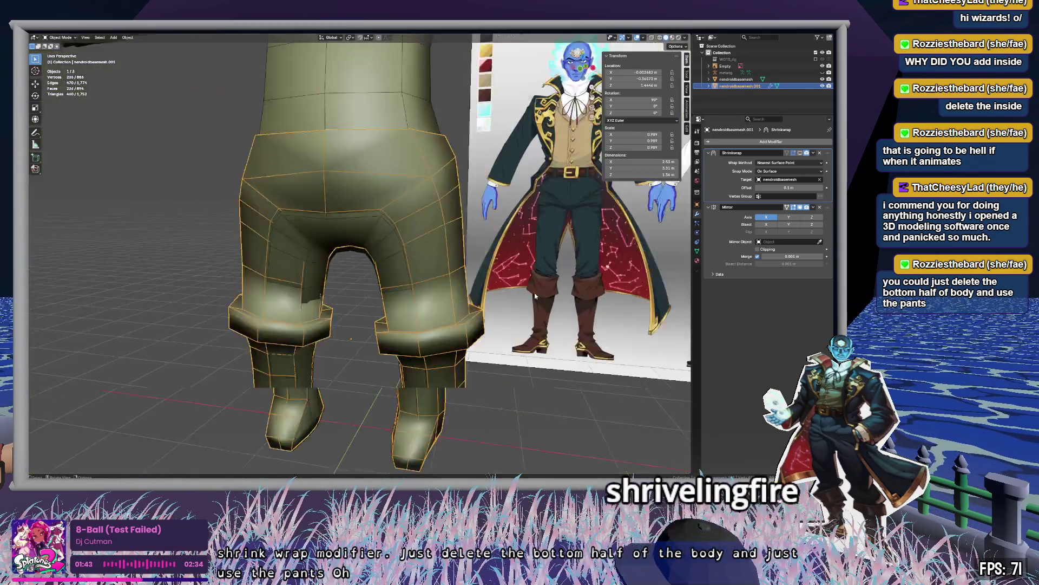
Select the body mesh nendroidbasemesh and place a Shift+D duplicate of it.
left_click(521, 397)
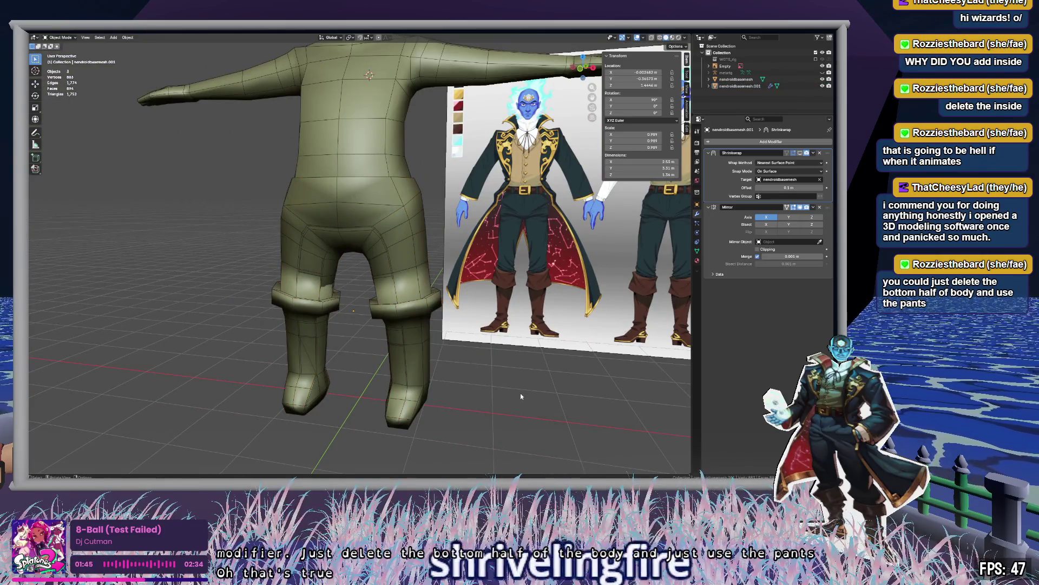
left_click(734, 79)
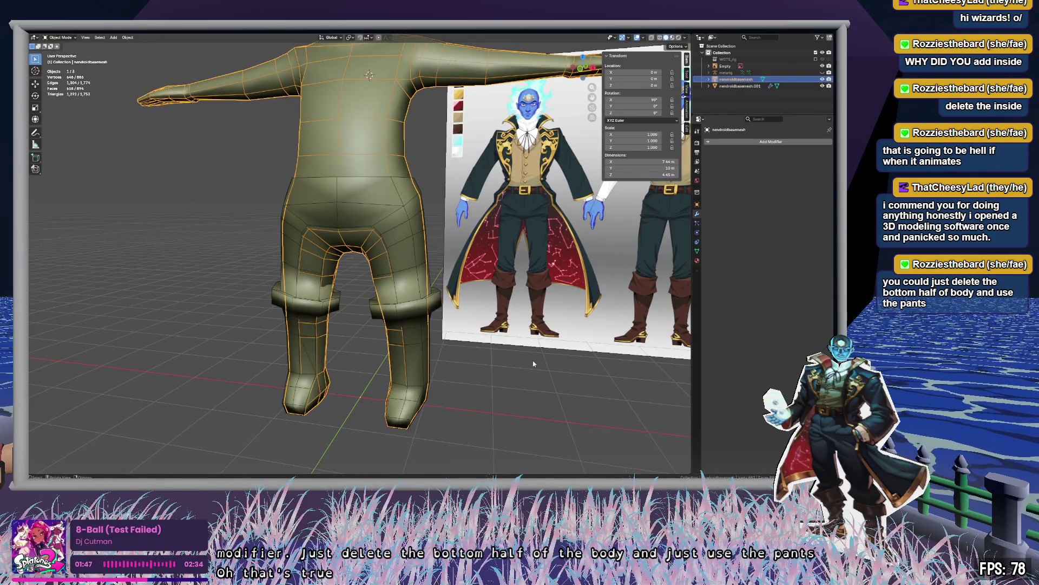
scroll(486, 337, "down", 6)
scroll(487, 340, "up", 1)
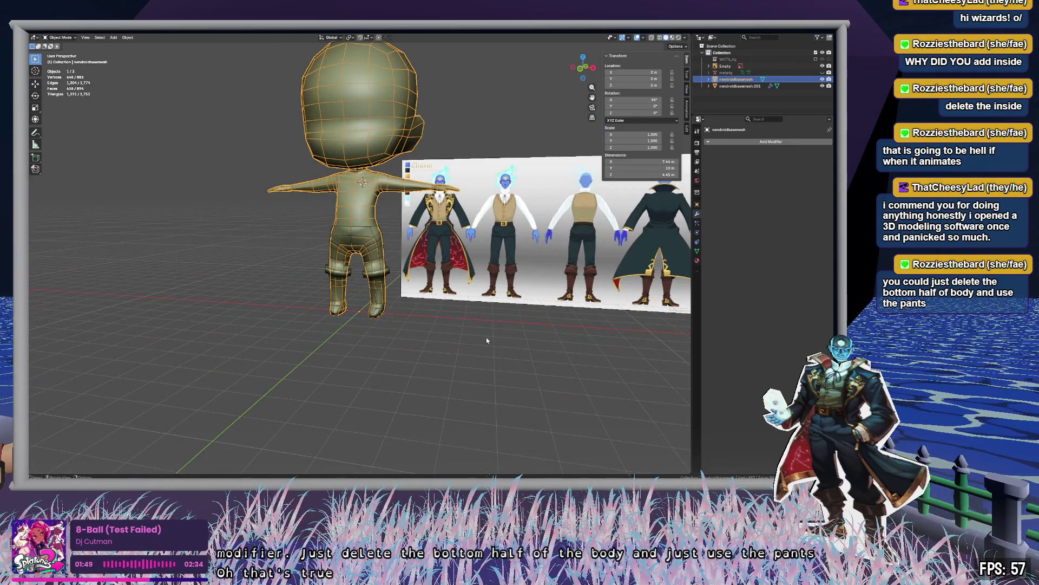
key("shift+d")
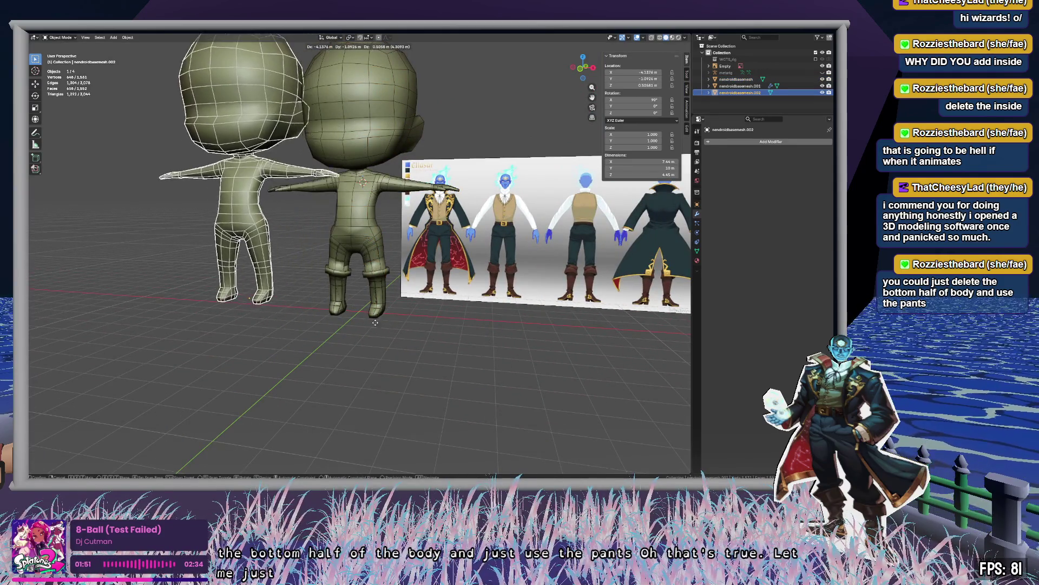
left_click(235, 335)
Move the duplicate body further left of the original and reframe the view.
mouse_move(255, 314)
middle_mouse_down()
mouse_move(515, 357)
mouse_move(535, 349)
middle_mouse_up()
key("g")
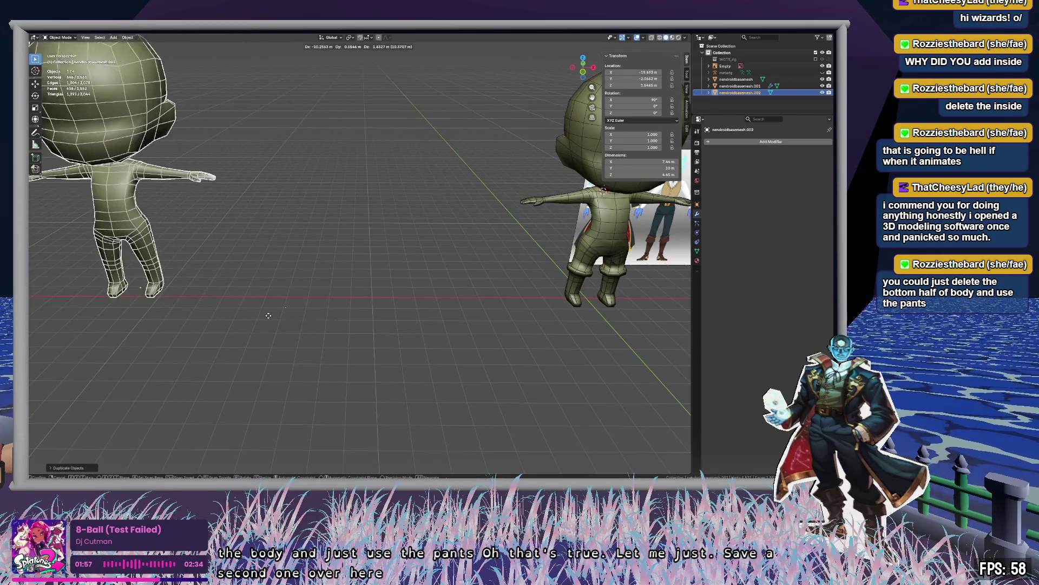
left_click(390, 346)
mouse_move(390, 345)
middle_mouse_down()
mouse_move(472, 377)
mouse_move(424, 436)
mouse_move(441, 440)
middle_mouse_up()
scroll(442, 379, "up", 3)
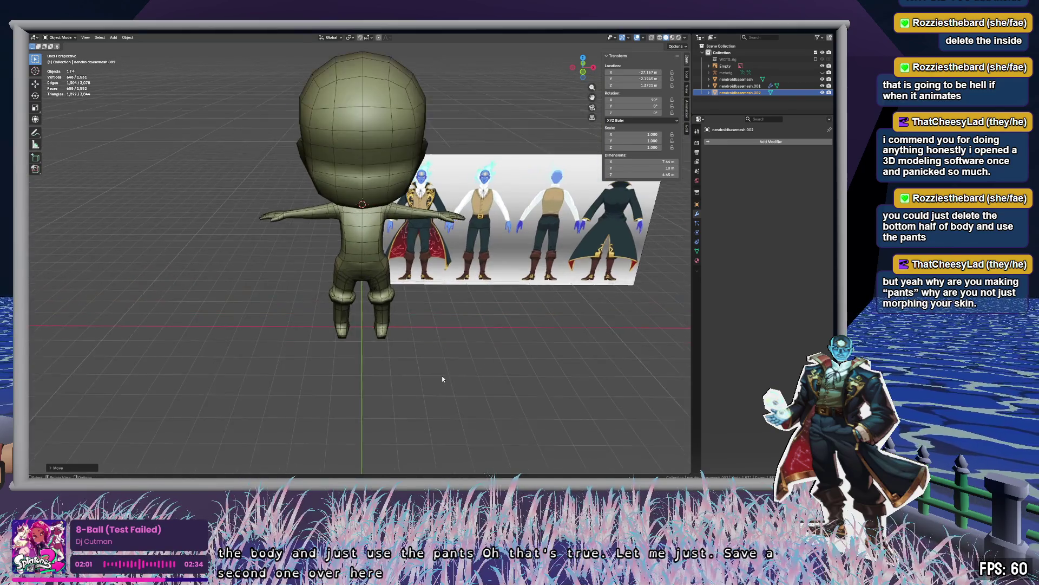
scroll(442, 379, "up", 3)
mouse_move(468, 380)
middle_mouse_down()
mouse_move(482, 373)
mouse_move(511, 296)
middle_mouse_up()
scroll(511, 296, "up", 3)
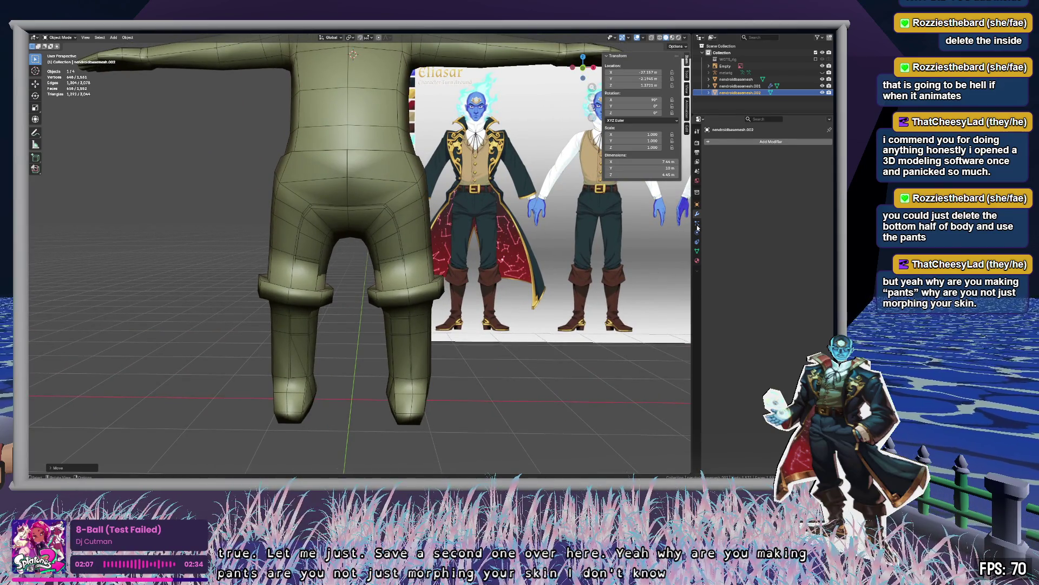
Reselect the original body mesh and hide the pants mesh.
left_click(737, 86)
left_click(739, 79)
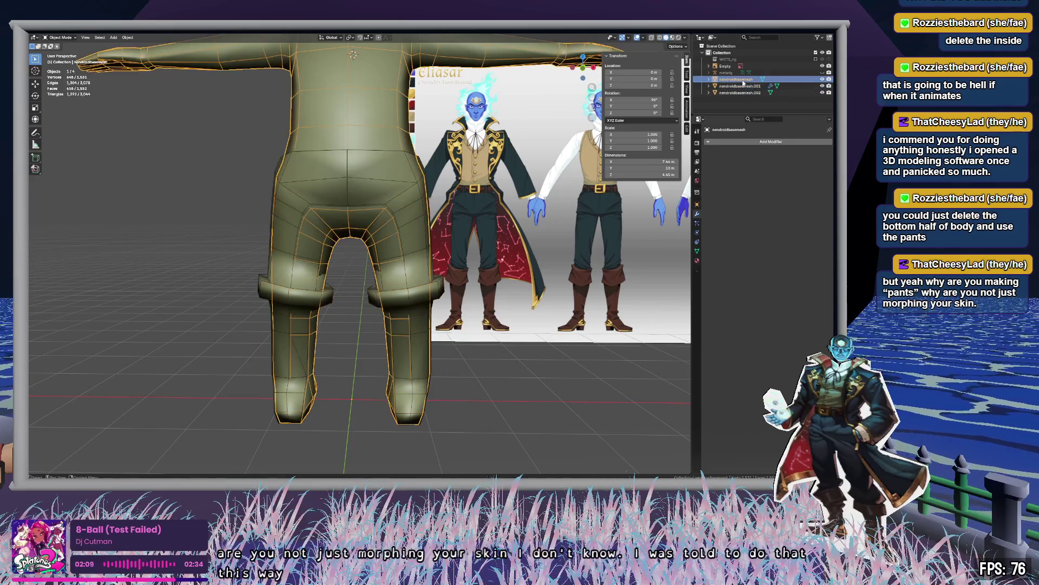
left_click(822, 86)
In Edit Mode with X-ray on, select the hips and legs of the body.
key("Tab")
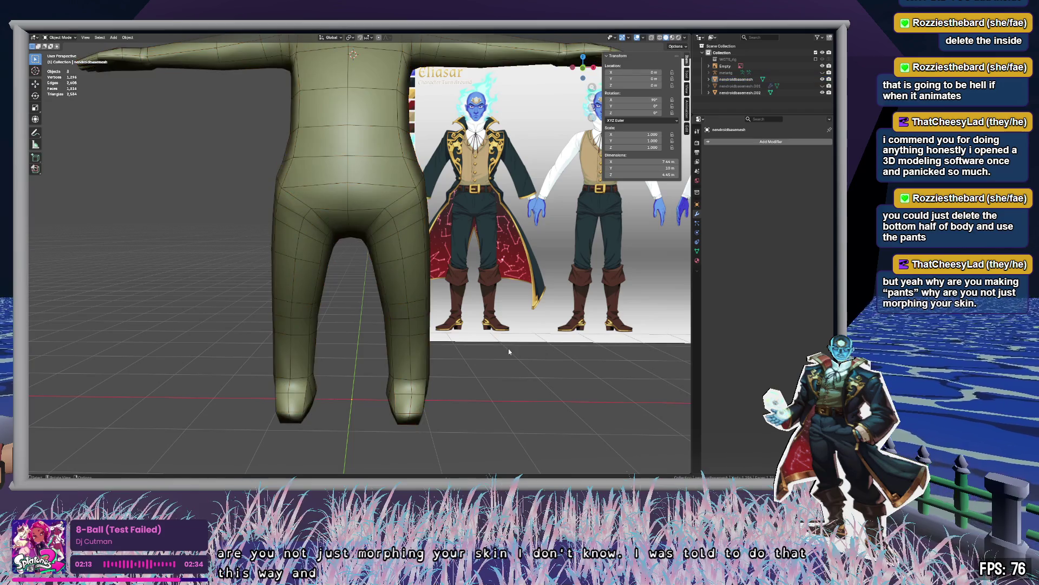
key("c")
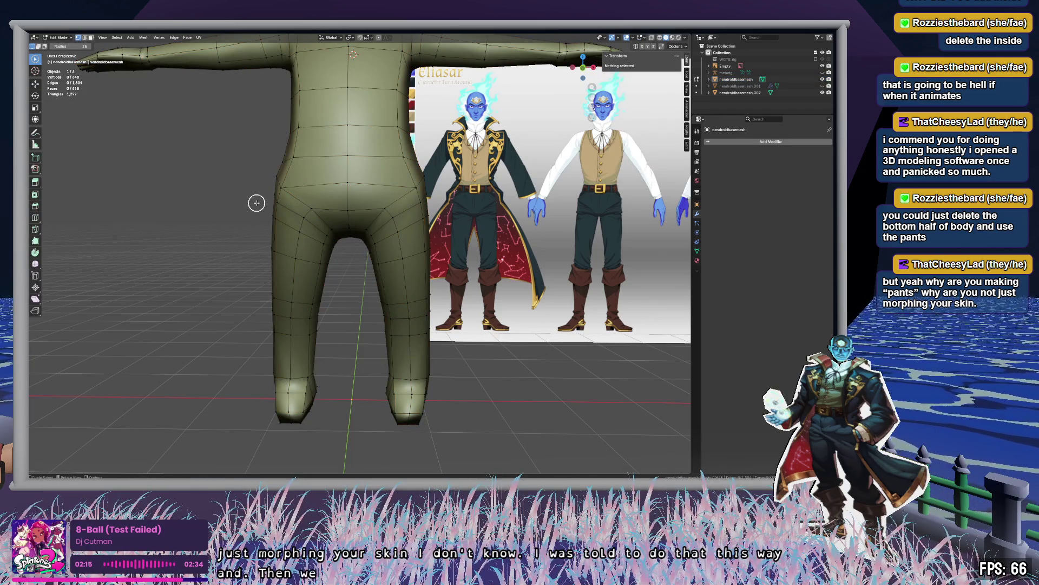
key("alt+z")
key("Escape")
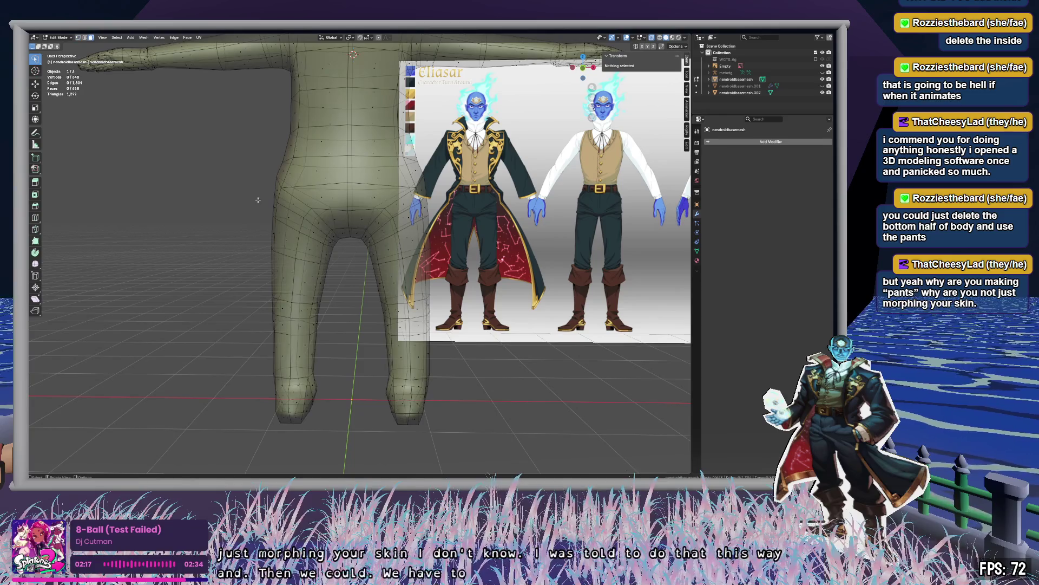
middle_click_drag(314, 222, 237, 155)
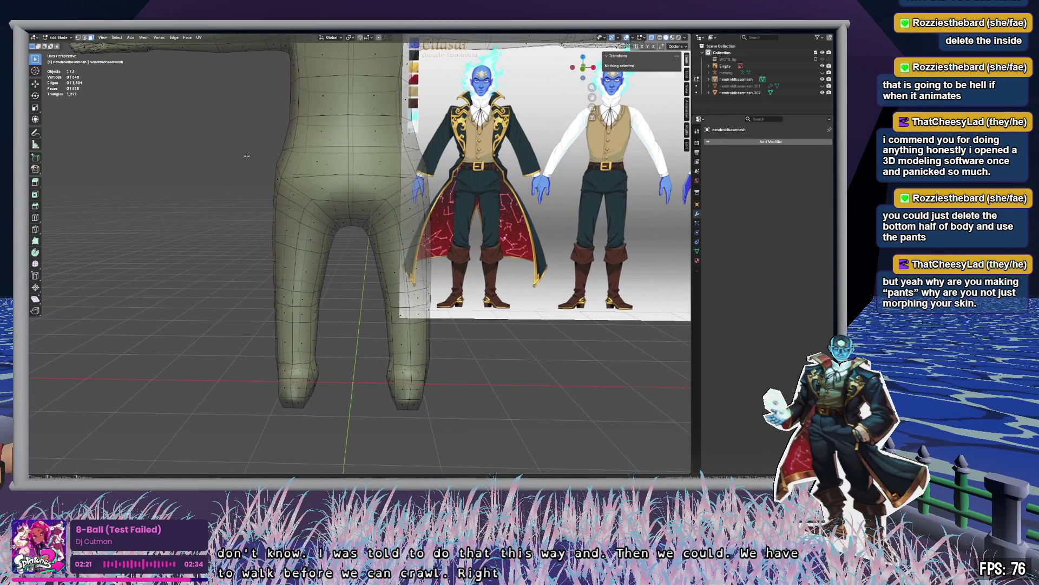
left_click_drag(257, 156, 438, 417)
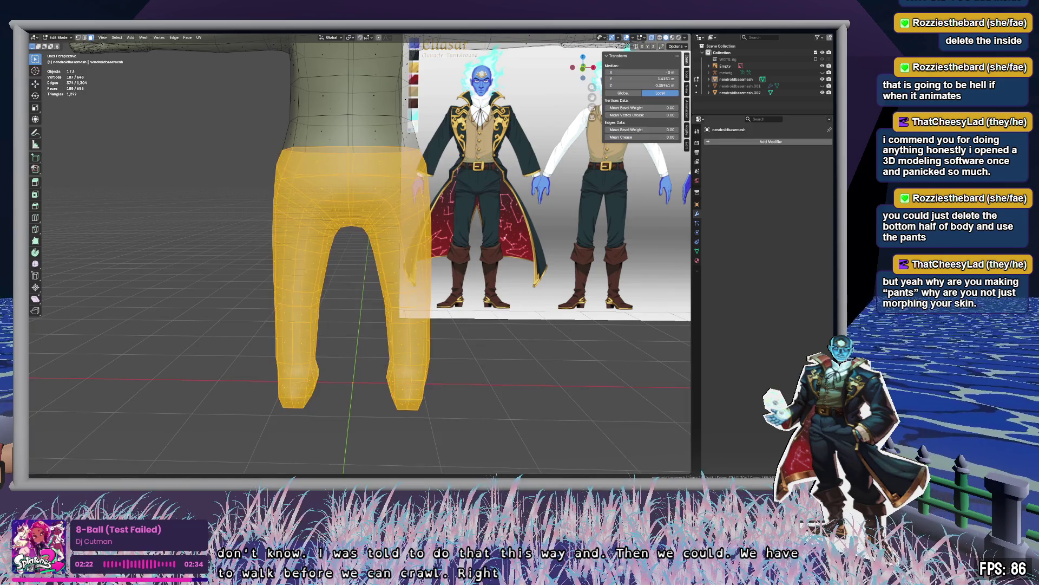
Delete the selected lower-body vertices and unhide the separate pants mesh.
key("x")
left_click(543, 381)
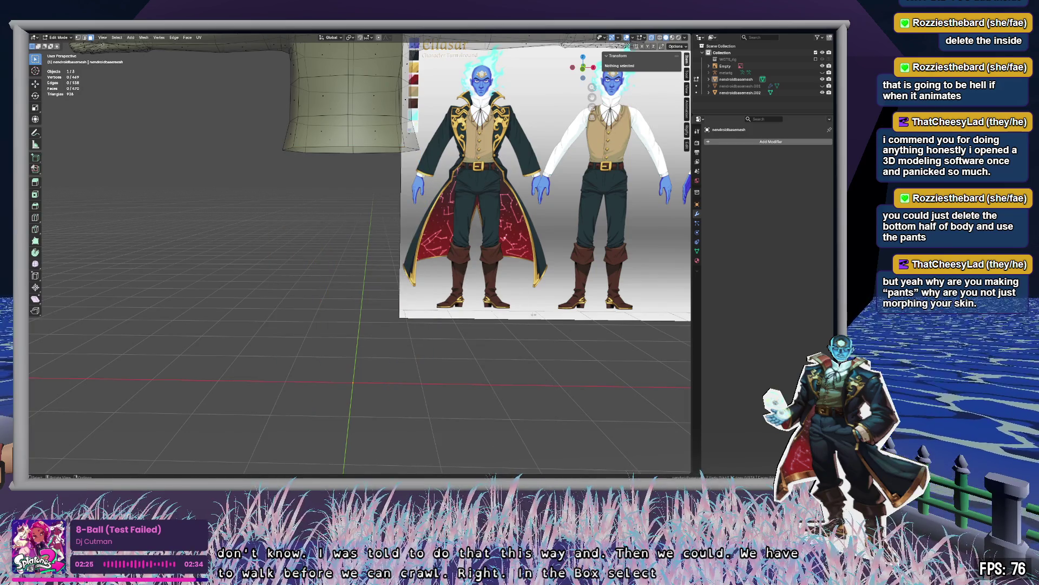
left_click(823, 86)
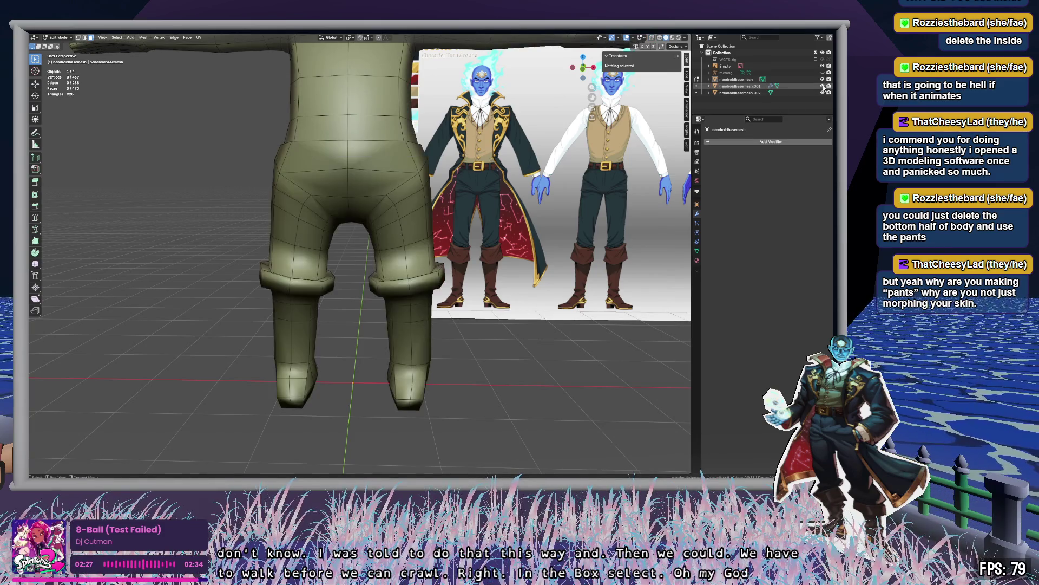
mouse_move(543, 273)
middle_mouse_down()
mouse_move(590, 270)
mouse_move(457, 246)
mouse_move(379, 244)
mouse_move(450, 245)
mouse_move(162, 240)
middle_mouse_up()
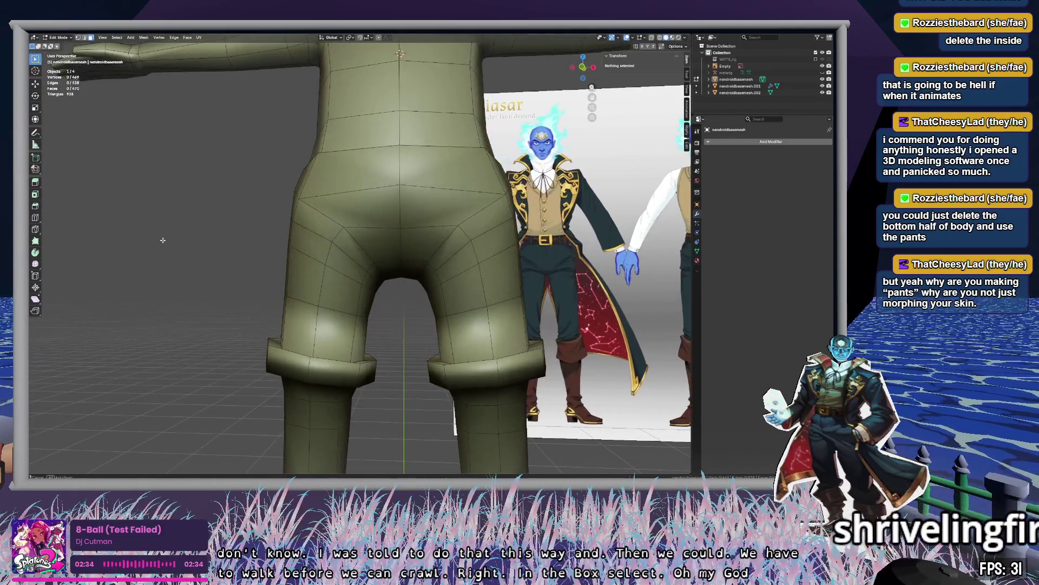
middle_click_drag(614, 295, 462, 261)
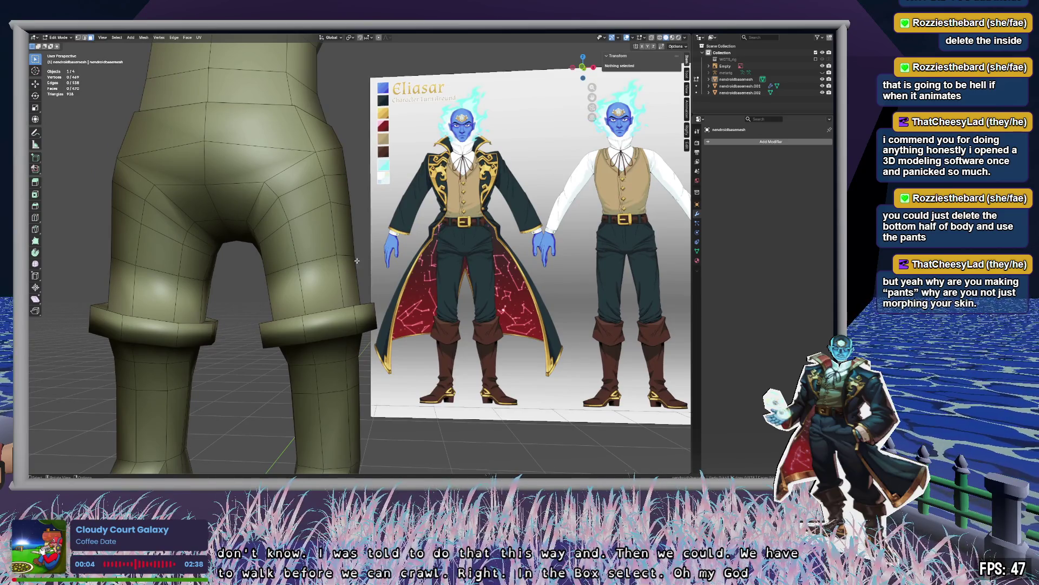
mouse_move(330, 171)
middle_mouse_down("shift")
mouse_move(345, 314)
mouse_move(325, 287)
mouse_move(260, 283)
mouse_move(353, 289)
mouse_move(332, 314)
mouse_move(261, 308)
mouse_move(345, 322)
mouse_move(416, 229)
mouse_move(411, 240)
middle_mouse_up("shift")
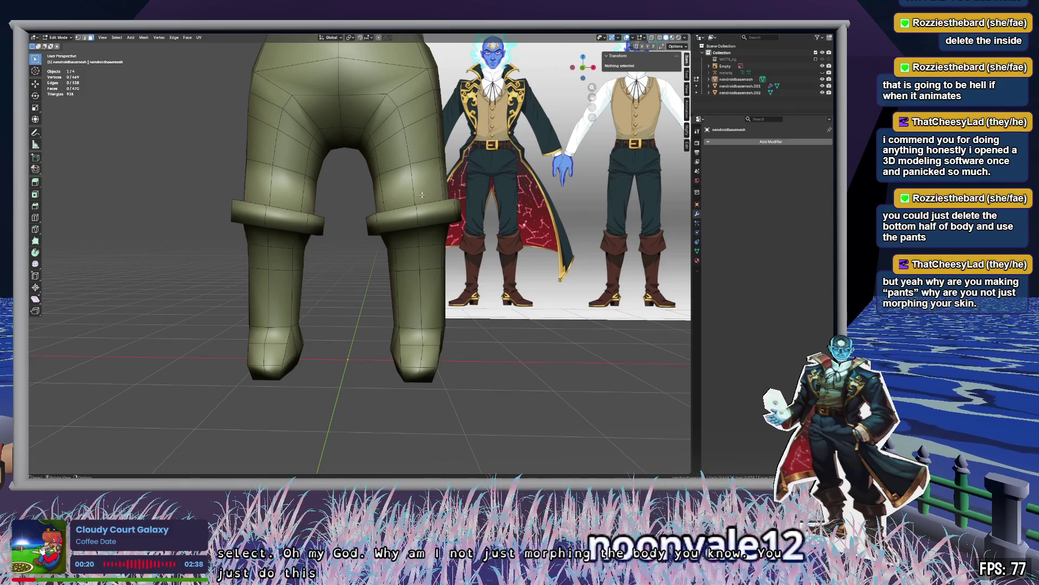
middle_click_drag(413, 158, 412, 225, "shift")
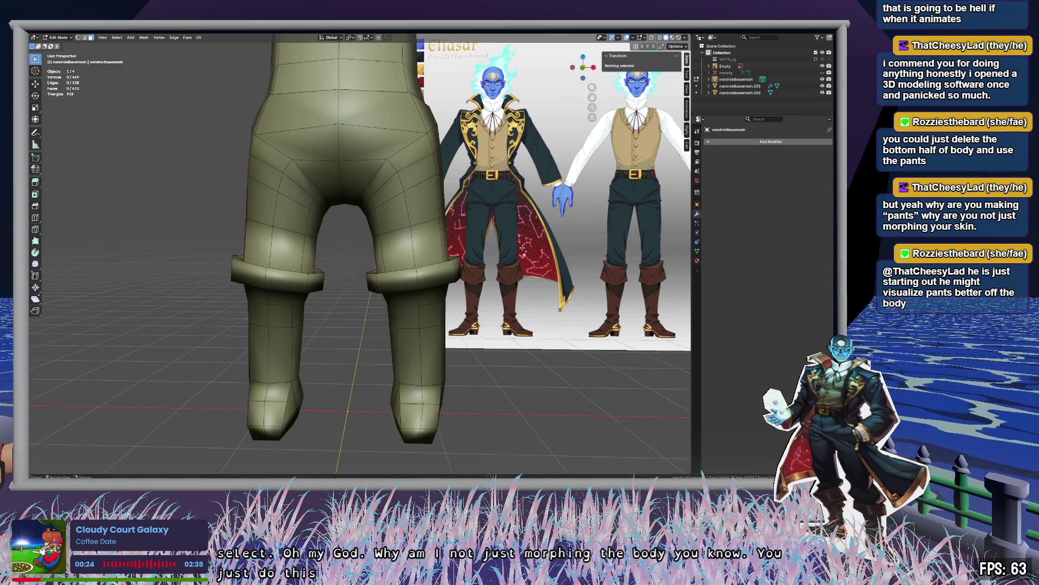
mouse_move(493, 244)
middle_mouse_down("shift")
mouse_move(340, 259)
mouse_move(383, 348)
middle_mouse_up("shift")
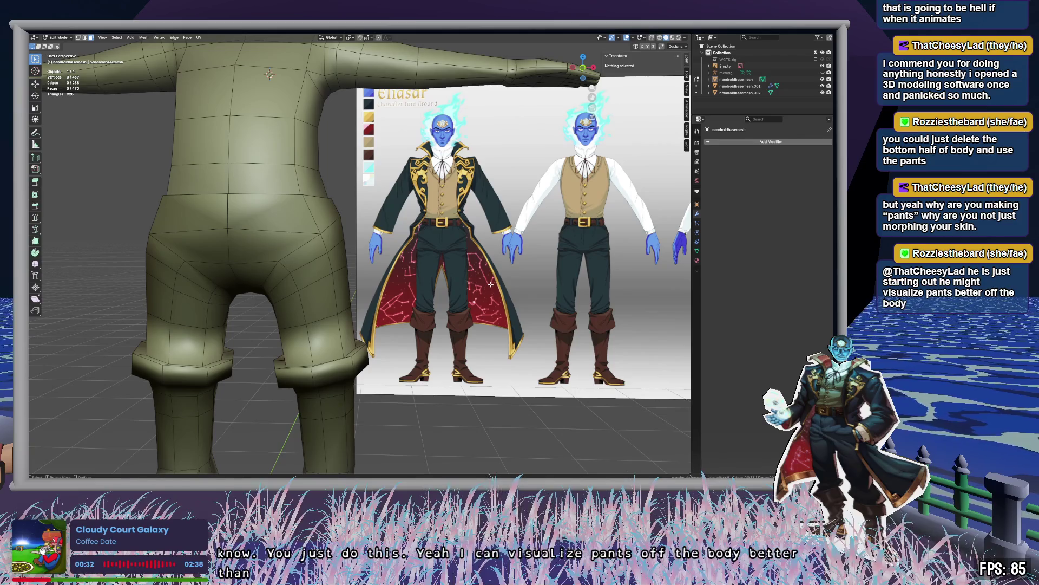
middle_click_drag(371, 131, 479, 285, "shift")
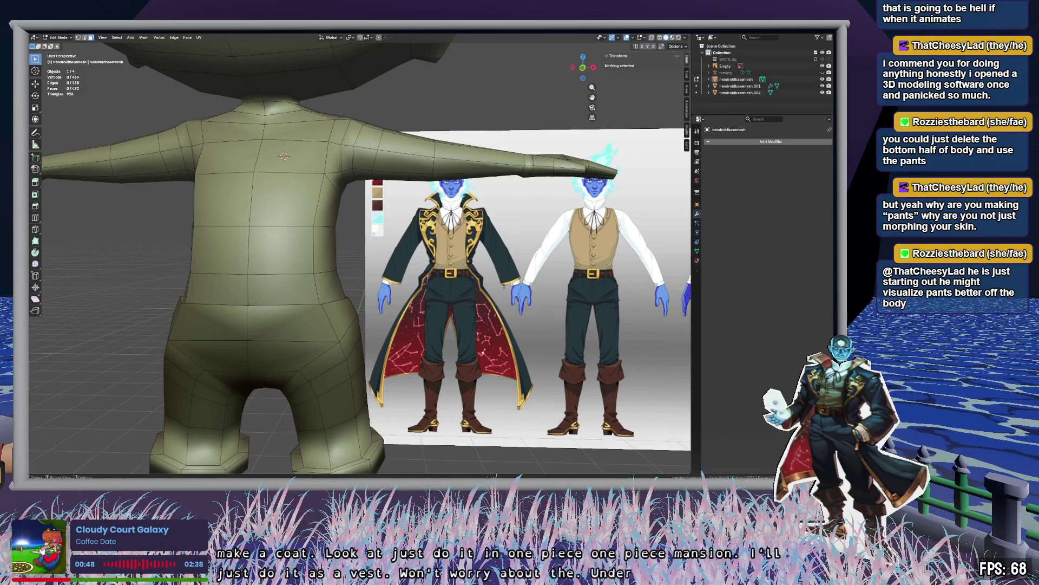
middle_click_drag(379, 244, 444, 237, "shift")
Rename nendroidbasemesh.001 to 'pants'.
double_click(801, 86)
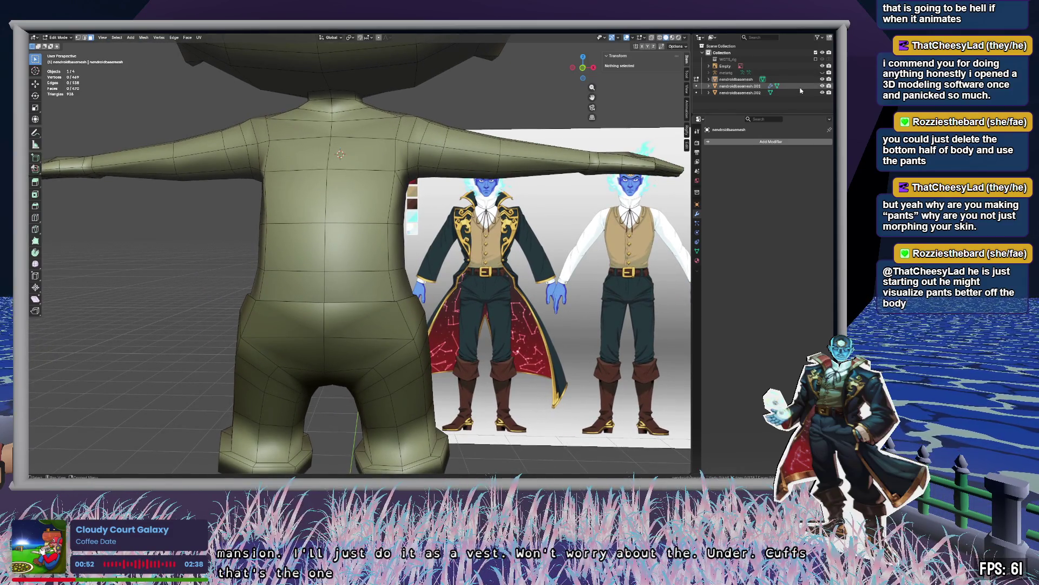
type("pants")
key("Return")
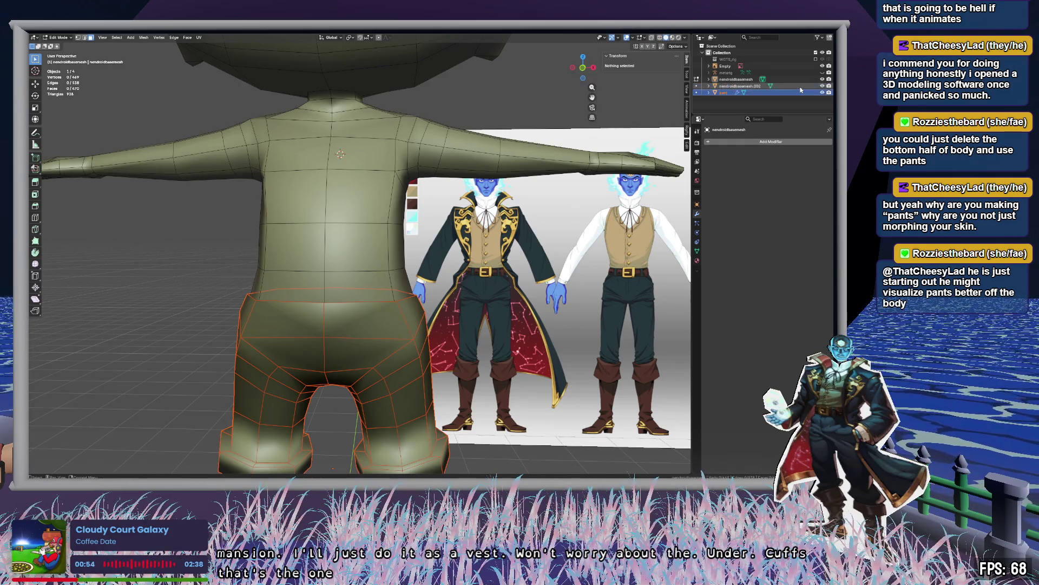
Select the body, hide the pants, and enter Edit Mode on the body.
left_click(796, 80)
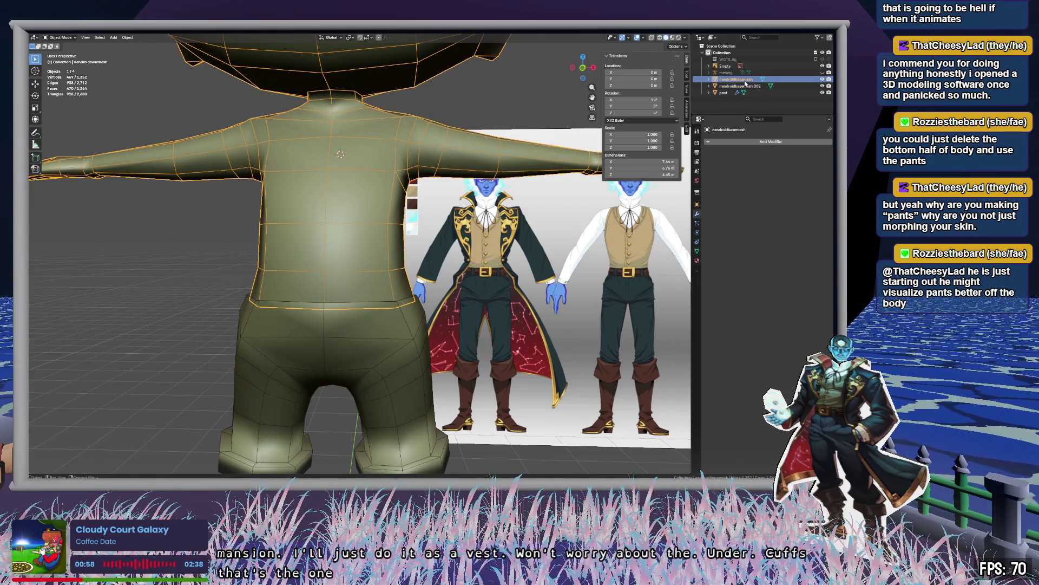
left_click(823, 93)
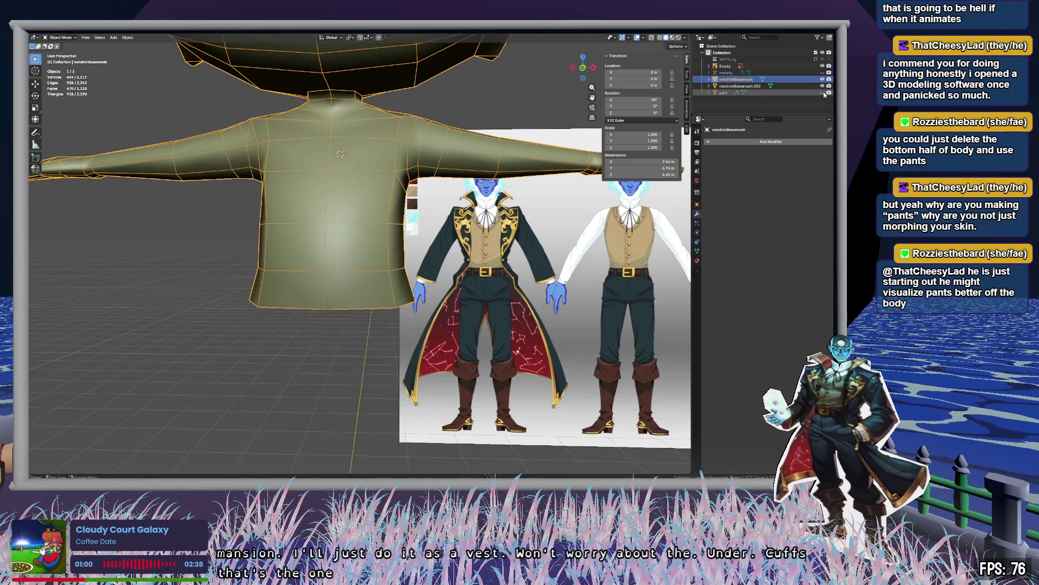
middle_click_drag(374, 238, 394, 248)
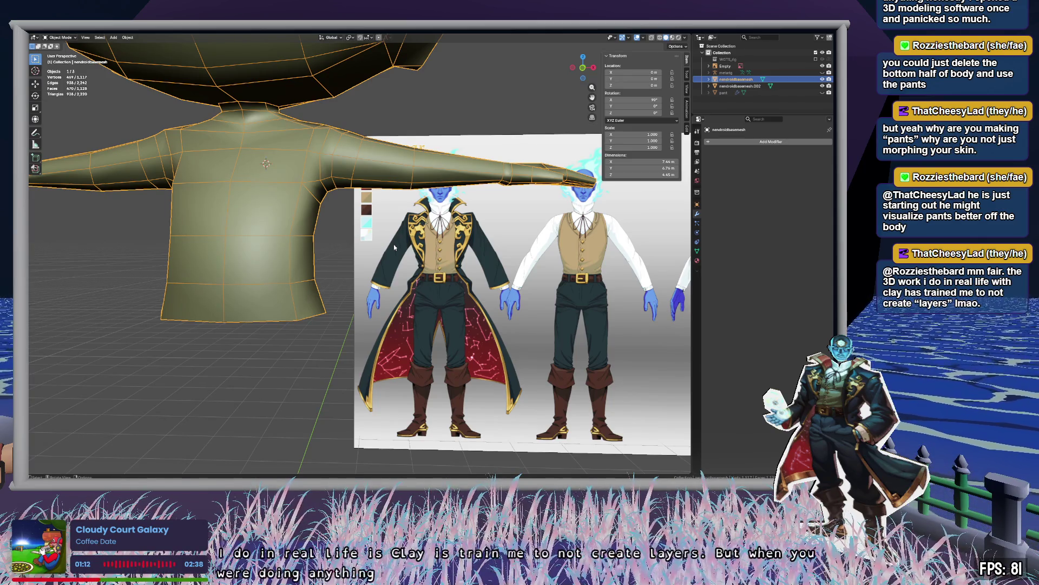
mouse_move(394, 244)
middle_mouse_down()
mouse_move(492, 275)
mouse_move(450, 261)
mouse_move(512, 263)
middle_mouse_up()
key("Tab")
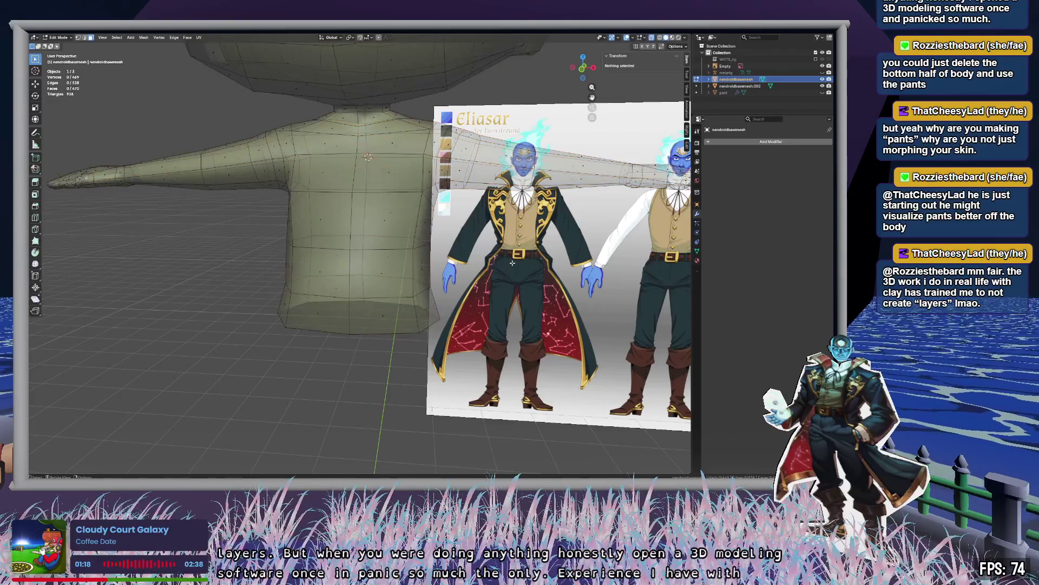
In front view, circle-select the torso faces from the shoulders down, excluding the arms.
left_click(583, 69)
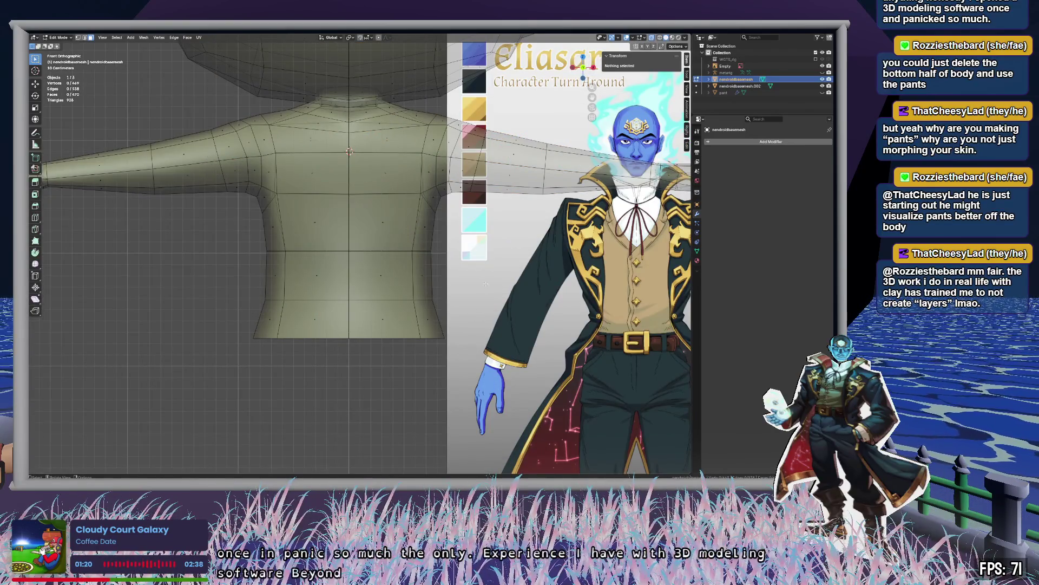
key("c")
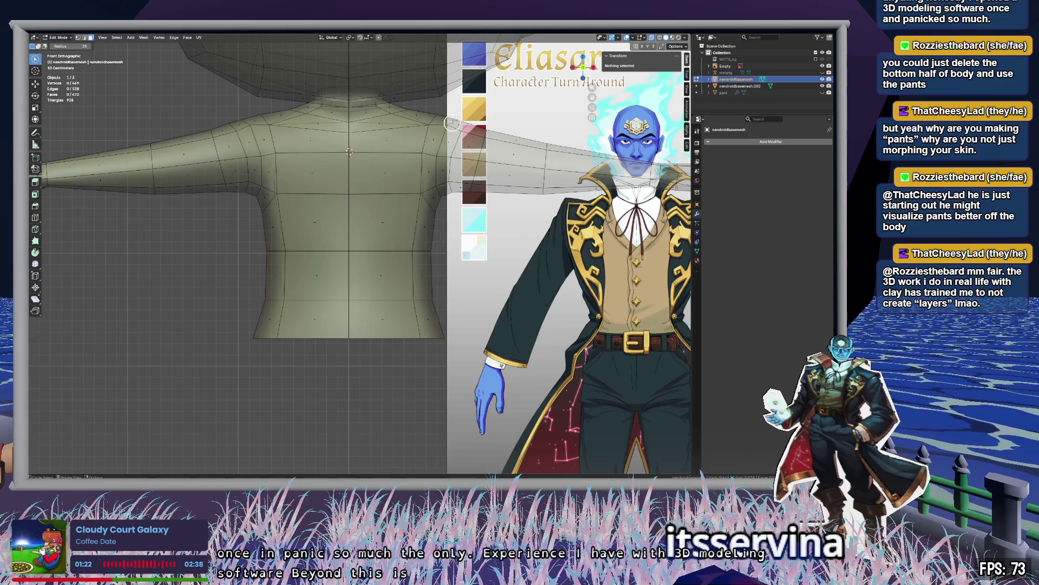
mouse_move(436, 114)
left_mouse_down()
mouse_move(406, 303)
mouse_move(416, 229)
mouse_move(352, 322)
mouse_move(228, 307)
mouse_move(441, 275)
mouse_move(449, 217)
mouse_move(379, 181)
mouse_move(292, 175)
mouse_move(270, 199)
mouse_move(272, 155)
mouse_move(257, 120)
mouse_move(293, 122)
mouse_move(323, 94)
mouse_move(360, 93)
mouse_move(373, 99)
mouse_move(326, 120)
mouse_move(312, 112)
mouse_move(312, 139)
mouse_move(393, 110)
mouse_move(417, 123)
mouse_move(388, 117)
left_mouse_up()
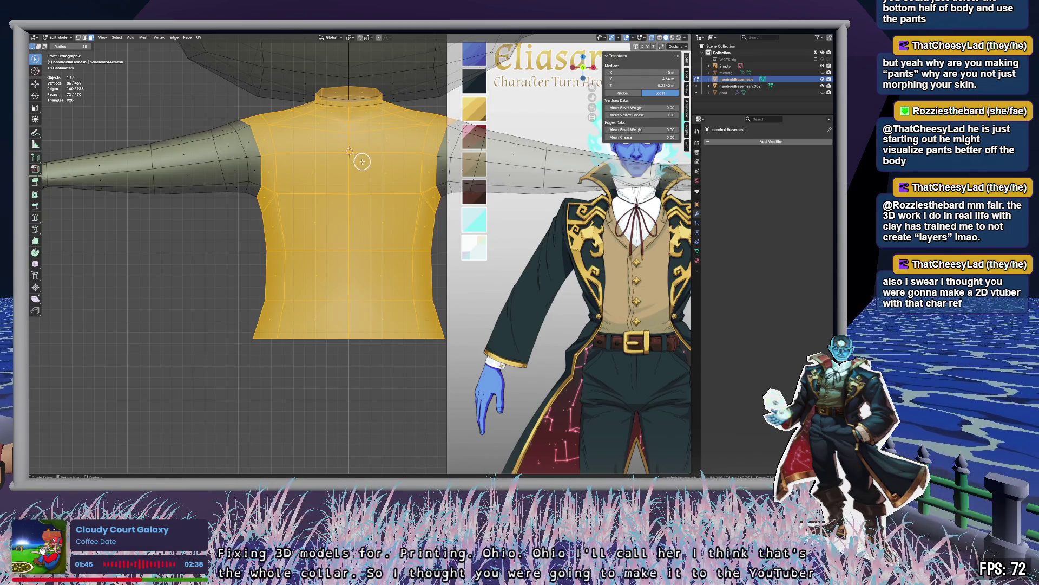
middle_click_drag(378, 171, 494, 202)
scroll(460, 195, "up", 5)
left_click(308, 173)
Inspect the torso selection from several angles, then duplicate the selected faces.
scroll(295, 239, "down", 5)
mouse_move(295, 239)
middle_mouse_down()
mouse_move(432, 222)
mouse_move(578, 263)
mouse_move(270, 238)
middle_mouse_up()
scroll(431, 223, "down", 4)
scroll(578, 263, "up", 3)
scroll(345, 259, "up", 2)
scroll(344, 259, "up", 4)
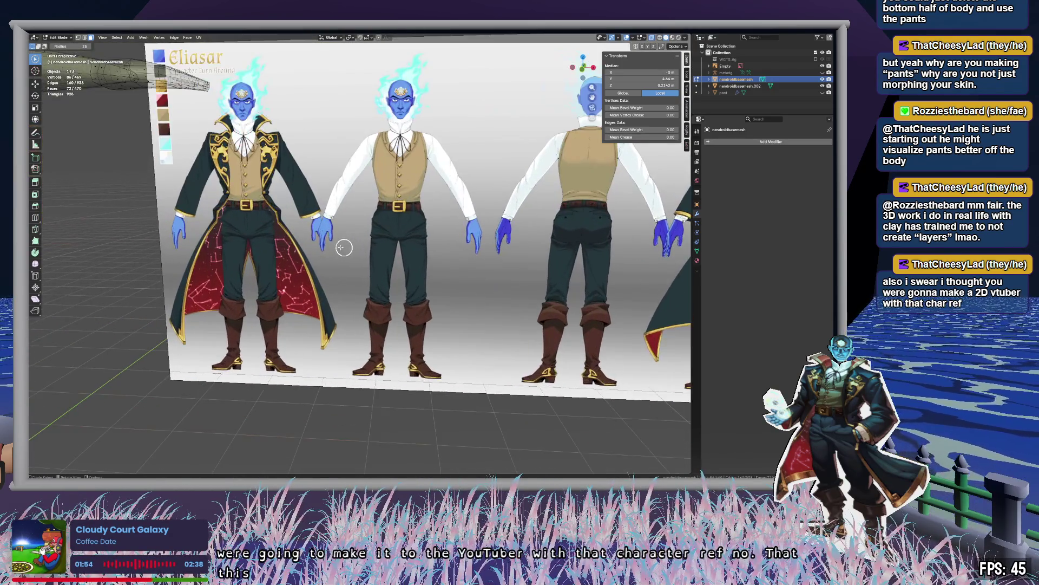
scroll(364, 318, "down", 4)
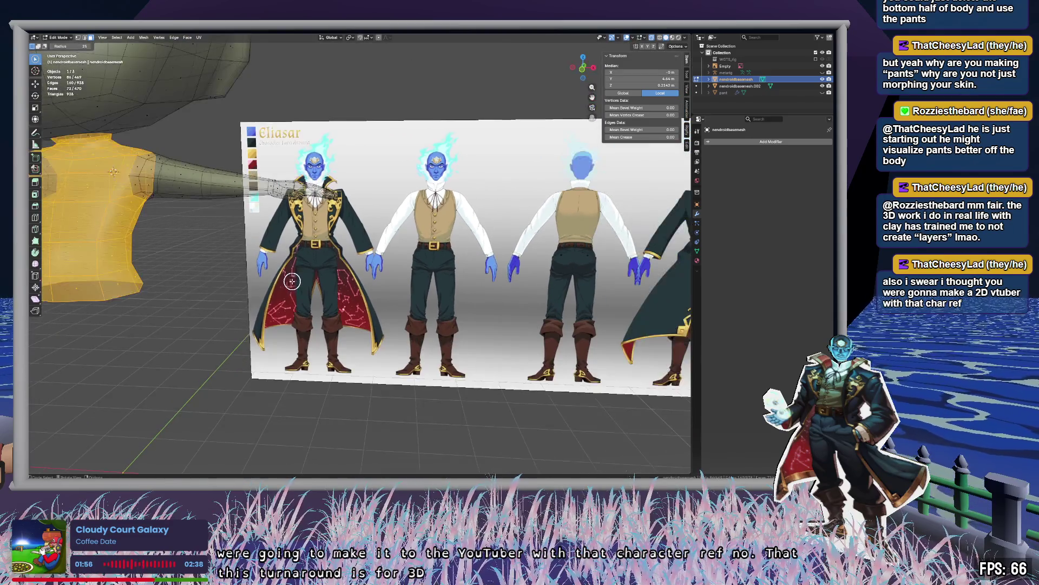
middle_click_drag(364, 318, 545, 301)
scroll(546, 301, "up", 3)
scroll(555, 316, "up", 3)
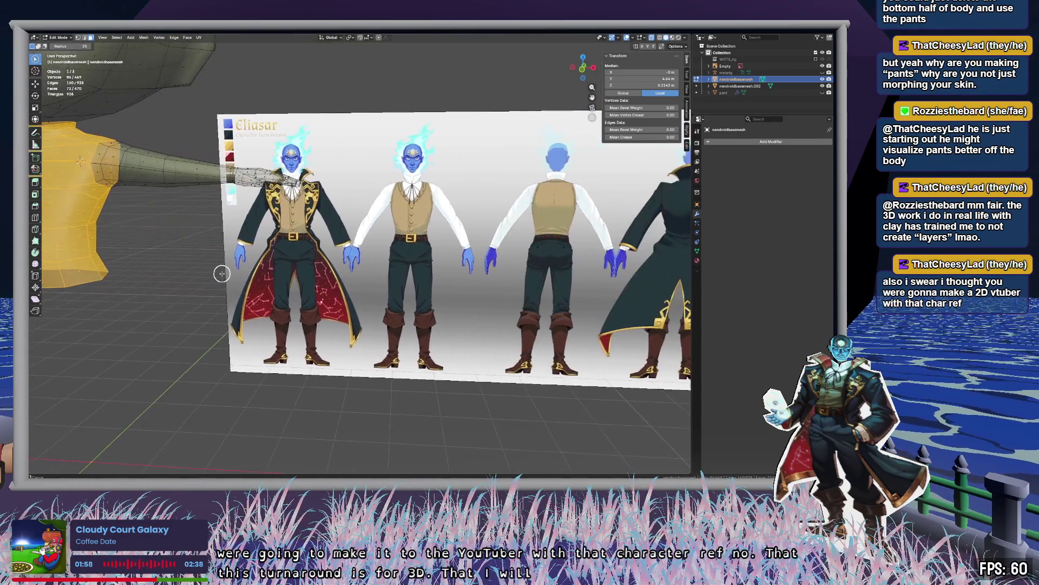
scroll(562, 314, "down", 4)
scroll(579, 308, "up", 1)
mouse_move(463, 240)
middle_mouse_down()
mouse_move(399, 157)
mouse_move(397, 127)
mouse_move(393, 216)
middle_mouse_up()
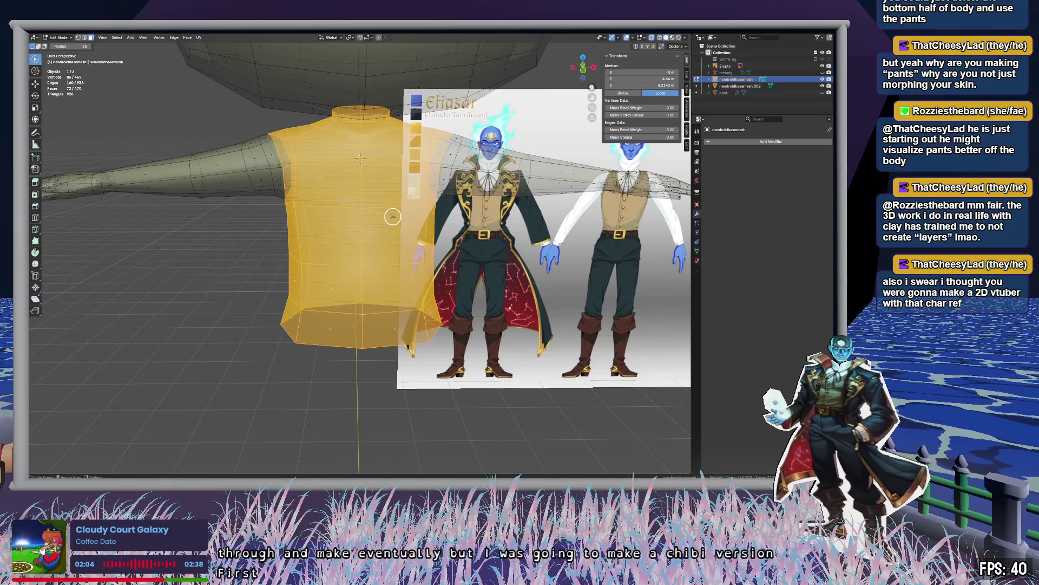
scroll(393, 216, "down", 5)
scroll(396, 217, "up", 6)
middle_click_drag(434, 211, 399, 239)
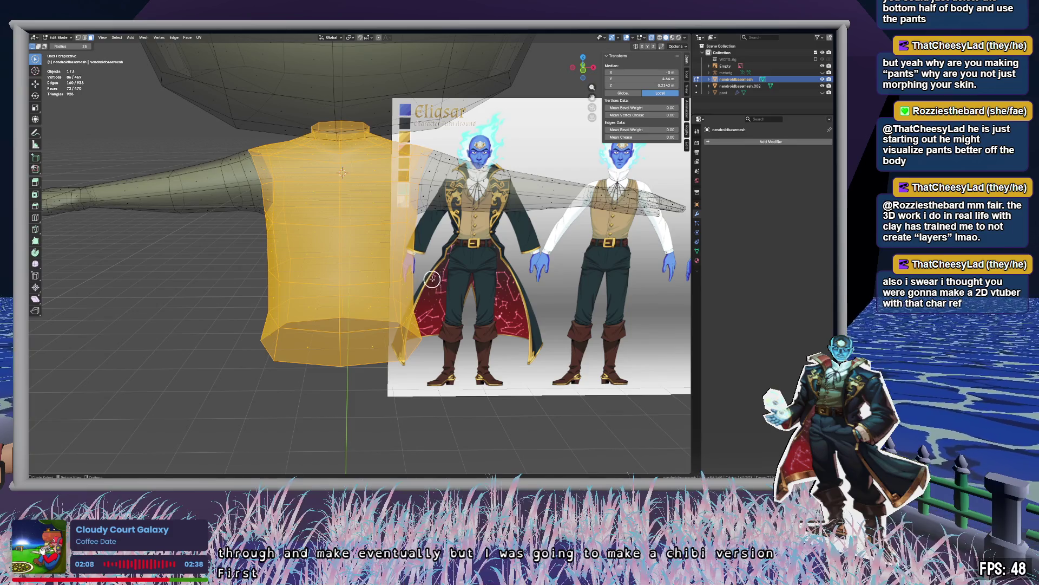
middle_click_drag(478, 306, 424, 254)
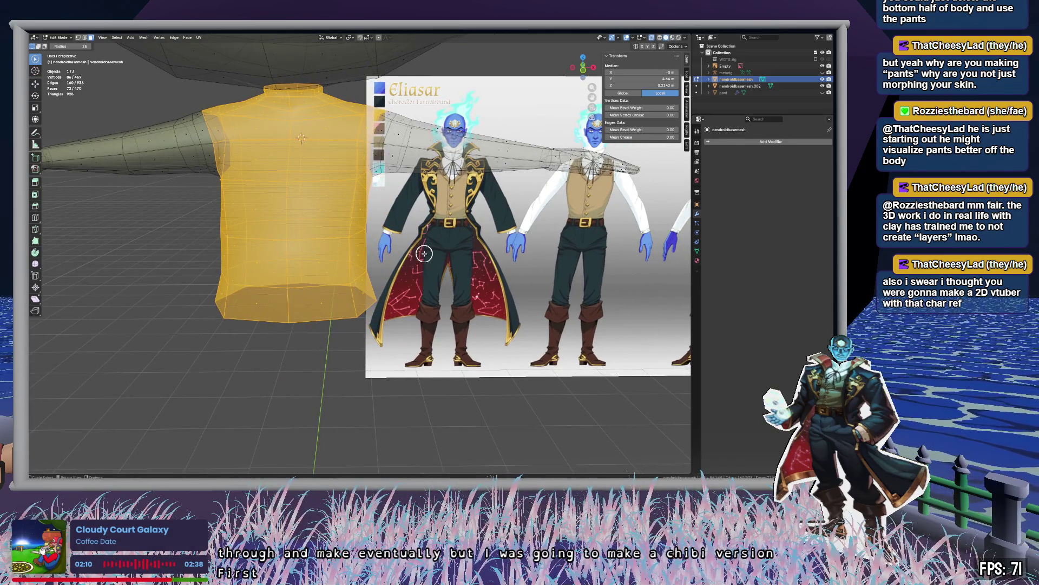
key("e")
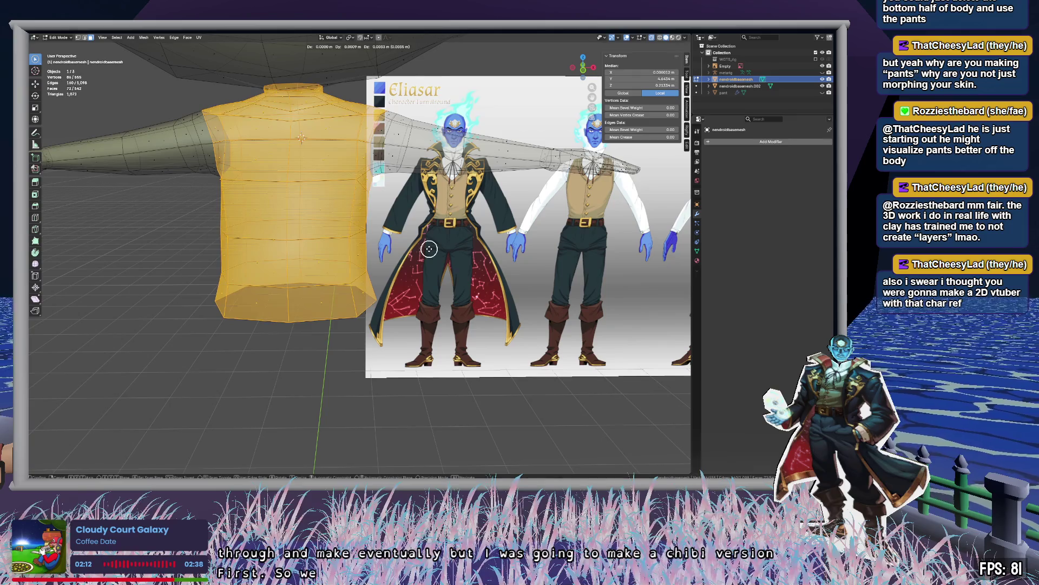
Place the duplicated torso and separate it into its own object.
left_click(675, 377)
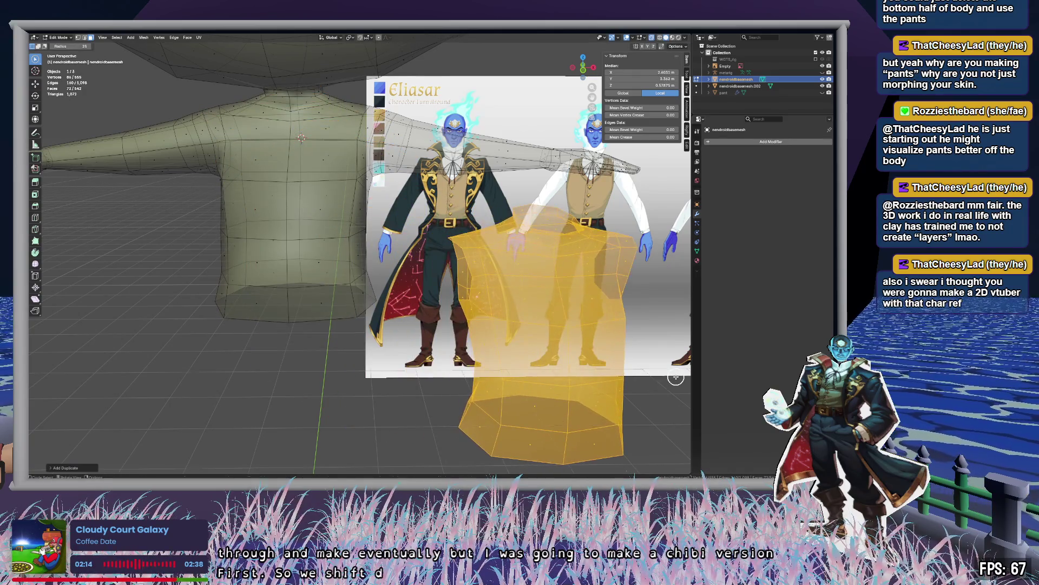
key("p")
left_click(675, 378)
mouse_move(635, 345)
middle_mouse_down()
mouse_move(389, 287)
mouse_move(485, 317)
middle_mouse_up()
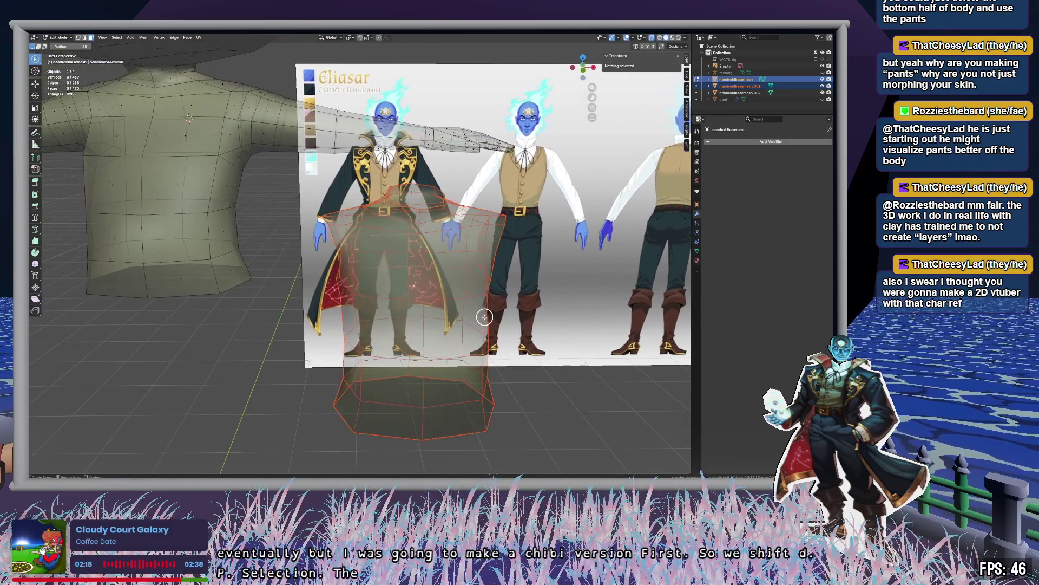
key("Tab")
Rename the new mesh 'shirt', switch to solid shading, and enter Edit Mode on it.
left_click(740, 86, "ctrl")
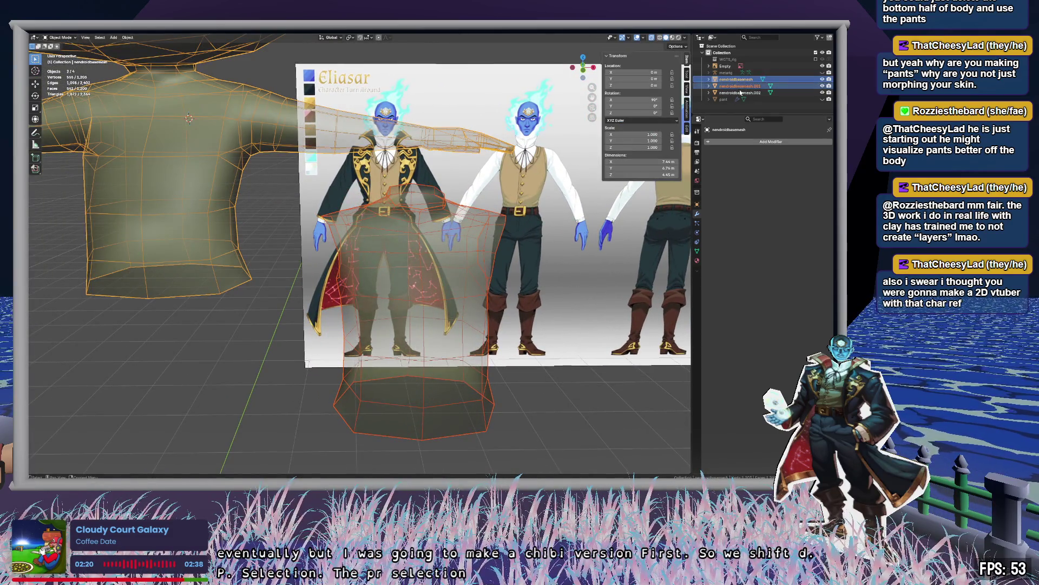
left_click(740, 86)
key("F2")
type("shirt")
key("Return")
middle_click_drag(510, 287, 469, 288)
key("alt+z")
mouse_move(548, 317)
middle_mouse_down("shift")
mouse_move(503, 311)
mouse_move(360, 256)
mouse_move(461, 276)
middle_mouse_up("shift")
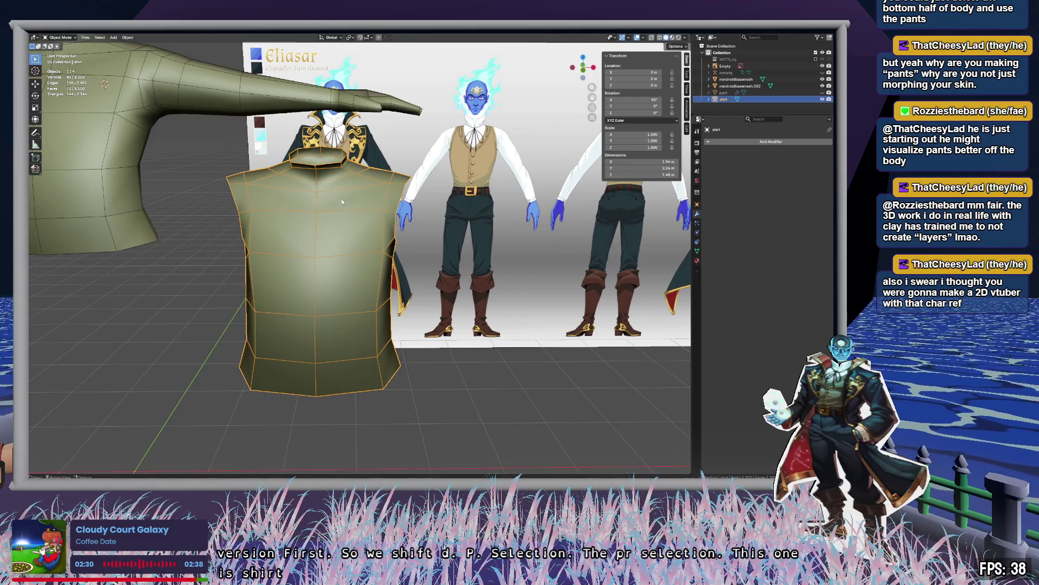
key("Tab")
Select the shirt's collar and neck faces, with X-ray on to see the reference.
key("c")
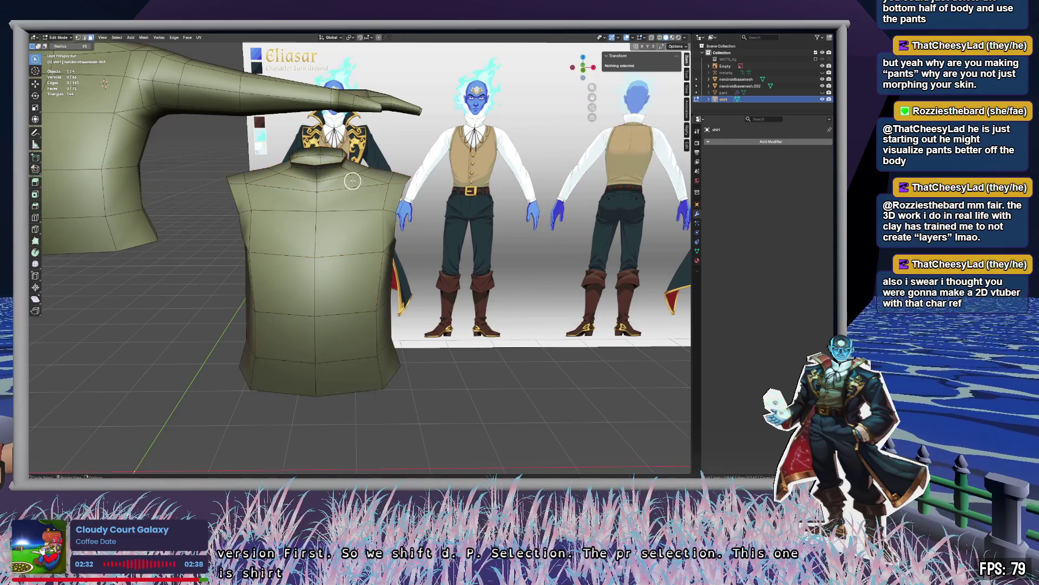
left_click(348, 177)
mouse_move(348, 175)
left_mouse_down()
mouse_move(352, 158)
mouse_move(311, 162)
mouse_move(332, 158)
left_mouse_up()
key("alt+z")
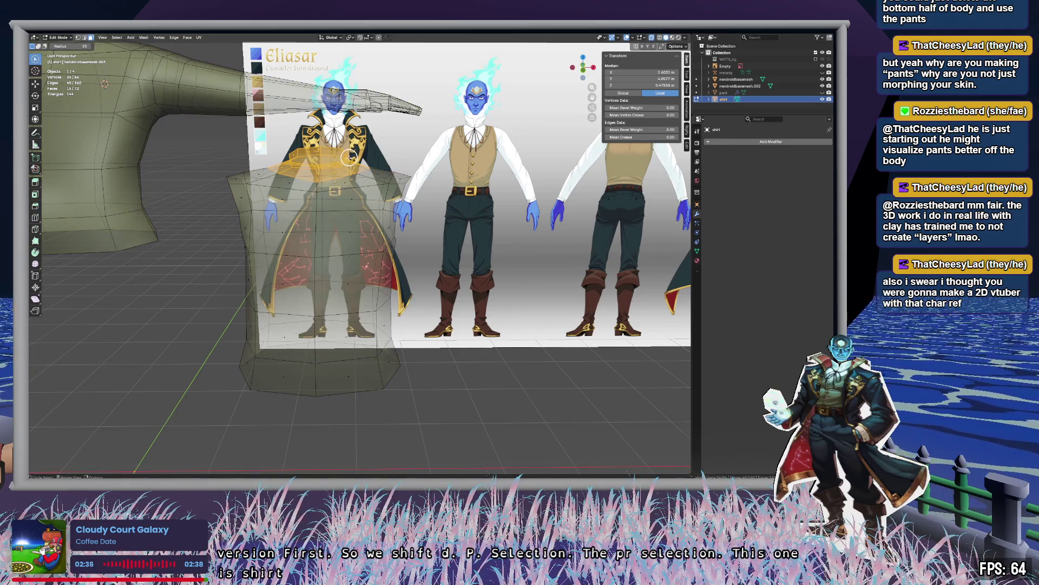
mouse_move(305, 149)
middle_mouse_down()
mouse_move(225, 213)
mouse_move(285, 131)
mouse_move(397, 136)
mouse_move(374, 173)
mouse_move(395, 141)
mouse_move(420, 132)
mouse_move(339, 132)
mouse_move(403, 156)
mouse_move(429, 141)
mouse_move(424, 132)
middle_mouse_up()
scroll(409, 152, "up", 2)
scroll(403, 156, "up", 5)
scroll(173, 153, "down", 3)
mouse_move(167, 166)
middle_mouse_down()
mouse_move(242, 379)
mouse_move(322, 248)
mouse_move(464, 245)
middle_mouse_up()
scroll(465, 245, "down", 3)
mouse_move(231, 280)
middle_mouse_down()
mouse_move(286, 290)
mouse_move(504, 274)
mouse_move(455, 346)
mouse_move(502, 323)
mouse_move(503, 264)
middle_mouse_up()
Scale the collar ring outward twice into a broader collar, then deselect.
key("s")
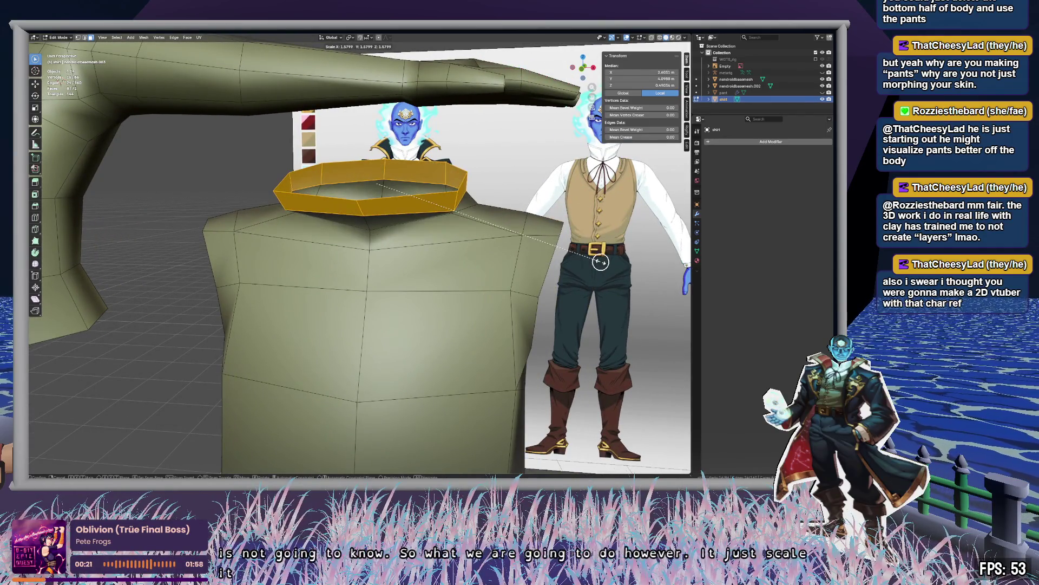
left_click(600, 262)
mouse_move(560, 252)
middle_mouse_down()
mouse_move(648, 249)
mouse_move(501, 257)
mouse_move(573, 283)
mouse_move(578, 255)
mouse_move(601, 261)
mouse_move(577, 269)
mouse_move(589, 283)
mouse_move(611, 265)
mouse_move(561, 231)
mouse_move(499, 227)
mouse_move(558, 242)
mouse_move(503, 154)
middle_mouse_up()
key("s")
left_click(633, 278)
key("alt+a")
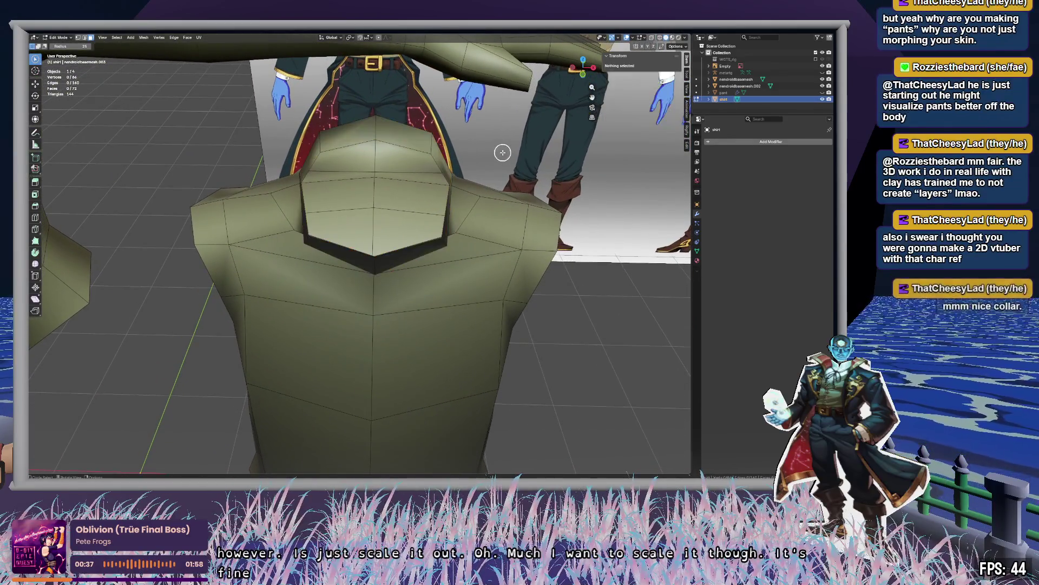
Select the collar faces, then switch to vertex mode and pick a single collar vertex.
mouse_move(496, 162)
middle_mouse_down()
mouse_move(568, 142)
mouse_move(551, 147)
mouse_move(557, 174)
mouse_move(587, 192)
mouse_move(487, 243)
mouse_move(395, 271)
middle_mouse_up()
key("alt+z")
key("alt+z")
left_click(453, 381)
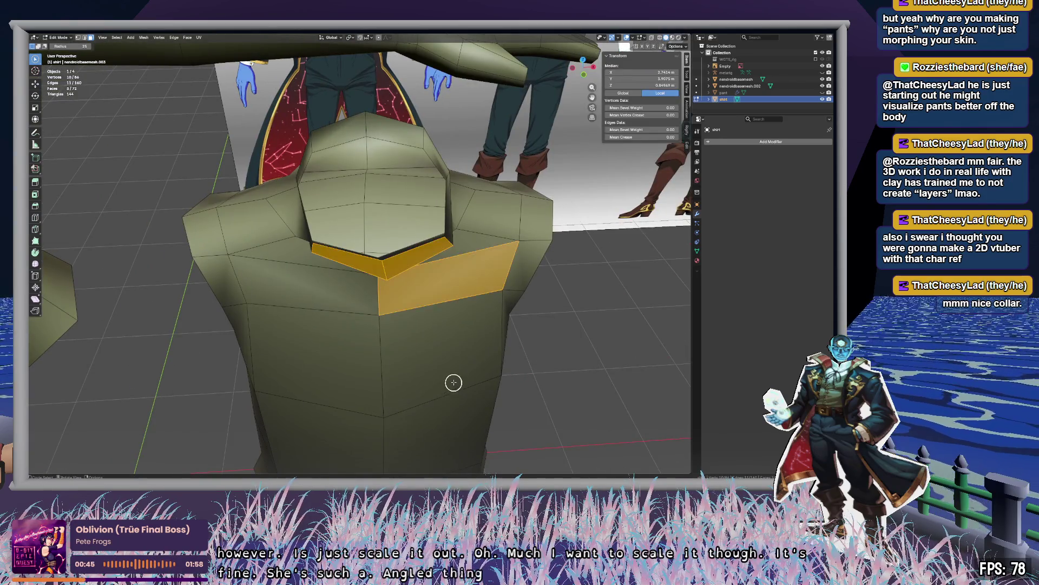
middle_click_drag(581, 291, 512, 276)
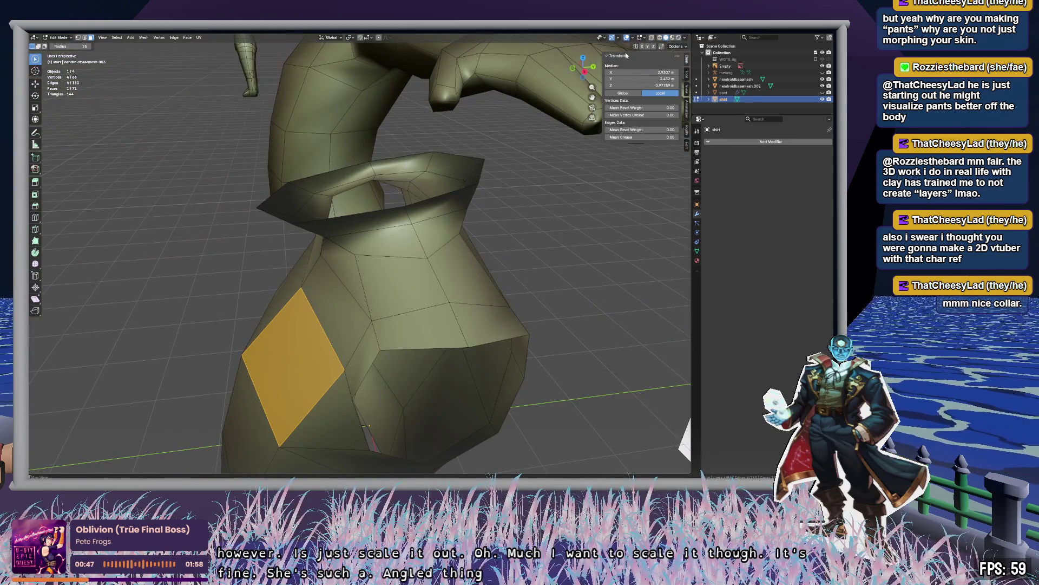
mouse_move(595, 216)
middle_mouse_down()
mouse_move(578, 253)
mouse_move(429, 290)
middle_mouse_up()
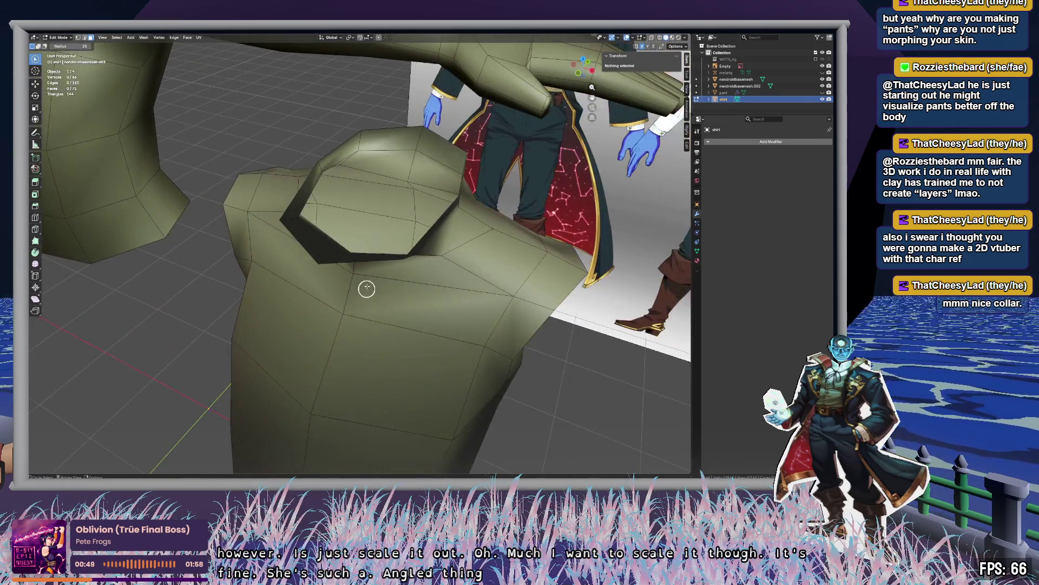
left_click_drag(379, 254, 319, 276)
key("1")
left_click(323, 276)
Move the collar vertex along the Y axis, then clear the selection.
mouse_move(322, 281)
middle_mouse_down()
mouse_move(382, 288)
mouse_move(411, 309)
mouse_move(394, 318)
middle_mouse_up()
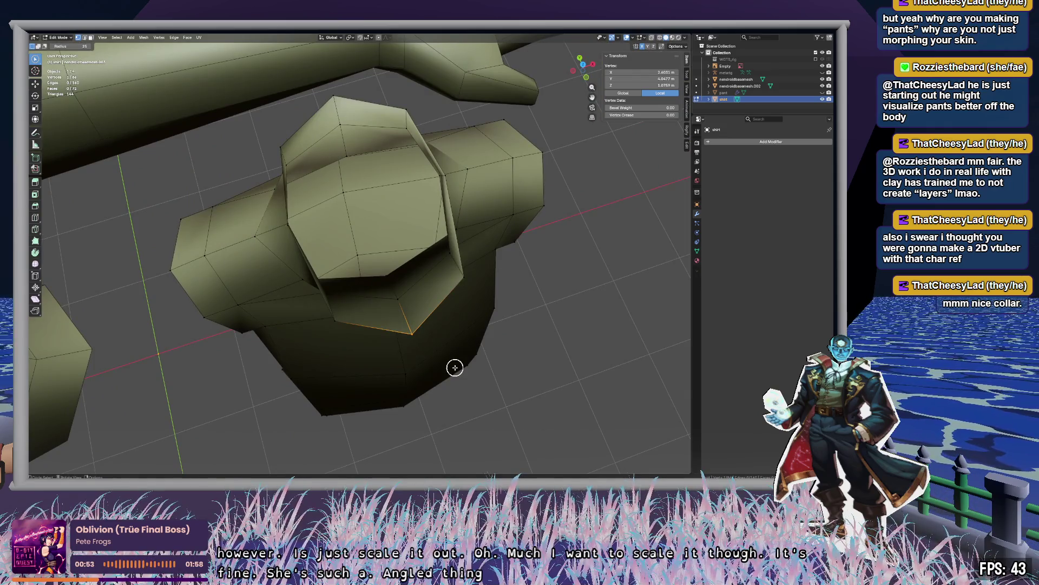
key("g")
key("y")
left_click(552, 353)
mouse_move(552, 352)
middle_mouse_down()
mouse_move(552, 317)
mouse_move(505, 297)
mouse_move(376, 292)
mouse_move(369, 303)
middle_mouse_up()
scroll(352, 309, "down", 8)
left_click(264, 133)
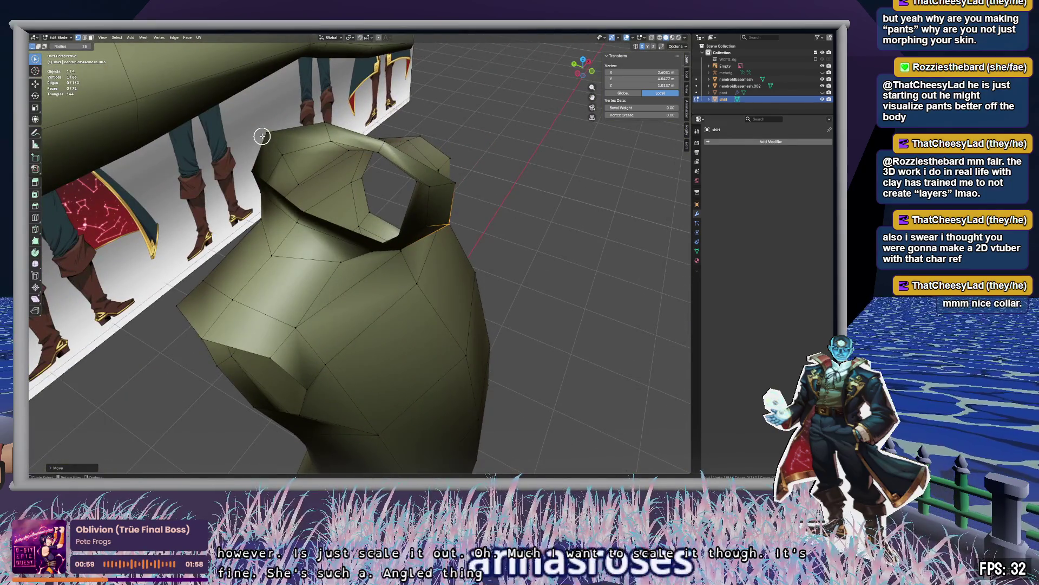
left_click(571, 190)
mouse_move(570, 190)
middle_mouse_down()
mouse_move(508, 181)
mouse_move(541, 193)
middle_mouse_up()
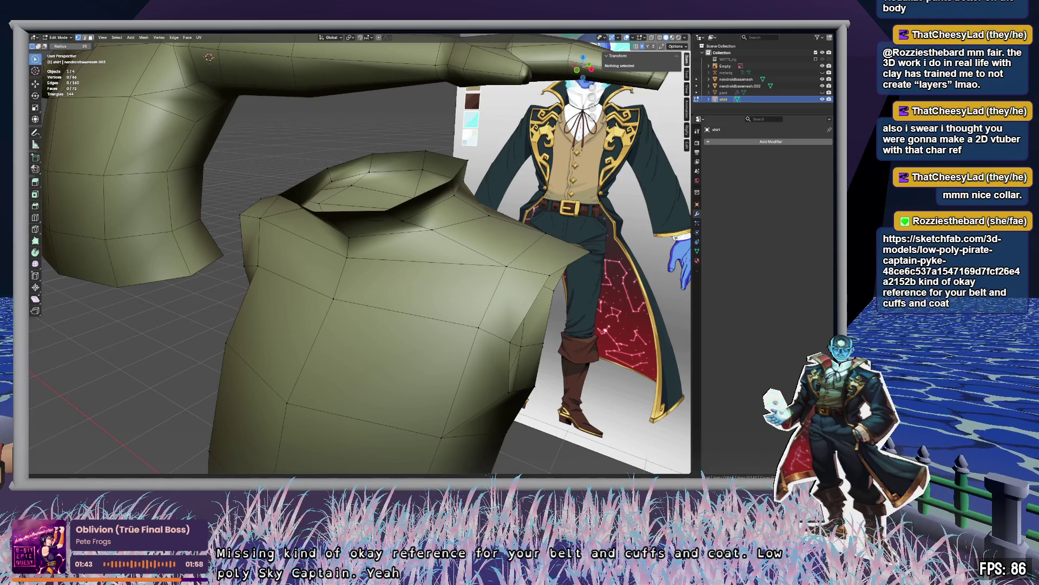
middle_click_drag(204, 380, 238, 361)
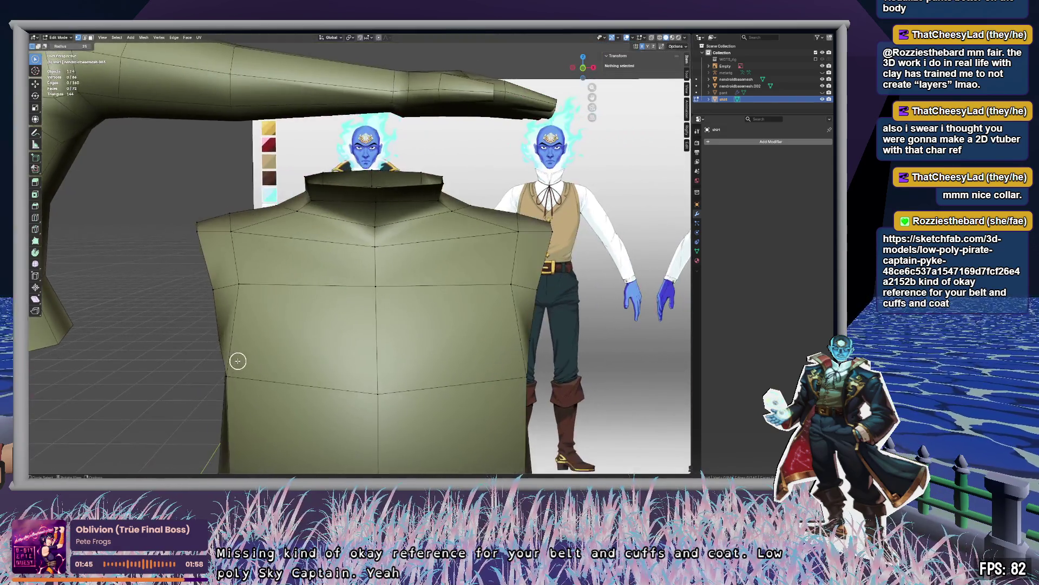
scroll(225, 307, "down", 5)
middle_click_drag(409, 330, 403, 237, "shift")
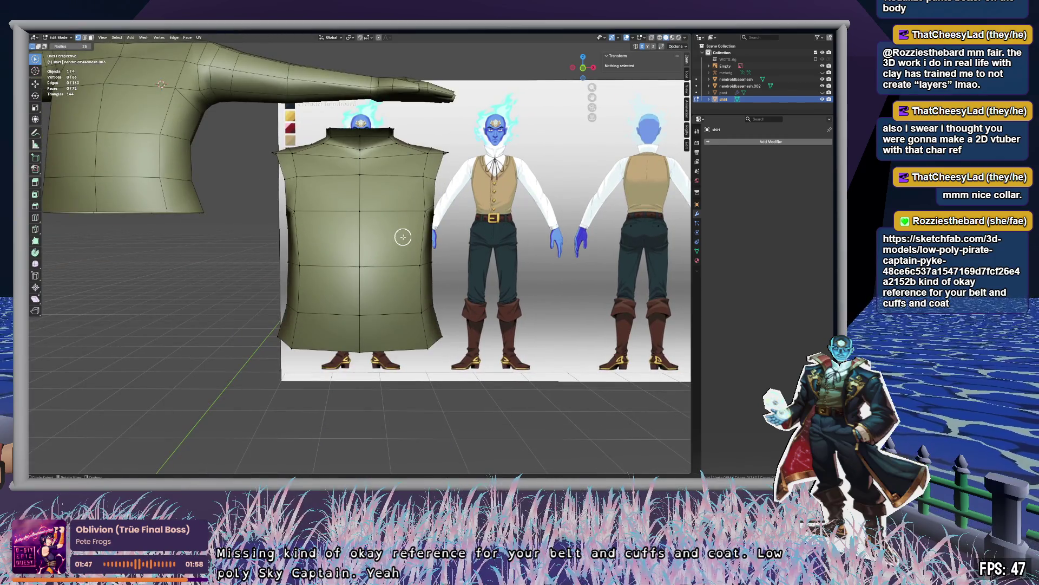
scroll(402, 236, "up", 3)
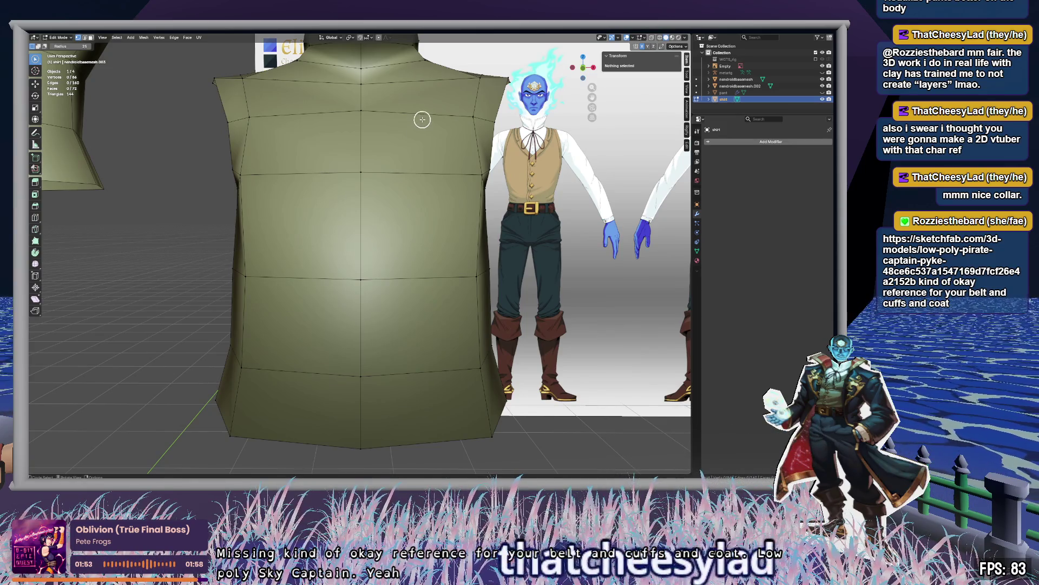
middle_click_drag(429, 107, 422, 230)
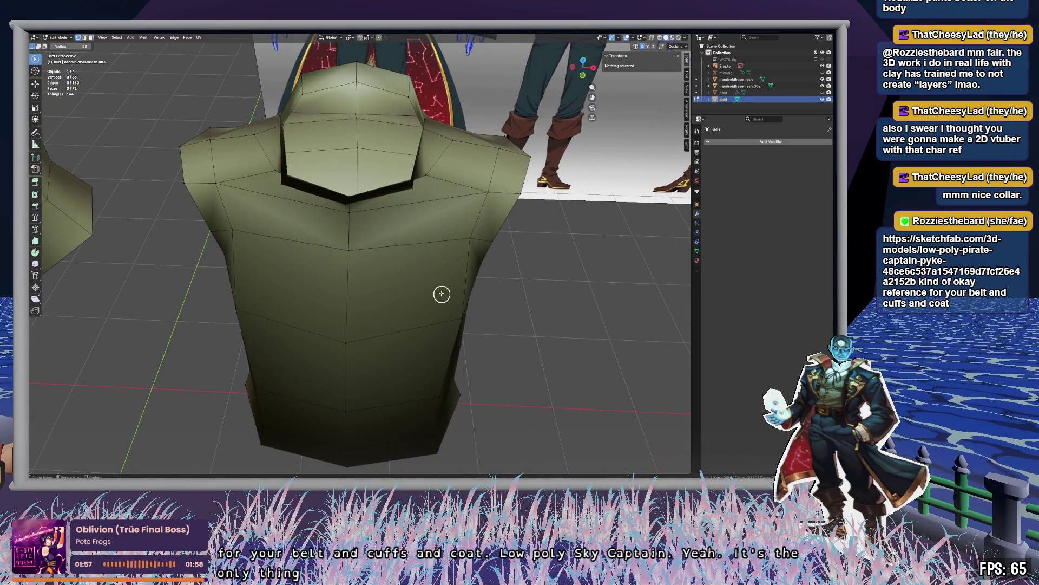
key("ctrl+r")
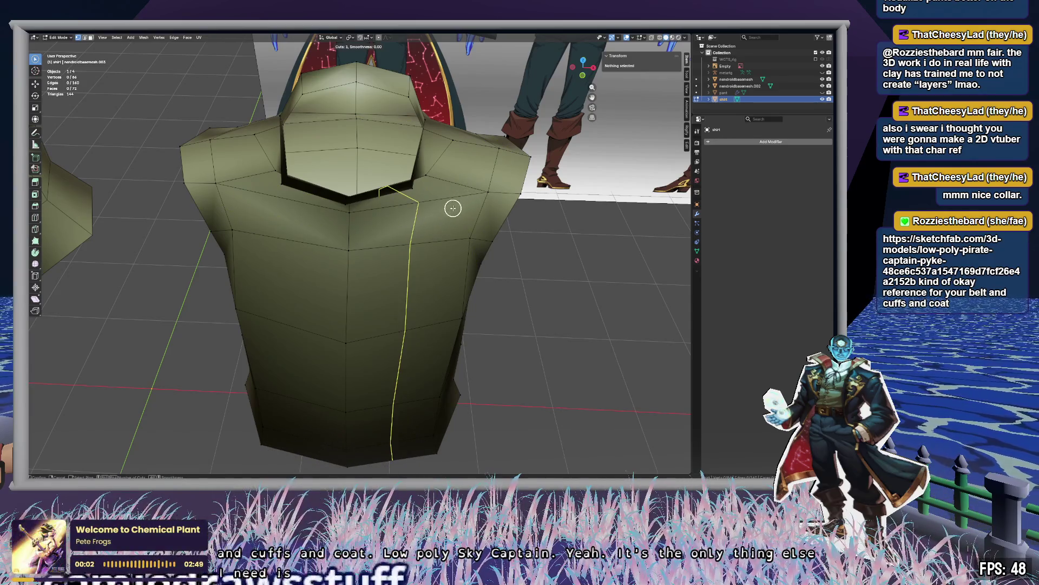
key("Escape")
middle_click_drag(498, 222, 431, 246)
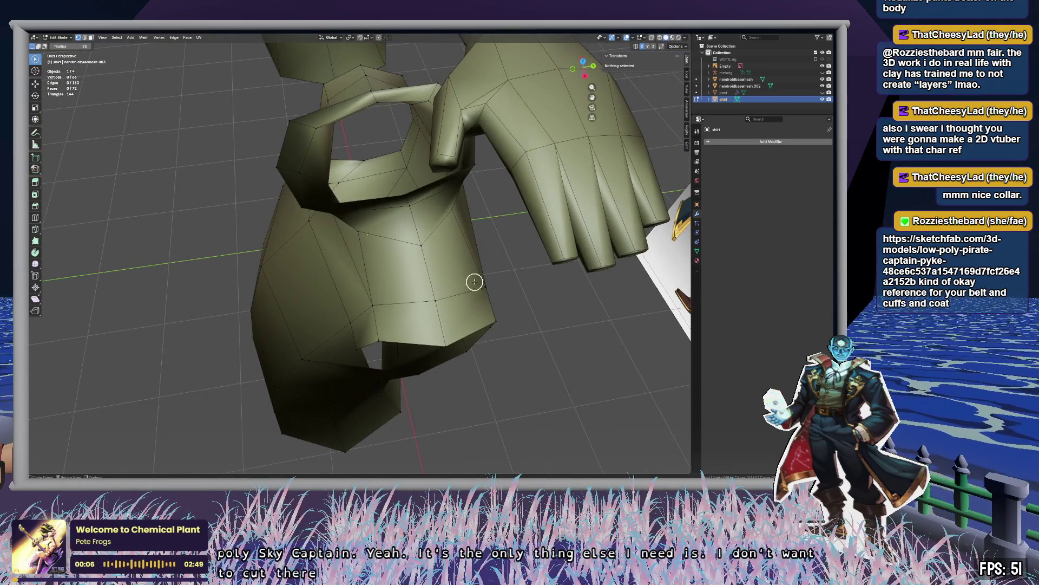
mouse_move(473, 286)
middle_mouse_down()
mouse_move(494, 258)
mouse_move(529, 254)
mouse_move(510, 268)
mouse_move(531, 265)
middle_mouse_up()
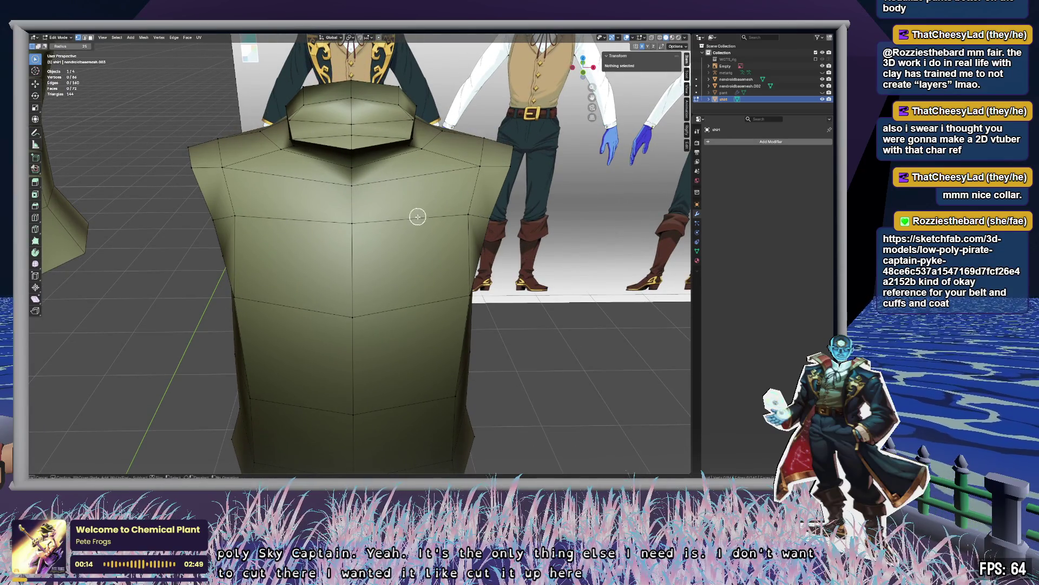
middle_click_drag(417, 217, 464, 146)
mouse_move(464, 146)
left_mouse_down()
mouse_move(427, 204)
mouse_move(436, 253)
left_mouse_up()
mouse_move(436, 252)
middle_mouse_down()
mouse_move(443, 240)
mouse_move(424, 249)
mouse_move(458, 242)
mouse_move(402, 248)
mouse_move(443, 255)
mouse_move(440, 237)
mouse_move(475, 234)
mouse_move(503, 246)
mouse_move(400, 259)
middle_mouse_up()
key("alt+a")
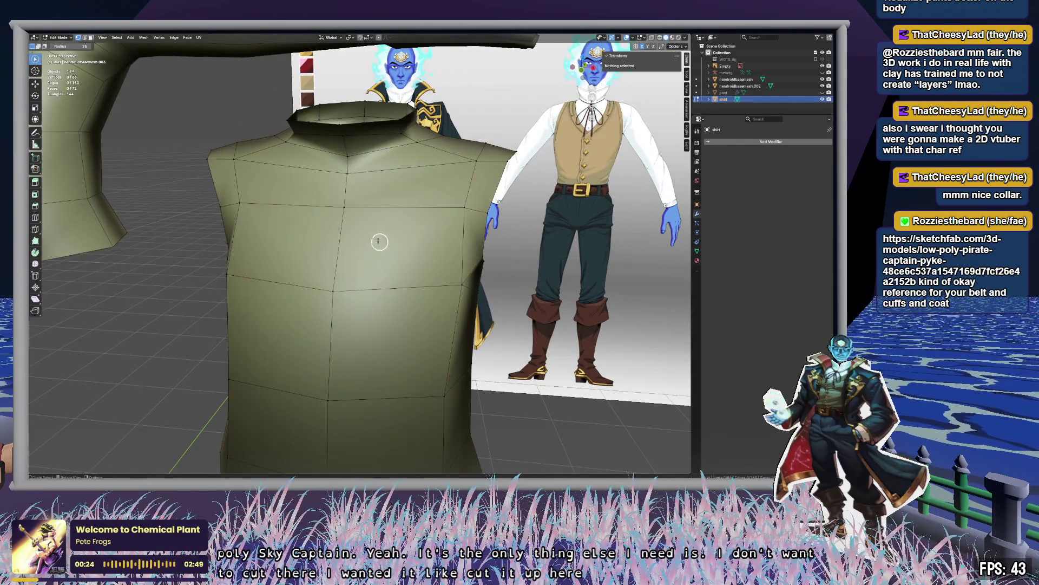
Slide the chest and neck-front vertices down to form a V neckline.
left_click(343, 205)
key("g")
key("g")
left_click(347, 253)
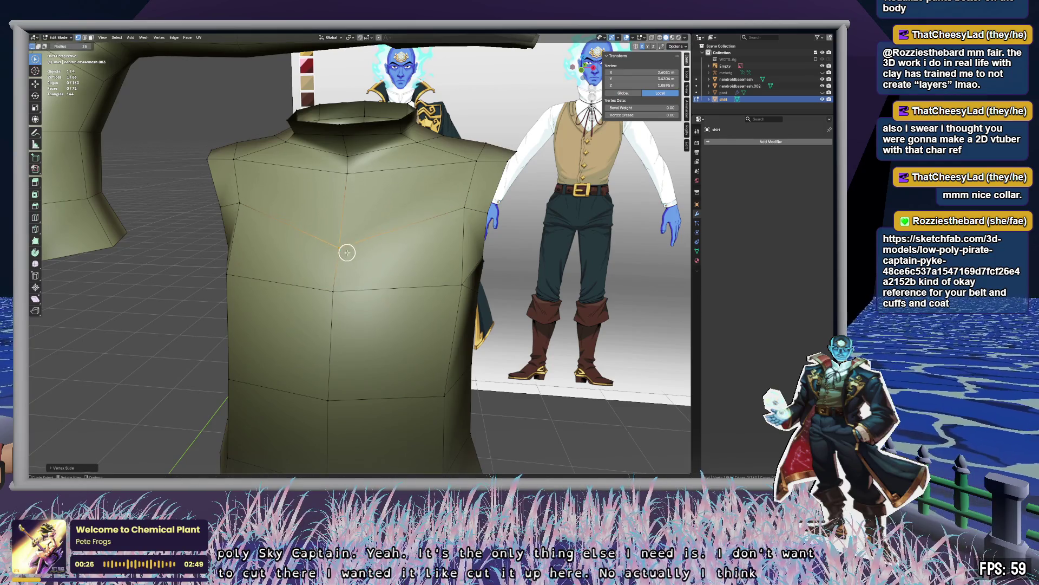
left_click(347, 157)
key("g")
key("g")
left_click(344, 186)
mouse_move(345, 185)
middle_mouse_down()
mouse_move(367, 179)
mouse_move(332, 178)
mouse_move(405, 185)
mouse_move(395, 201)
middle_mouse_up()
Switch to face select mode and select vertical strips of the vest's front faces.
key("alt+a")
key("3")
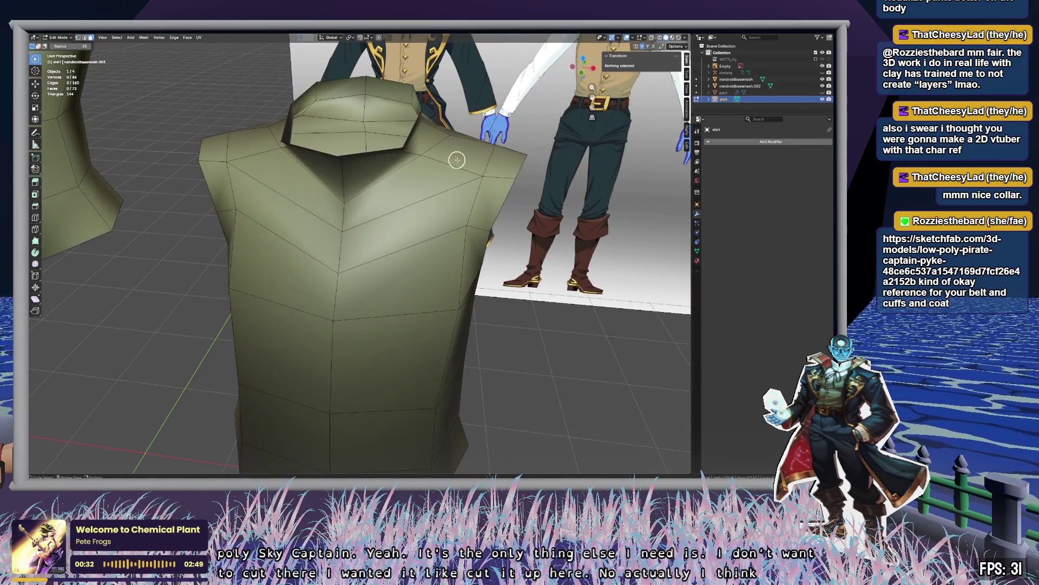
left_click(403, 372, "alt")
mouse_move(404, 372)
middle_mouse_down()
mouse_move(413, 302)
mouse_move(343, 311)
mouse_move(291, 225)
middle_mouse_up()
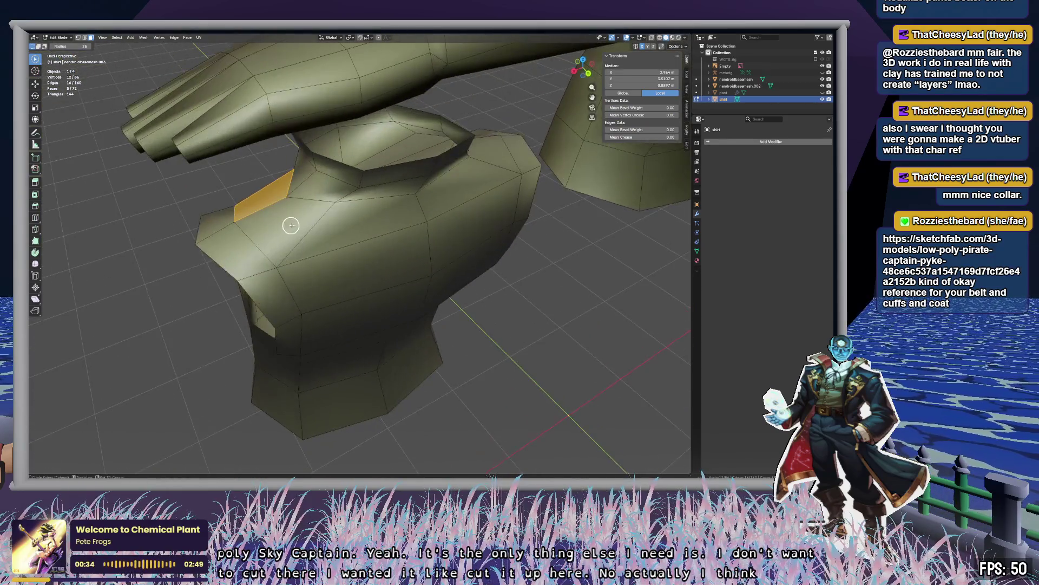
middle_click_drag(388, 322, 395, 176)
left_click(411, 399, "alt+shift")
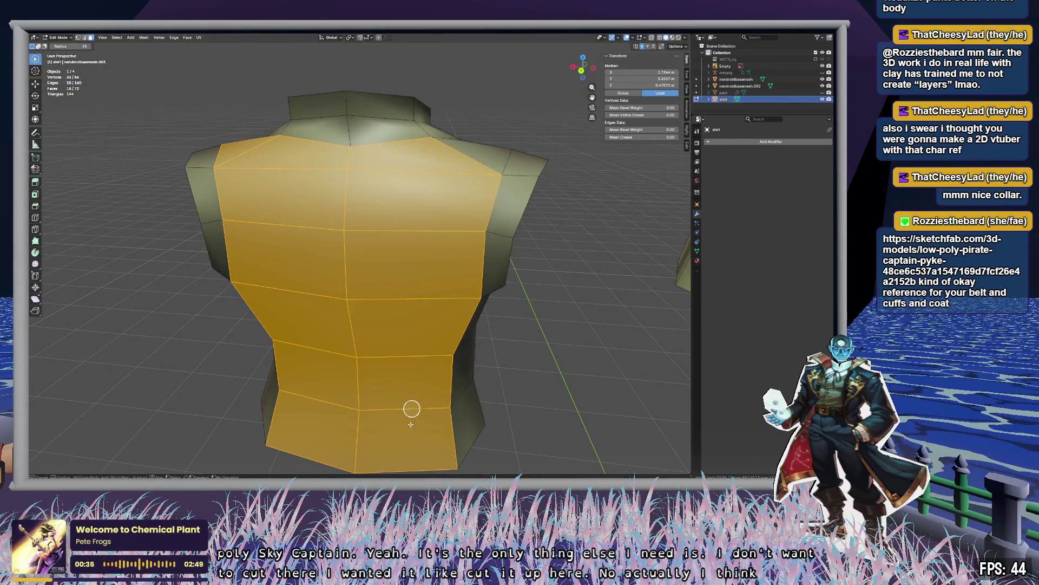
mouse_move(397, 418)
middle_mouse_down()
mouse_move(452, 388)
mouse_move(492, 387)
middle_mouse_up()
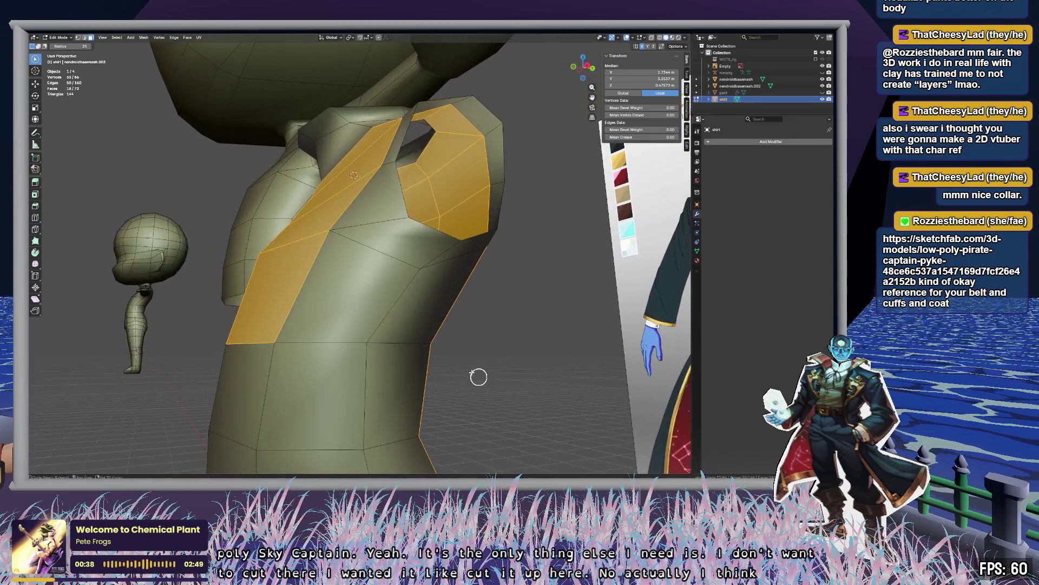
Add side and bottom-band faces to the vest selection and open the Material Properties.
left_click(302, 417, "alt+shift")
left_click(395, 420, "shift")
mouse_move(395, 419)
middle_mouse_down()
mouse_move(418, 408)
mouse_move(445, 281)
mouse_move(464, 278)
middle_mouse_up()
left_click_drag(464, 278, 295, 290)
left_click(295, 290)
middle_click_drag(395, 231, 401, 341)
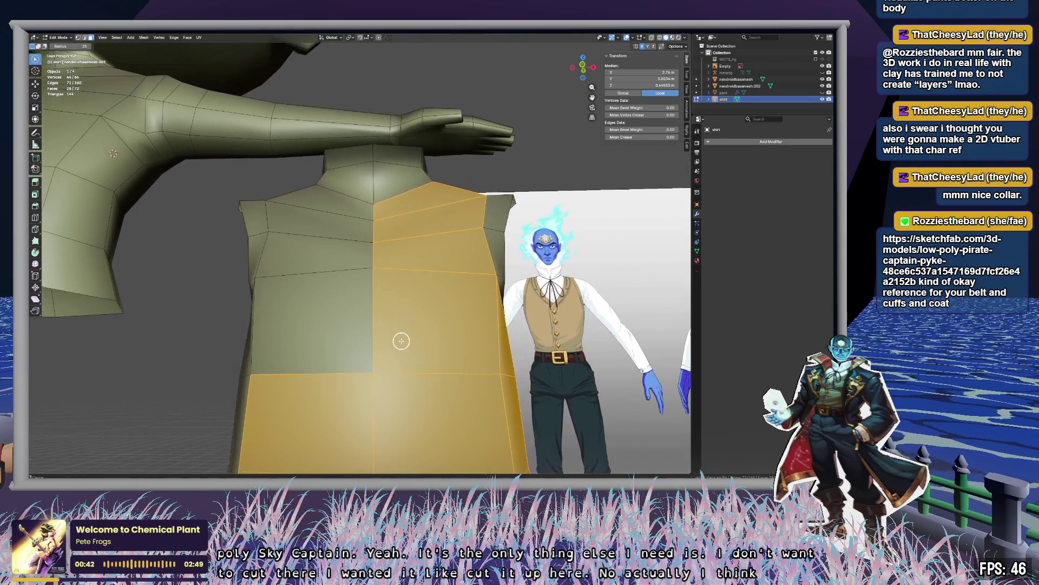
mouse_move(357, 284)
middle_mouse_down()
mouse_move(424, 346)
mouse_move(464, 330)
mouse_move(446, 270)
mouse_move(288, 255)
middle_mouse_up()
mouse_move(290, 237)
middle_mouse_down()
mouse_move(260, 239)
mouse_move(290, 246)
mouse_move(303, 297)
mouse_move(253, 300)
mouse_move(261, 313)
middle_mouse_up()
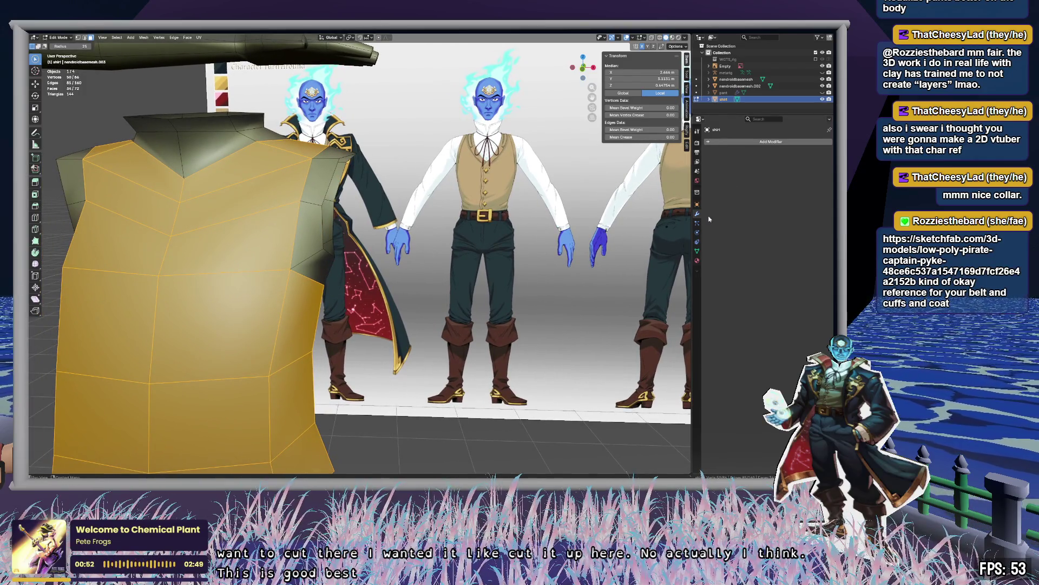
left_click(698, 260)
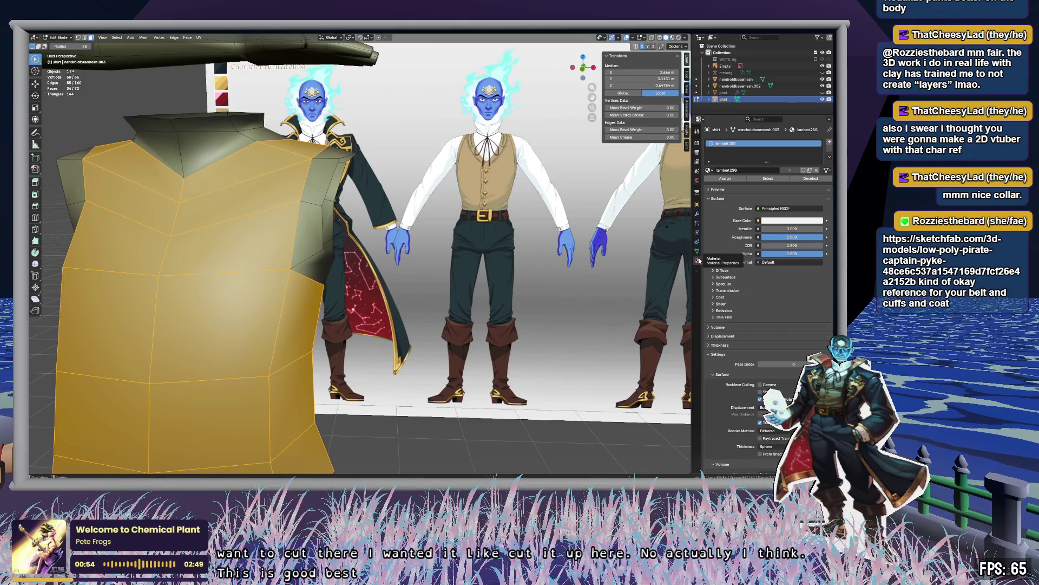